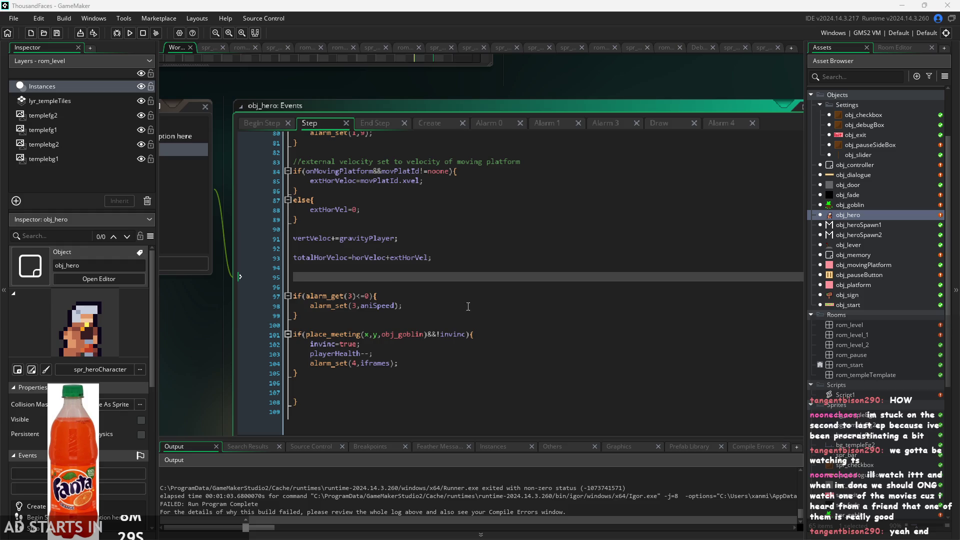
# Review the goblin-collision damage and invincibility-alarm lines in obj_hero's Step code.
pyautogui.scroll(2, 437, 293)
pyautogui.click(436, 295)
pyautogui.scroll(-5, 422, 324)
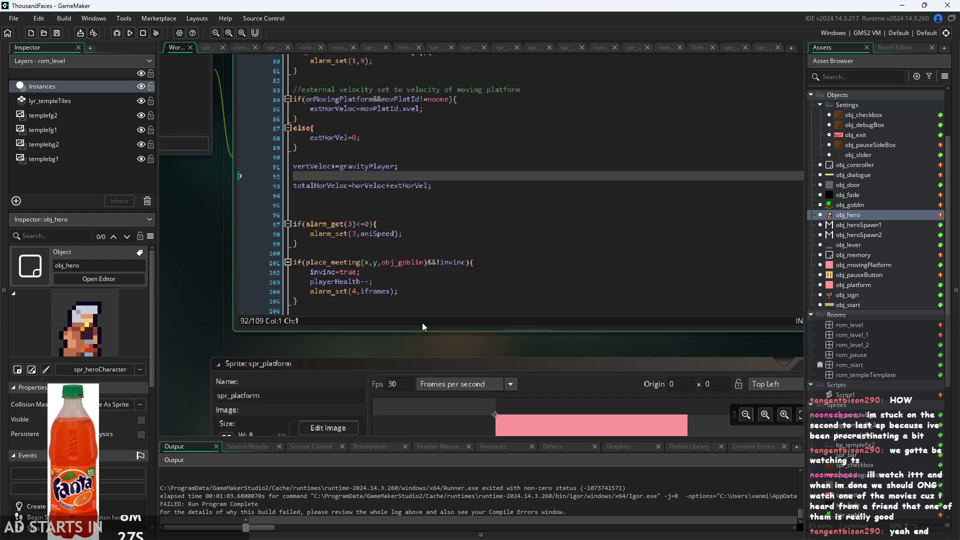
pyautogui.scroll(1, 418, 351)
pyautogui.scroll(-2, 423, 330)
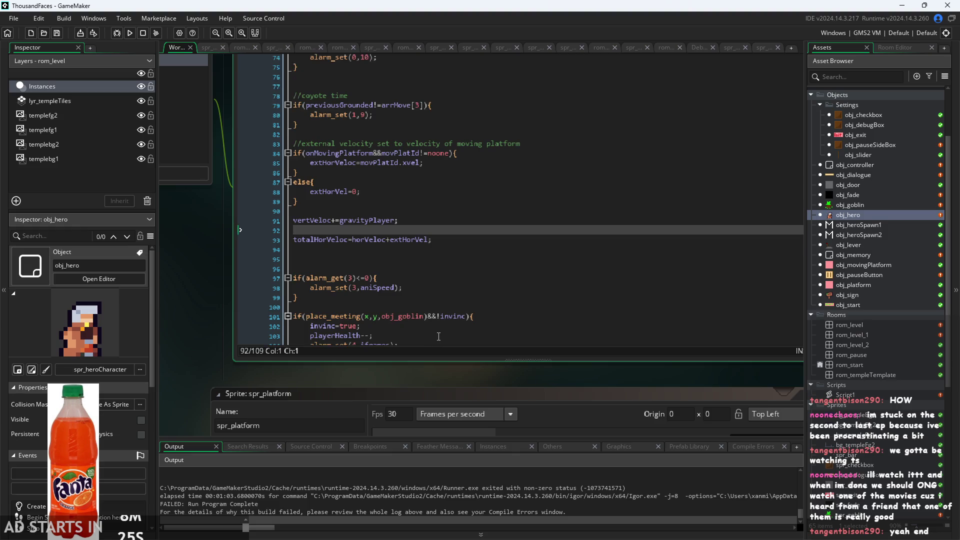
pyautogui.scroll(2, 421, 361)
pyautogui.click(410, 333)
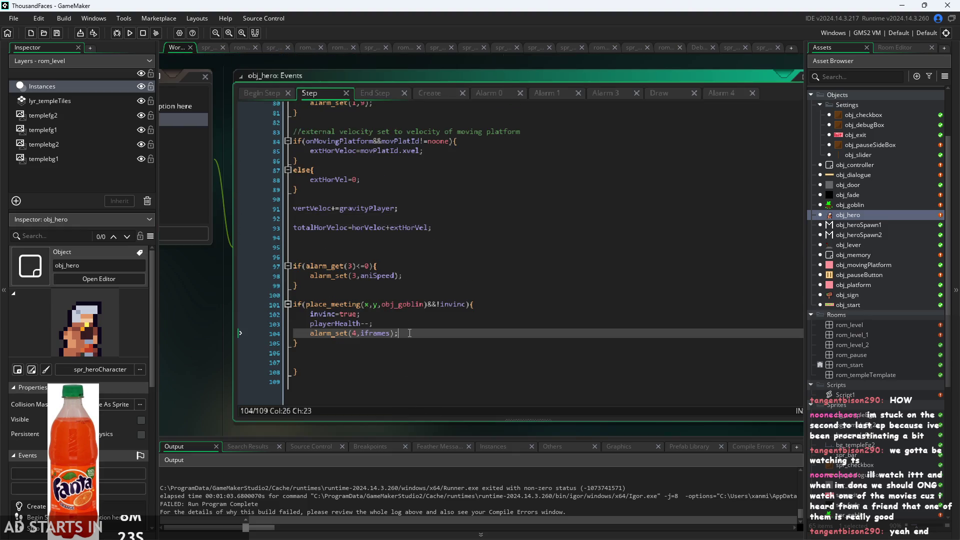
pyautogui.scroll(1, 363, 335)
pyautogui.scroll(-1, 363, 334)
pyautogui.click(361, 334)
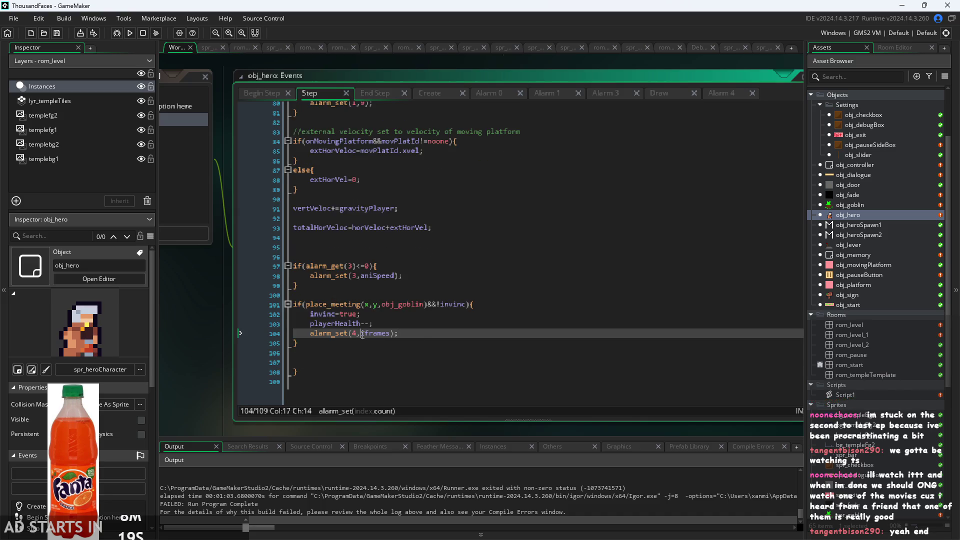
pyautogui.click(385, 352)
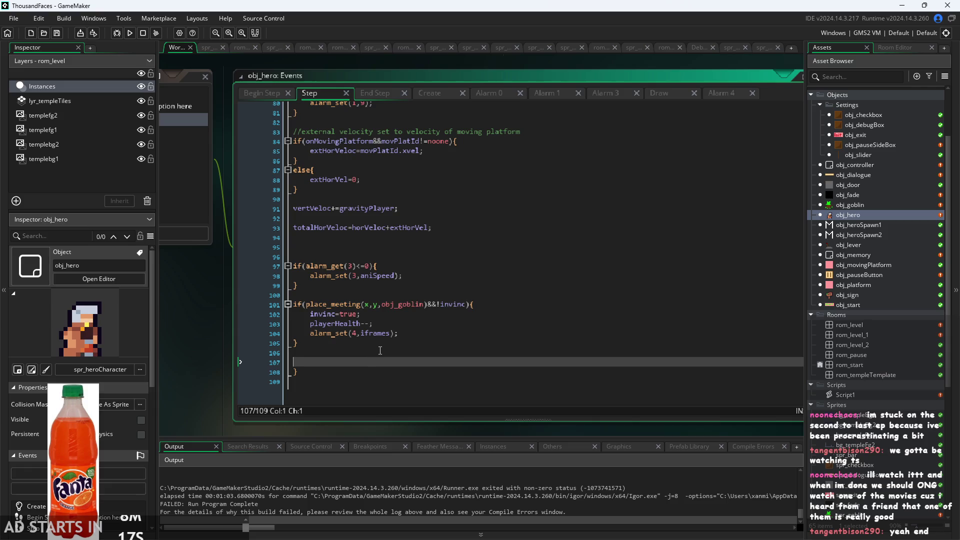
pyautogui.click(400, 336)
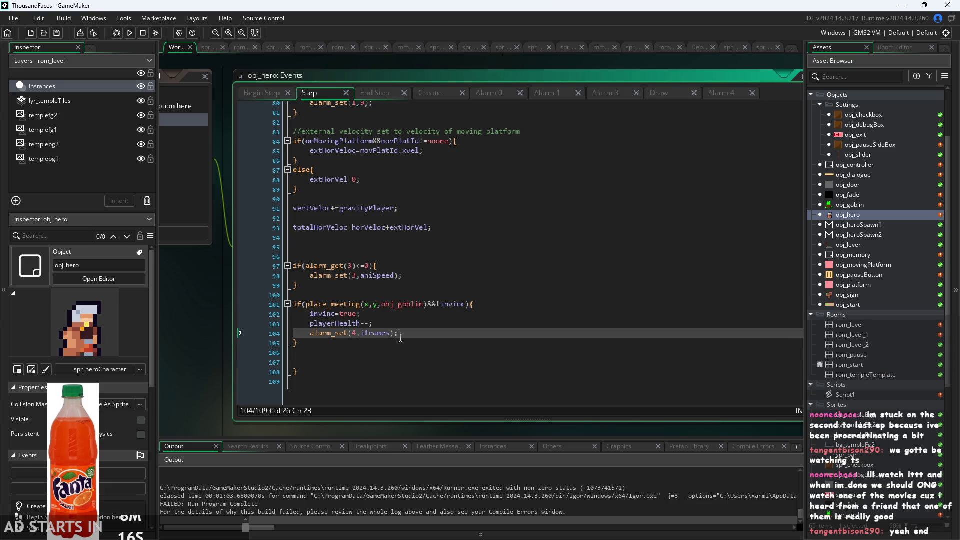
pyautogui.click(370, 334)
pyautogui.press('Up')
pyautogui.press('Up')
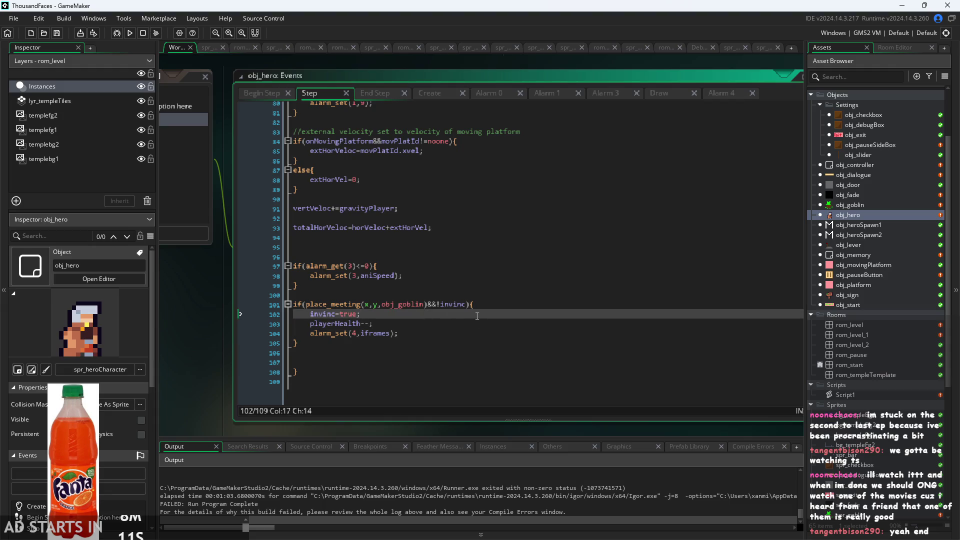
pyautogui.press('Down')
pyautogui.press('Down')
pyautogui.press('Up')
pyautogui.press('Up')
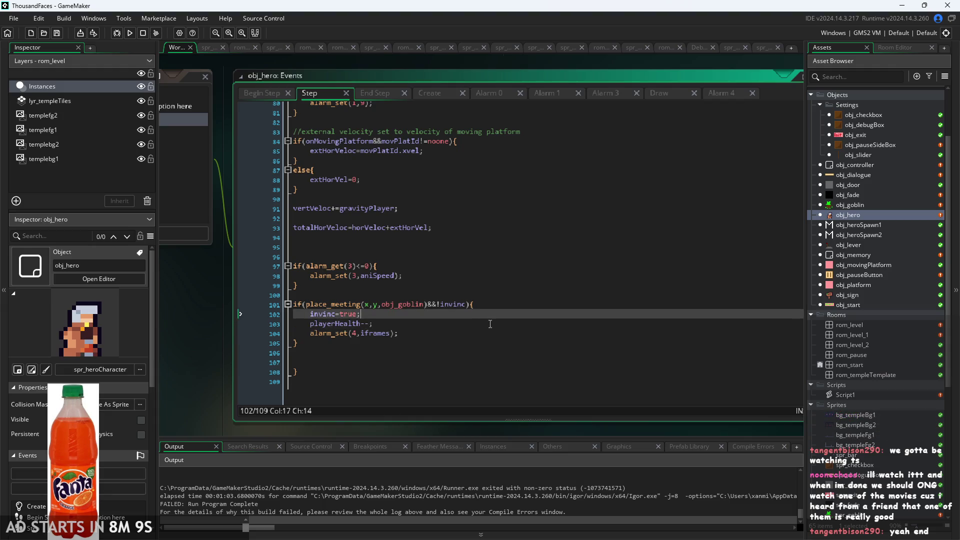
pyautogui.click(502, 307)
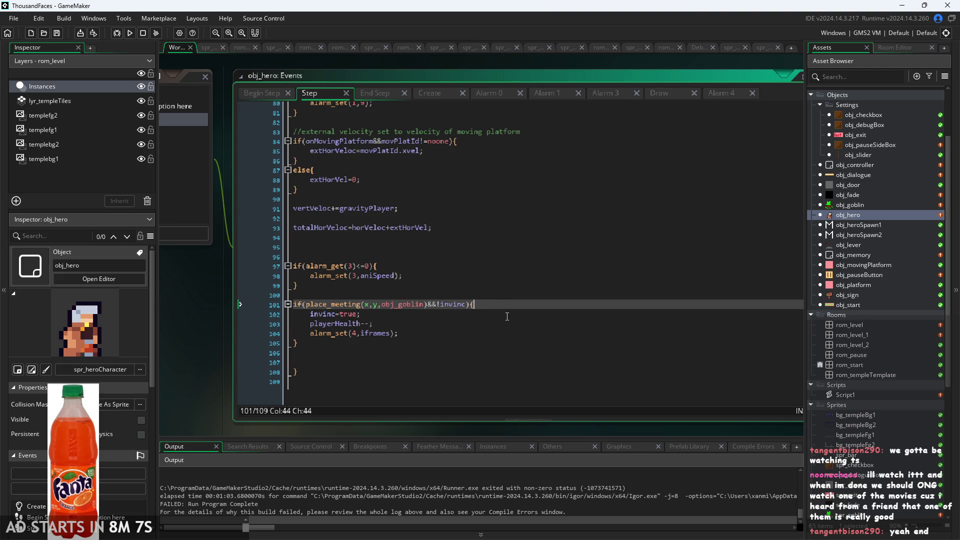
# Wrap the damage lines in an if(playerHealth<0){ … } block.
pyautogui.press('Return')
pyautogui.write('if(')
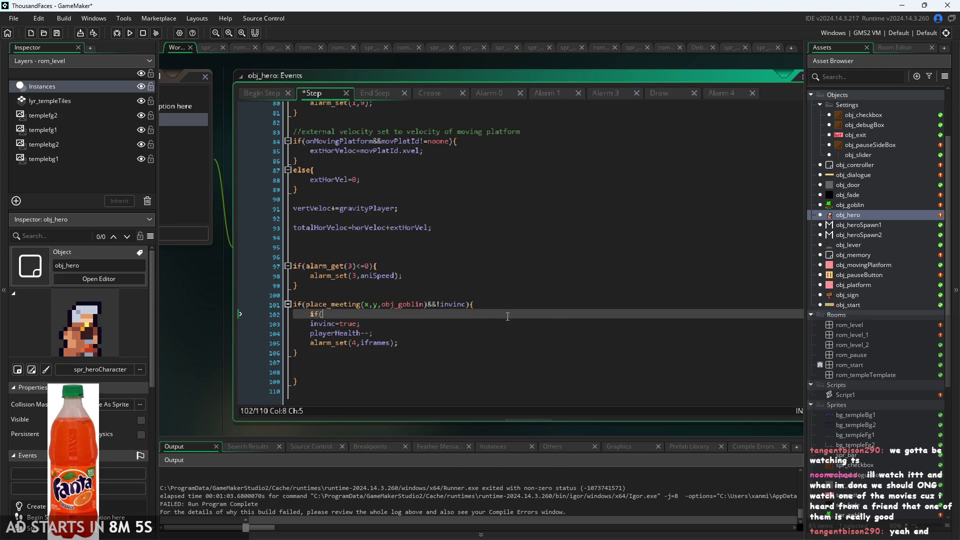
pyautogui.write('pla')
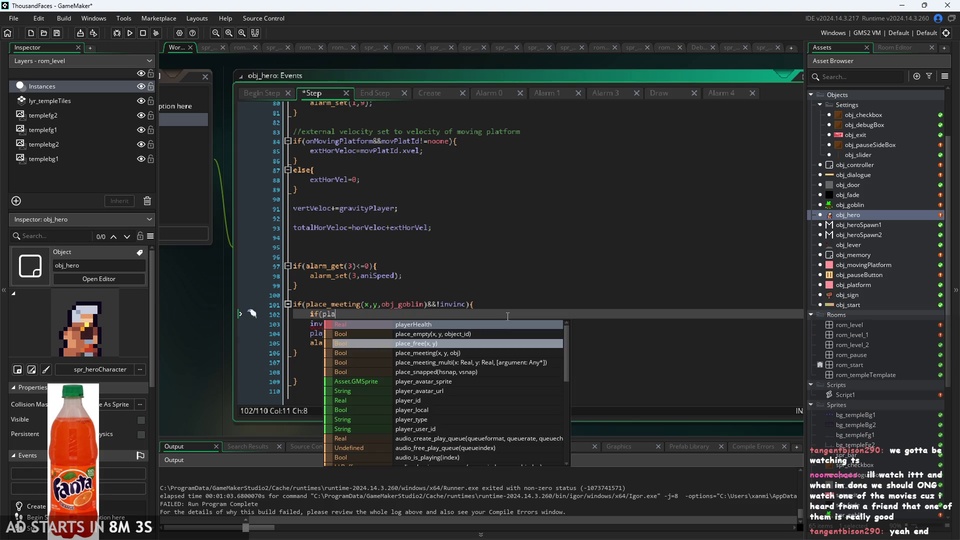
pyautogui.write('yerHealth<')
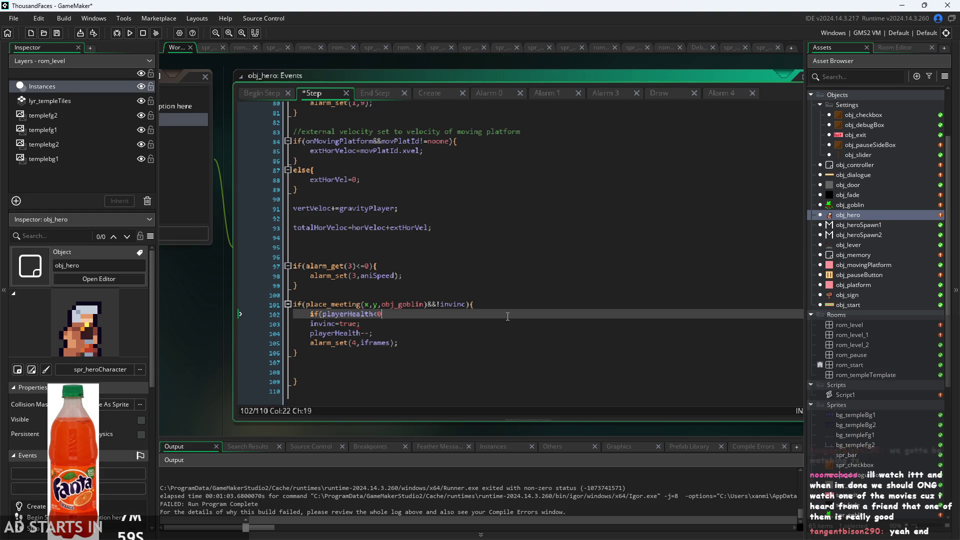
pyautogui.write('0){')
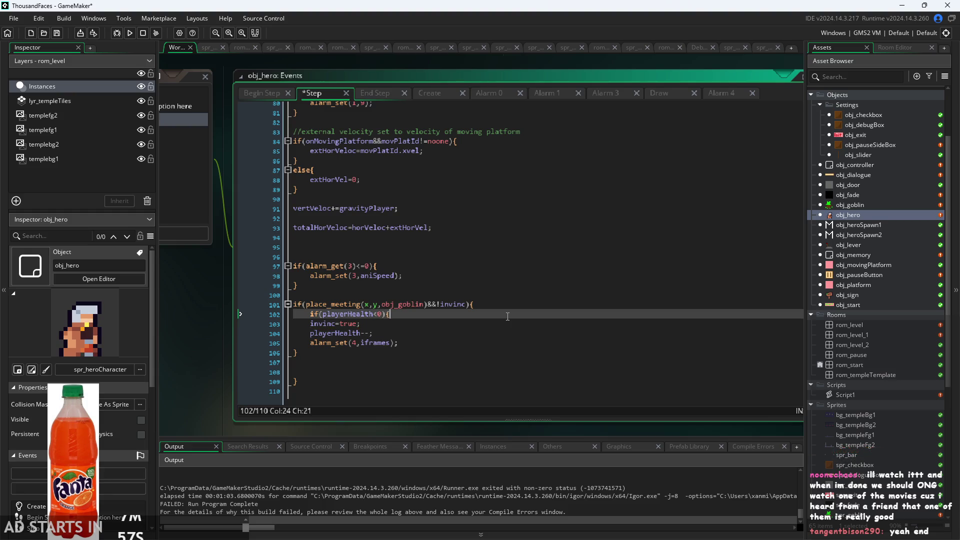
pyautogui.press('Down')
pyautogui.press('Down')
pyautogui.press('Down')
pyautogui.press('End')
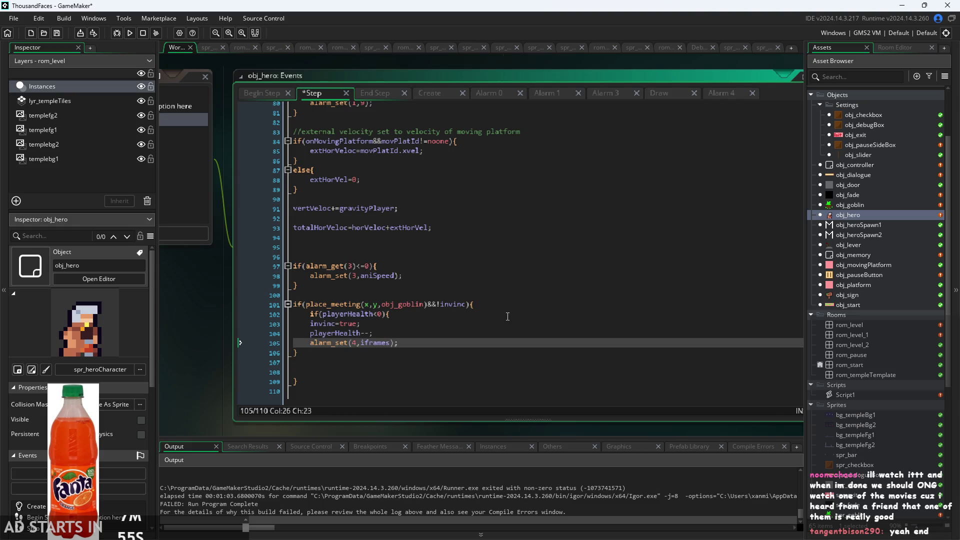
pyautogui.press('Return')
pyautogui.write('}')
pyautogui.press('Return')
pyautogui.press('Return')
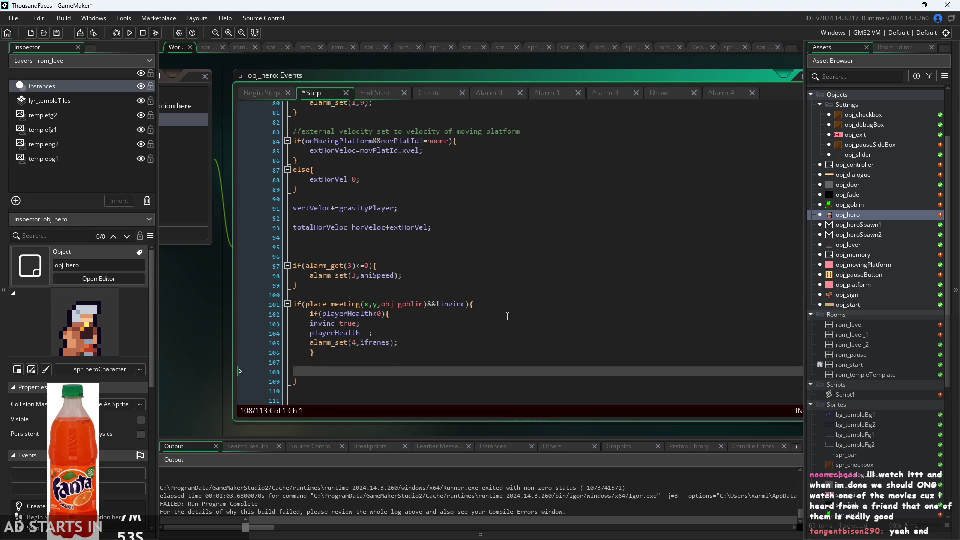
pyautogui.press('BackSpace')
pyautogui.press('BackSpace')
# Add an empty else{ } block after the health check.
pyautogui.write('else{')
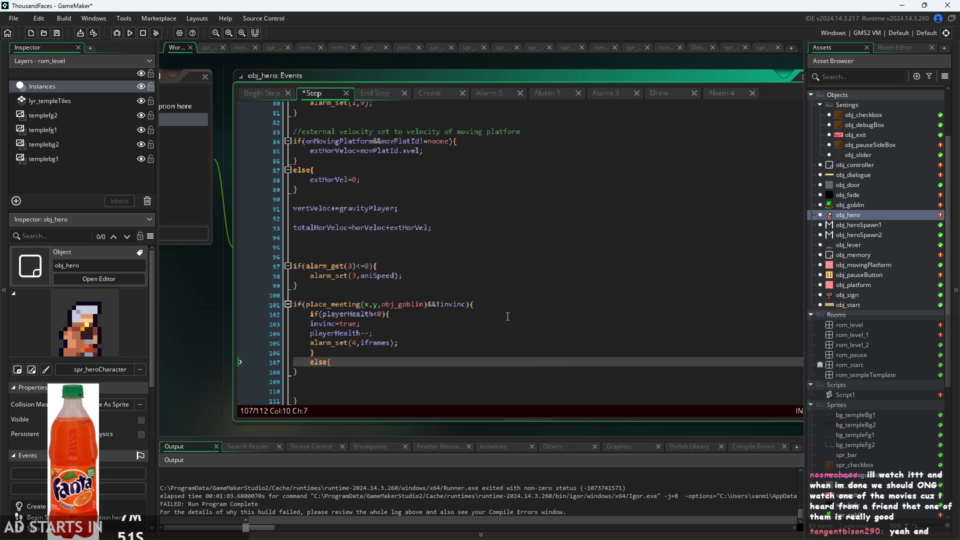
pyautogui.press('Return')
pyautogui.press('Return')
pyautogui.write('}')
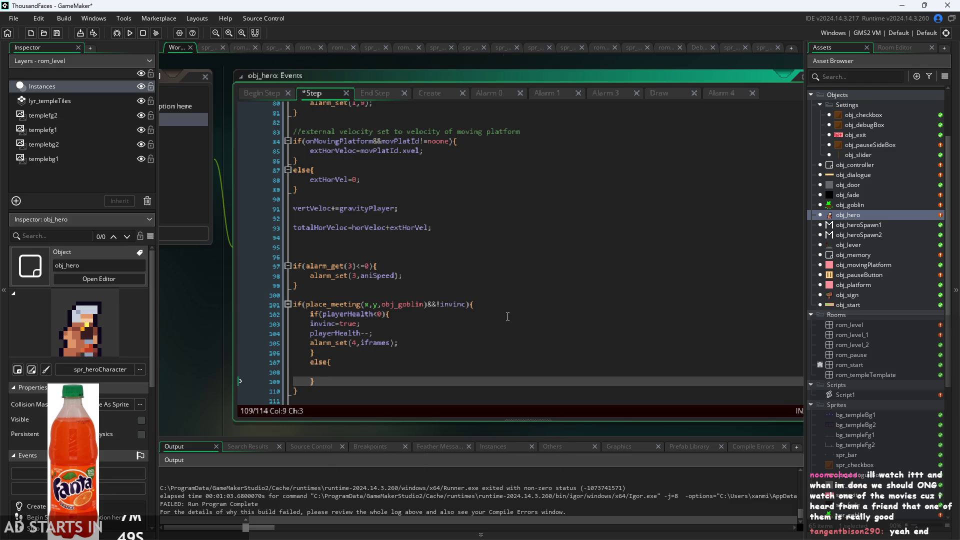
pyautogui.click(428, 377)
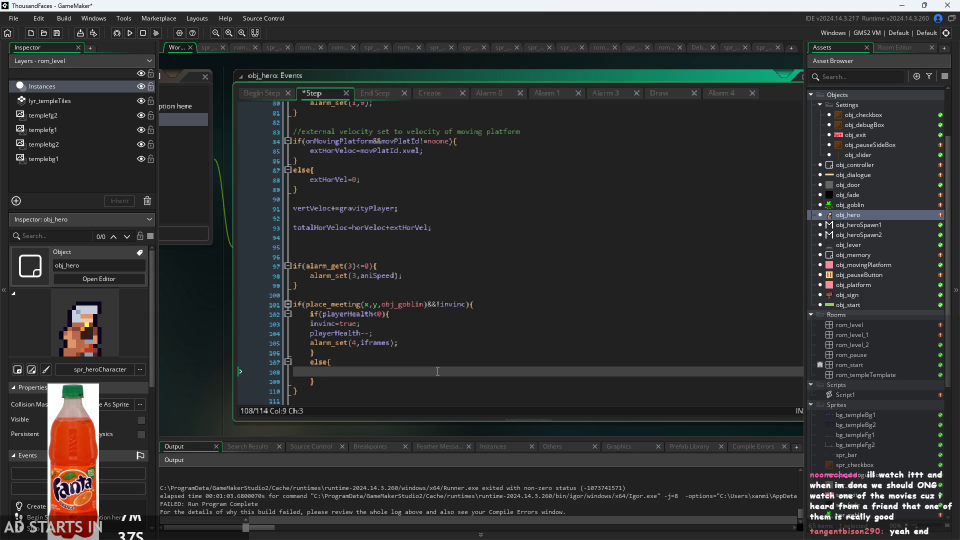
# Set global.paused=true; inside the else block.
pyautogui.write('in')
pyautogui.press('BackSpace')
pyautogui.press('BackSpace')
pyautogui.write('global.pa')
pyautogui.press('Return')
pyautogui.write('=true;')
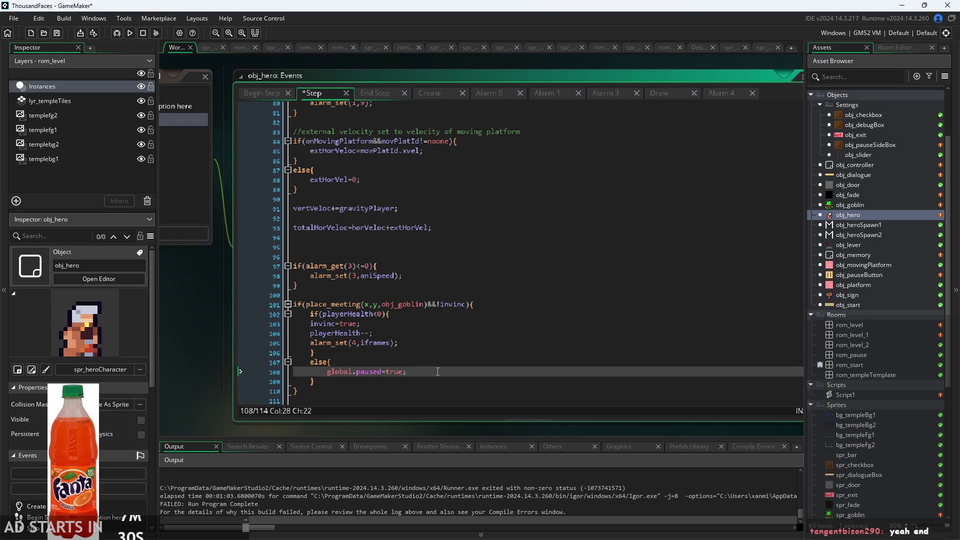
# Start an instance_create_layer() call on the next line, then view obj_door's fade code.
pyautogui.press('Return')
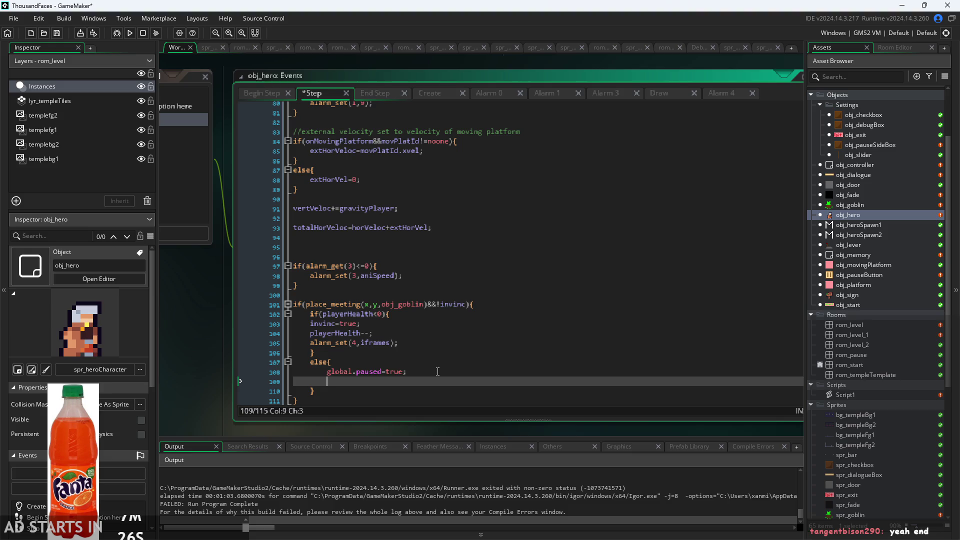
pyautogui.write('instance')
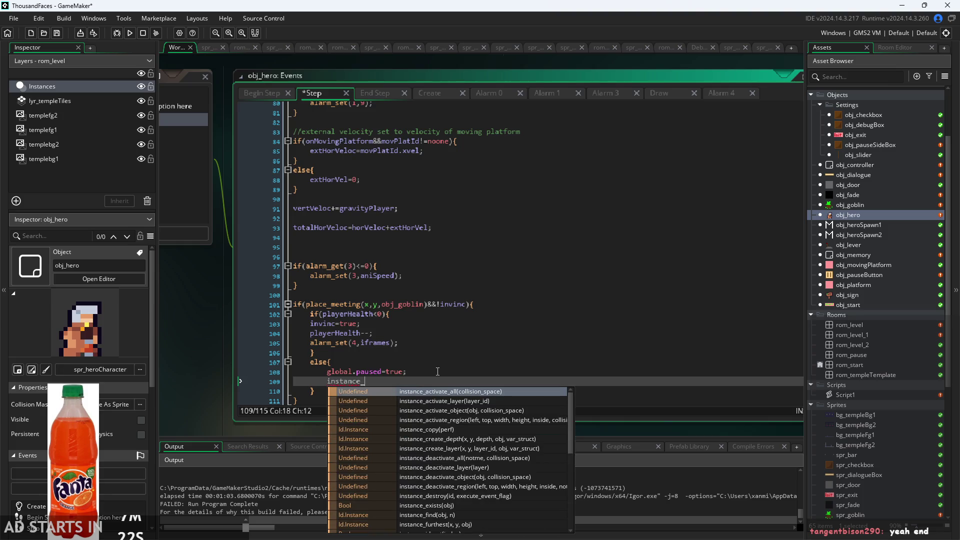
pyautogui.write('_create_l')
pyautogui.press('Return')
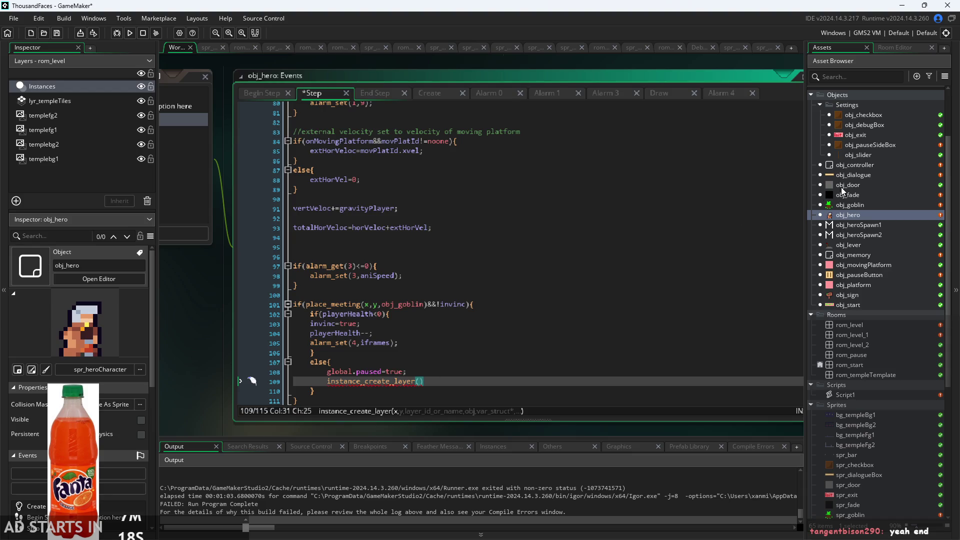
pyautogui.doubleClick(867, 183)
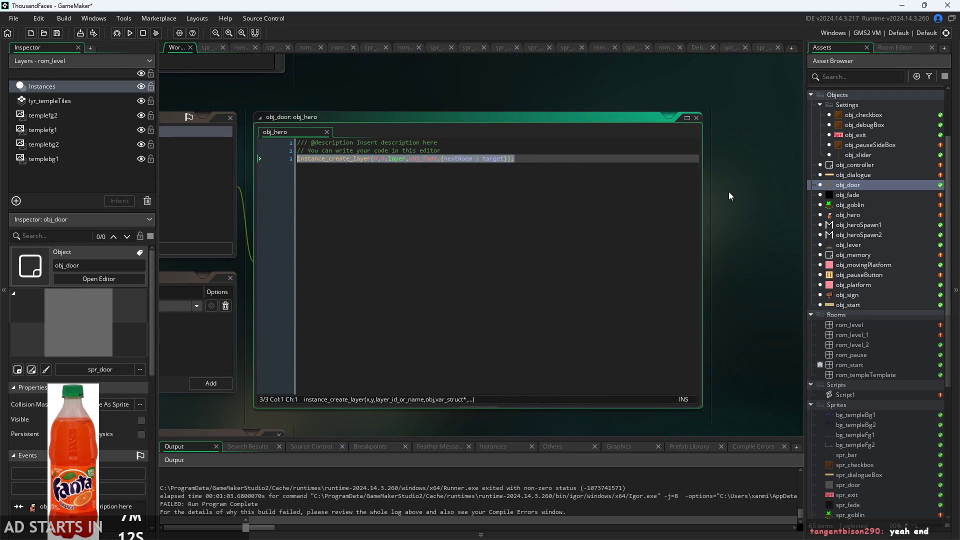
# Complete the call as instance_create_layer(0,0,layer,obj_fade,{nextRoom : room}); in obj_hero.
pyautogui.doubleClick(873, 216)
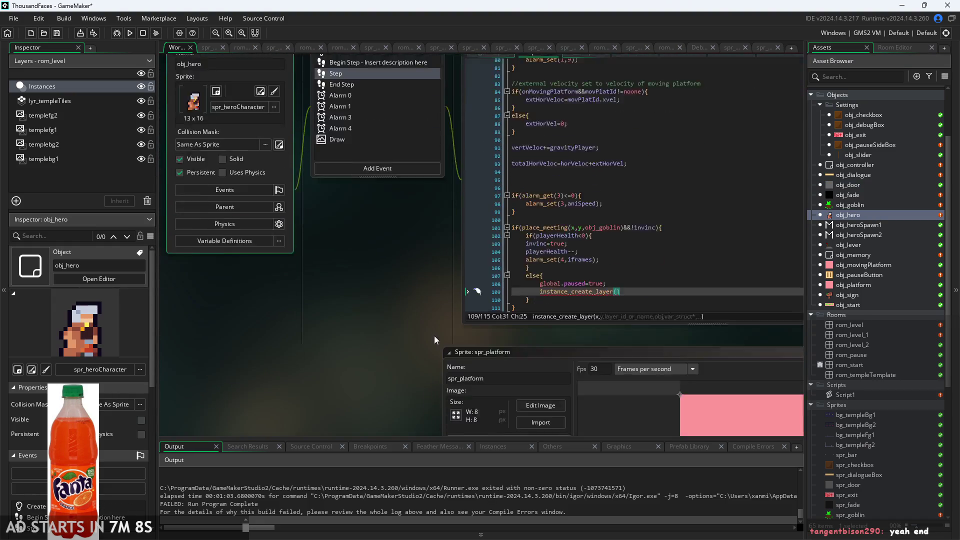
pyautogui.keyDown('ctrl'); pyautogui.scroll(3, 296, 310); pyautogui.keyUp('ctrl')
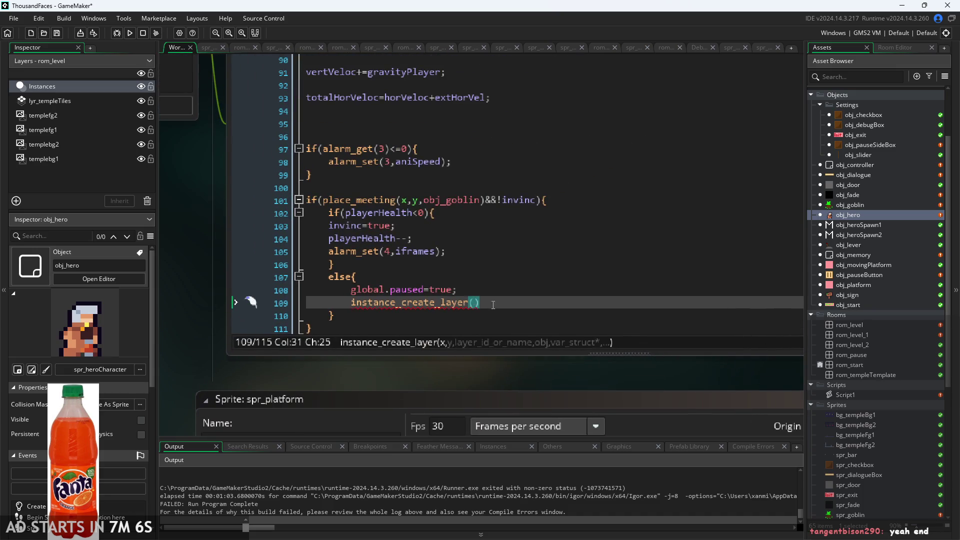
pyautogui.write('0,0,layer,obj_fade,{nextRoom : target});')
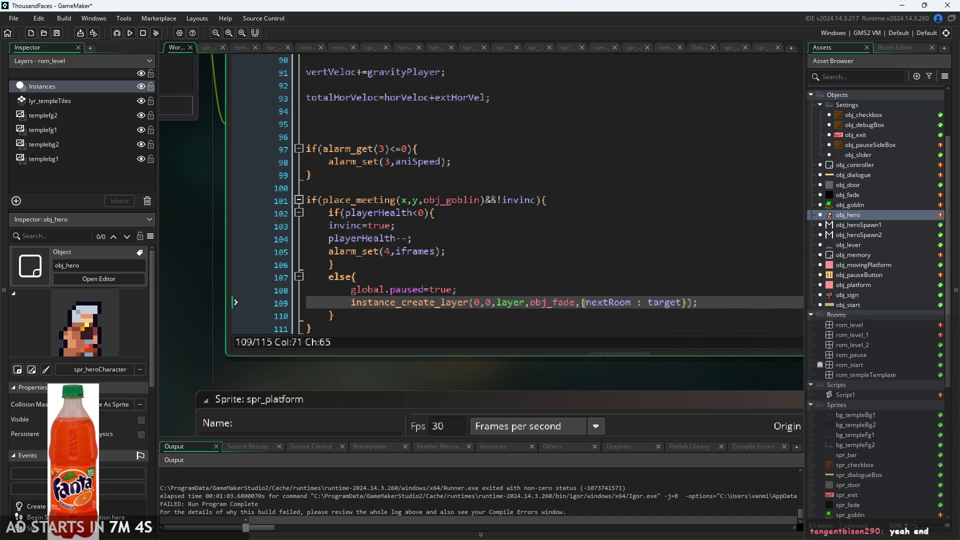
pyautogui.moveTo(681, 303); pyautogui.dragTo(650, 309)
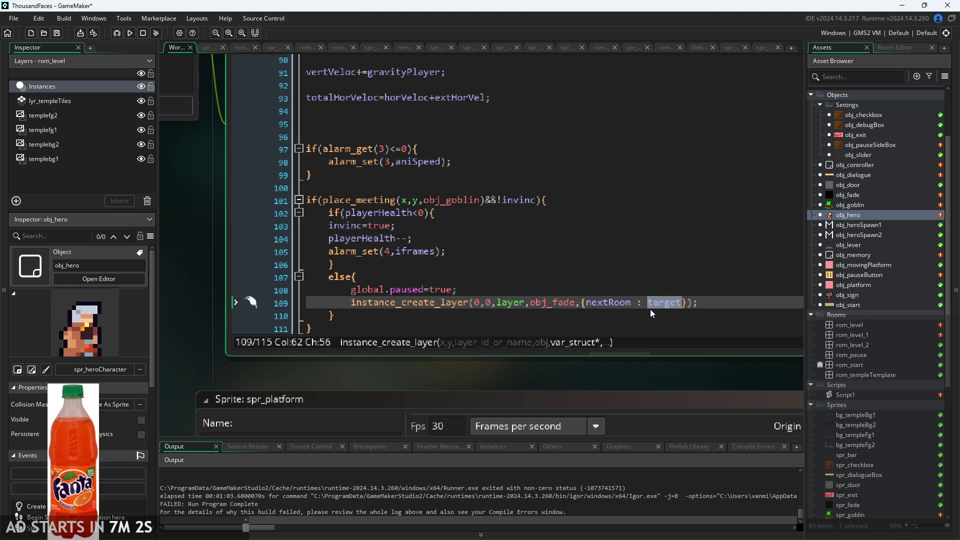
pyautogui.write('r')
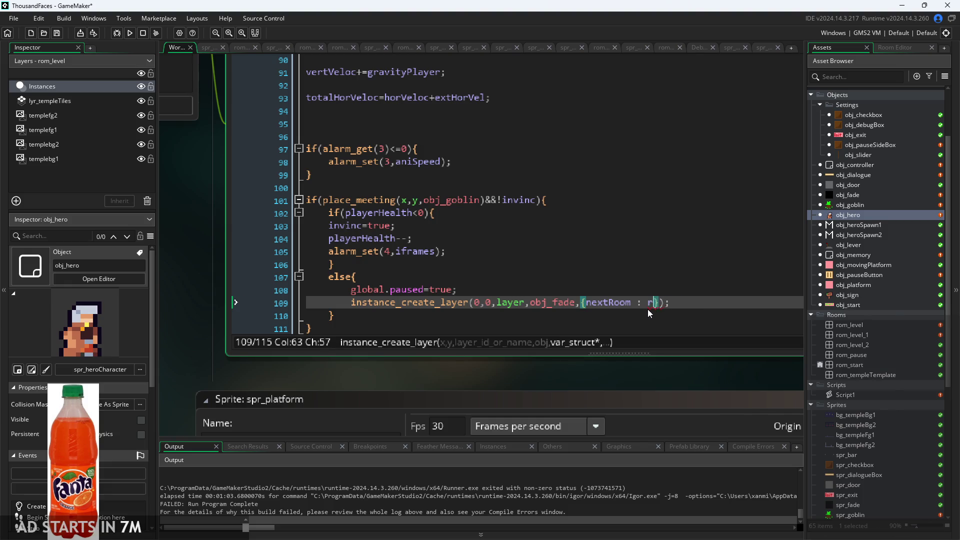
pyautogui.write('oom')
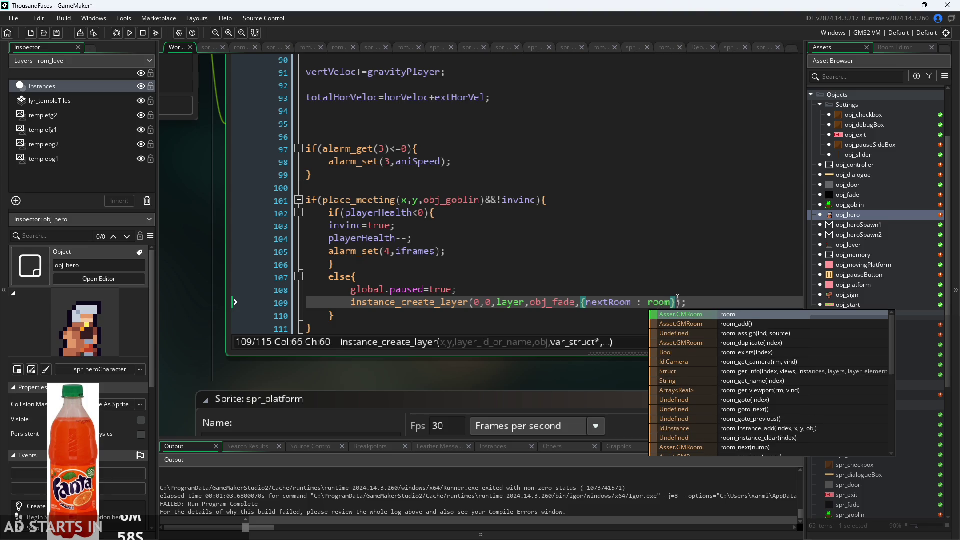
pyautogui.click(700, 303)
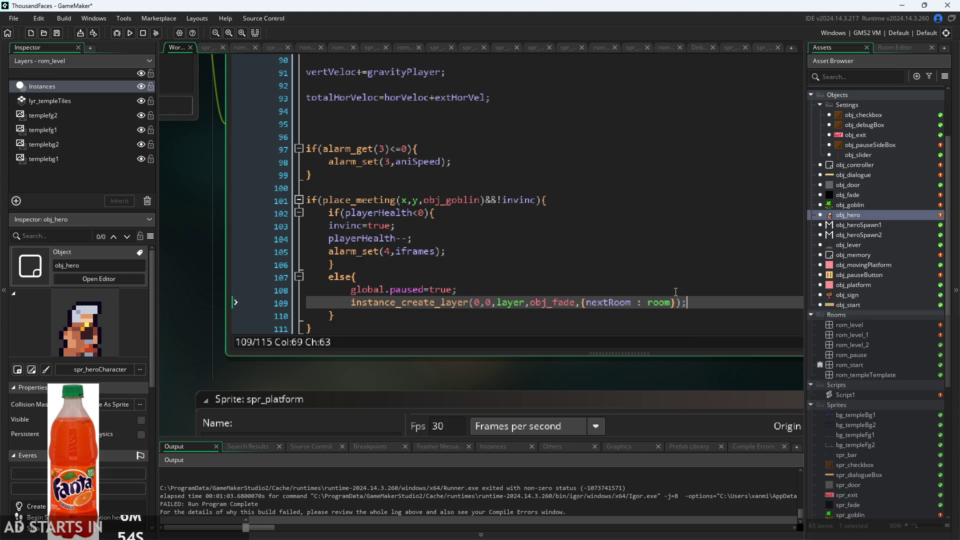
pyautogui.click(700, 278)
pyautogui.click(705, 290)
pyautogui.click(727, 302)
# Insert dead=true; on line 108, below global.paused=true in the else branch.
pyautogui.scroll(-1, 687, 350)
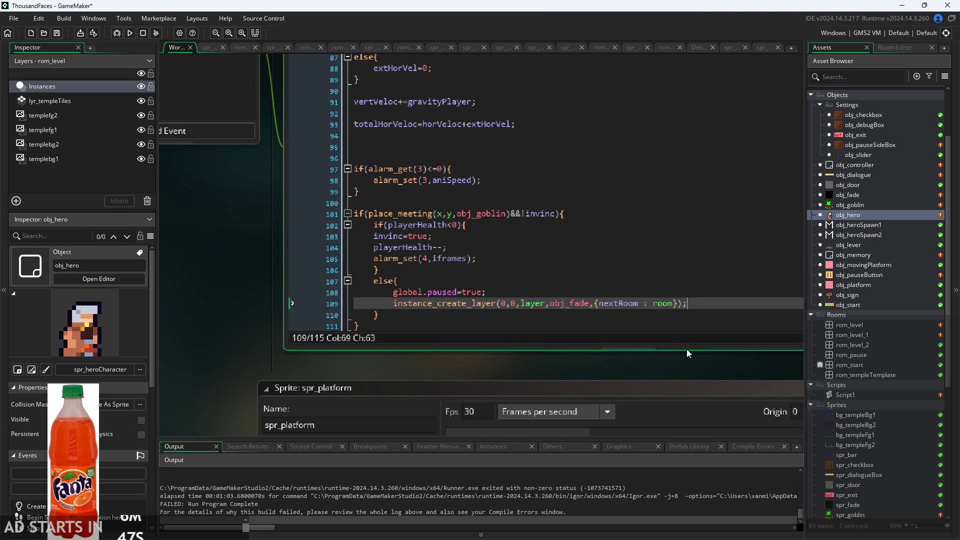
pyautogui.moveTo(674, 362); pyautogui.dragTo(605, 375)
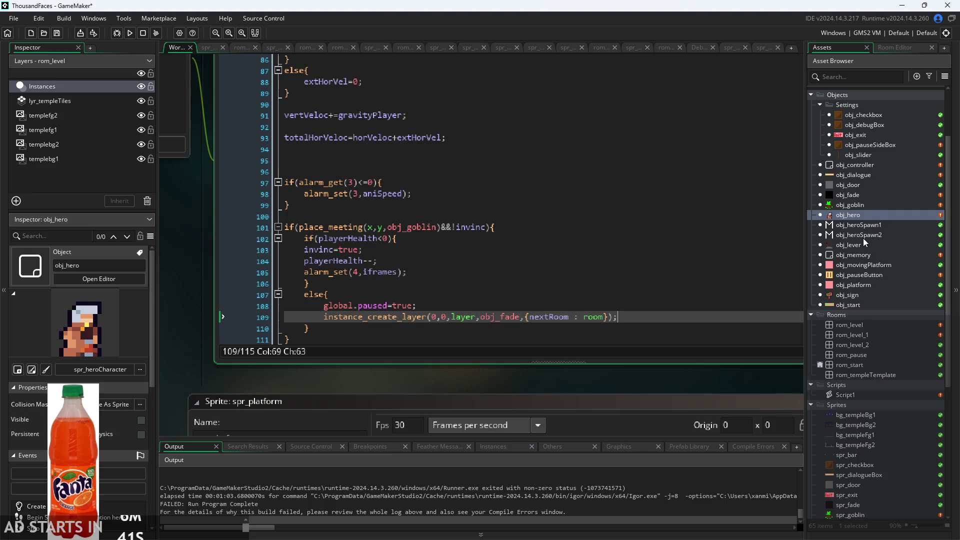
pyautogui.click(696, 305)
pyautogui.click(705, 294)
pyautogui.click(706, 306)
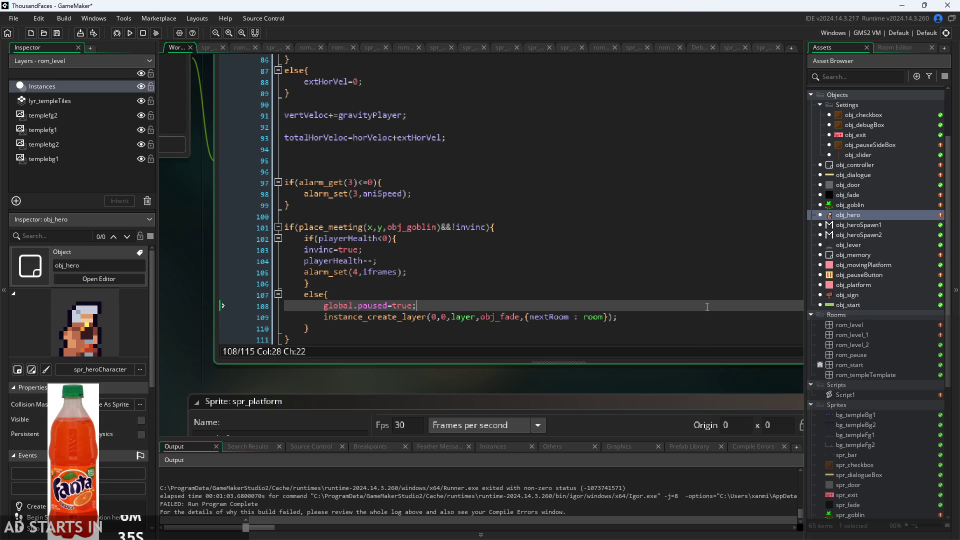
pyautogui.click(710, 295)
pyautogui.click(712, 305)
pyautogui.press('Return')
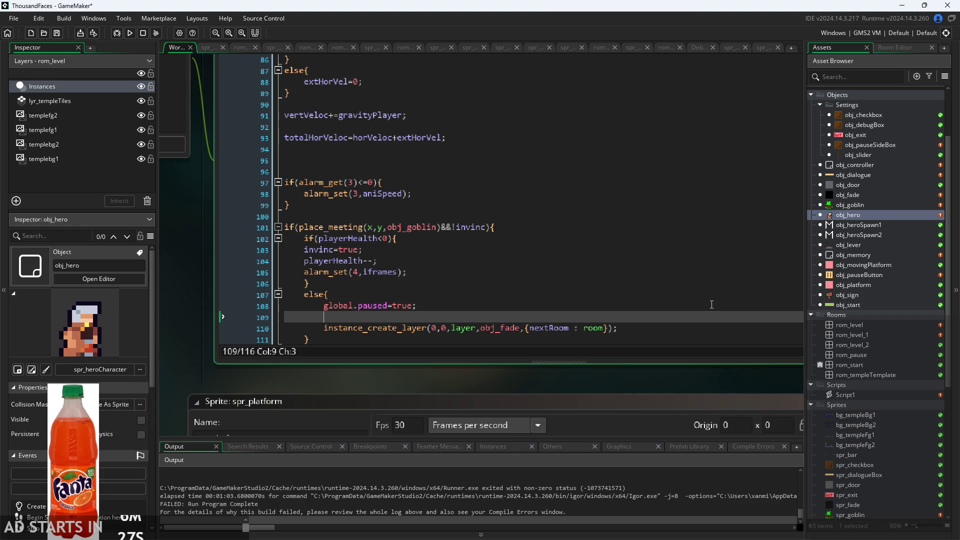
pyautogui.write('dead')
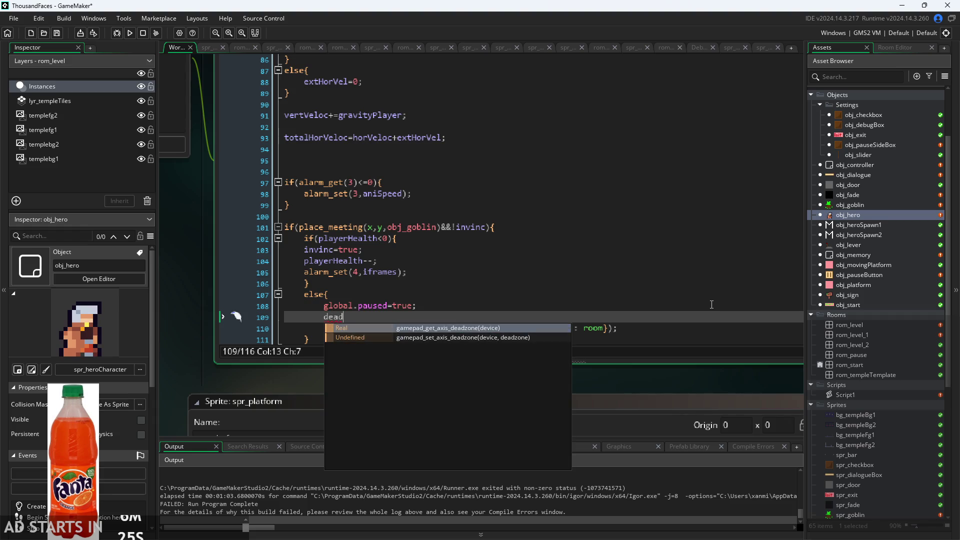
pyautogui.write('=true;')
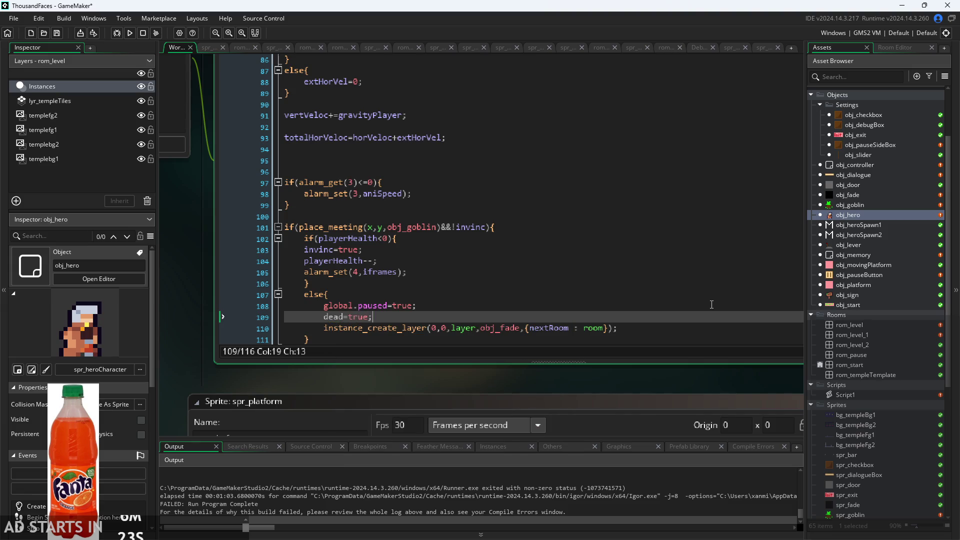
pyautogui.rightClick(717, 300)
pyautogui.click(454, 373)
pyautogui.scroll(5, 452, 380)
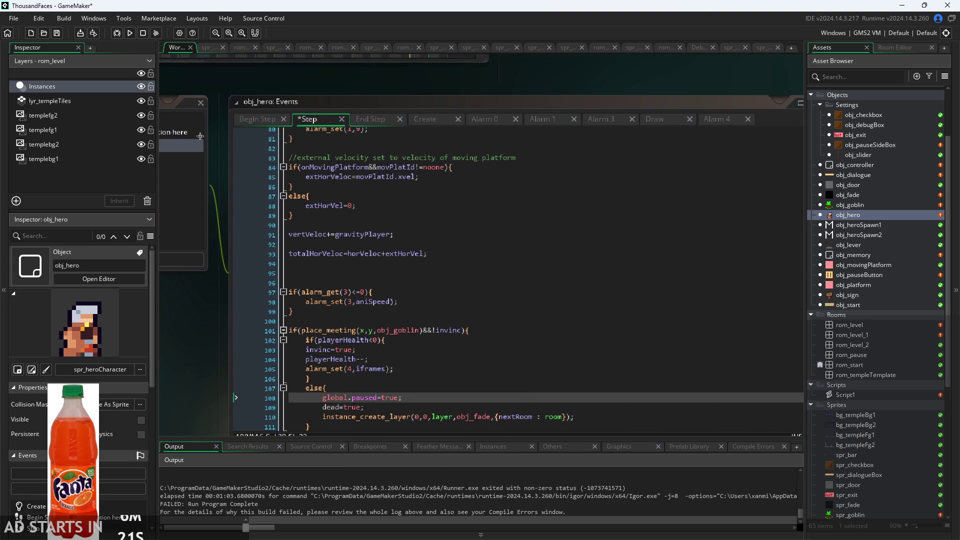
pyautogui.click(251, 124)
# Add dead=false; after invinc=false; in obj_hero's Create event.
pyautogui.click(425, 119)
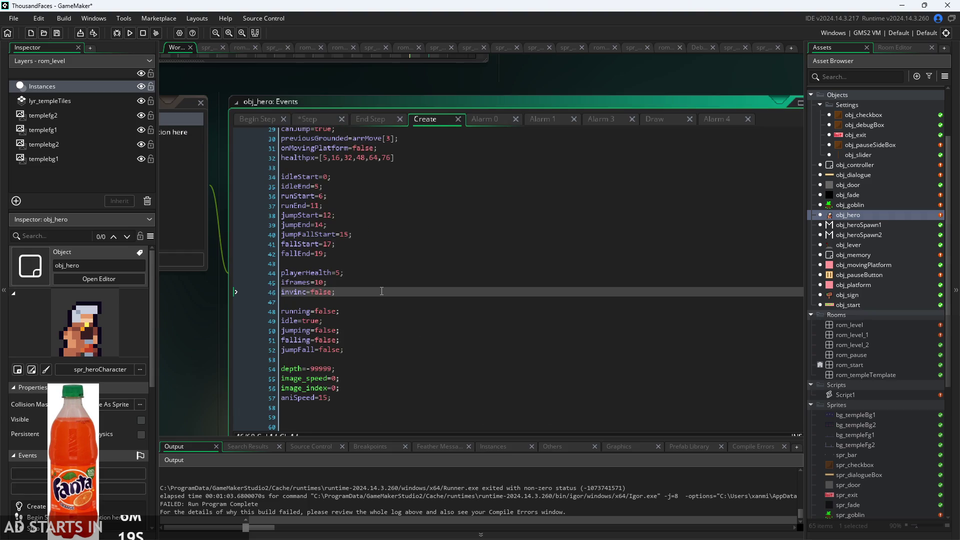
pyautogui.press('Return')
pyautogui.write('dead=')
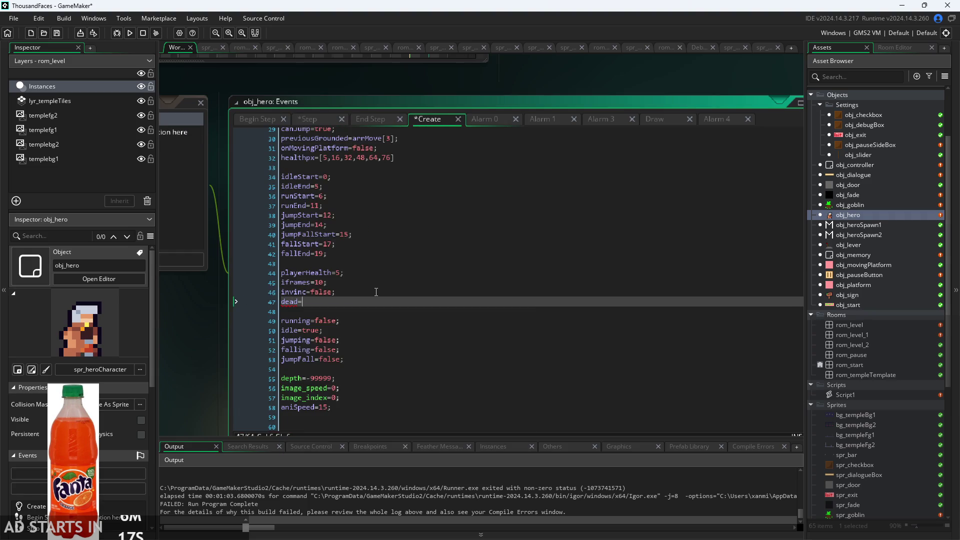
pyautogui.write('false;')
pyautogui.click(265, 119)
pyautogui.click(356, 116)
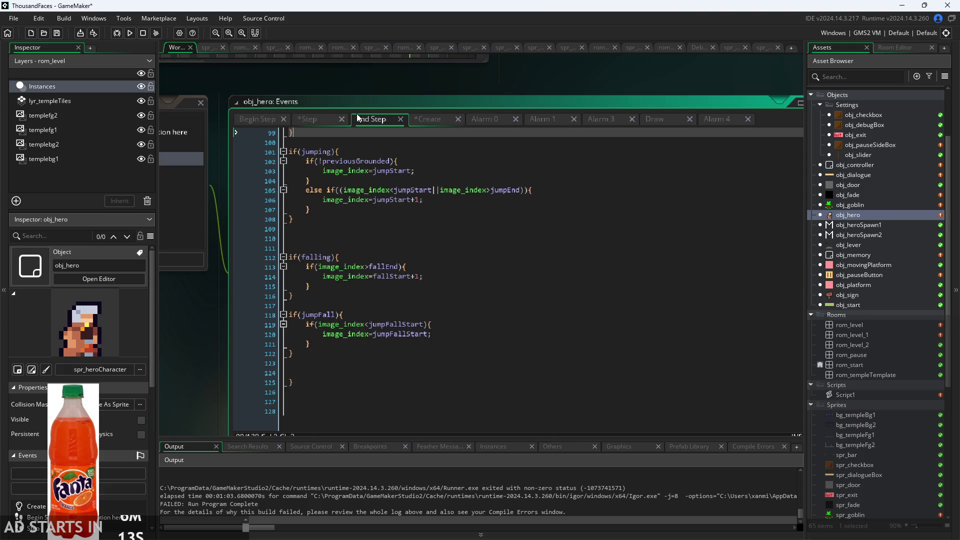
pyautogui.click(316, 119)
pyautogui.click(434, 119)
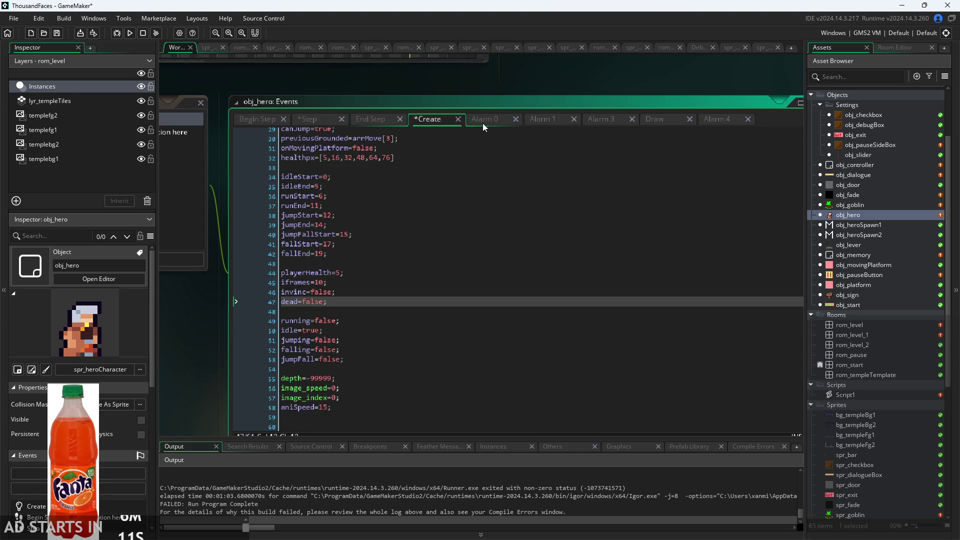
pyautogui.click(482, 120)
# Delete the global.paused=true and instance_create_layer lines from the Step else branch.
pyautogui.click(320, 119)
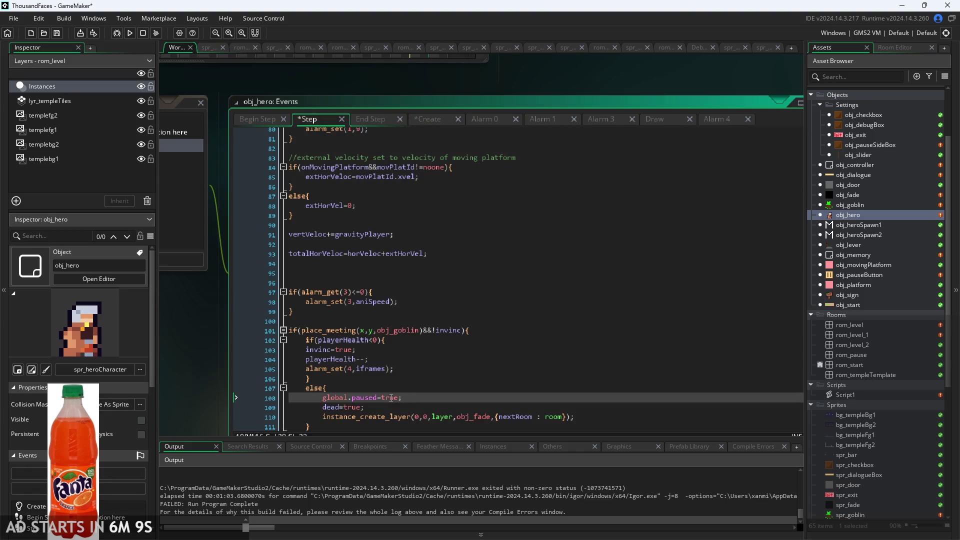
pyautogui.keyDown('ctrl'); pyautogui.scroll(3, 389, 405); pyautogui.keyUp('ctrl')
pyautogui.hotkey('shift', 'Home')
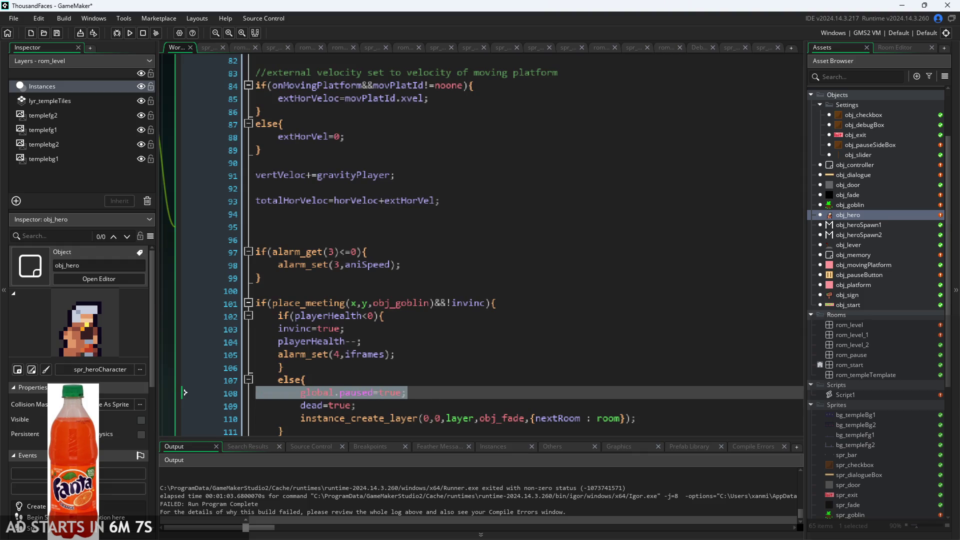
pyautogui.press('BackSpace')
pyautogui.press('BackSpace')
pyautogui.moveTo(636, 405); pyautogui.dragTo(295, 410)
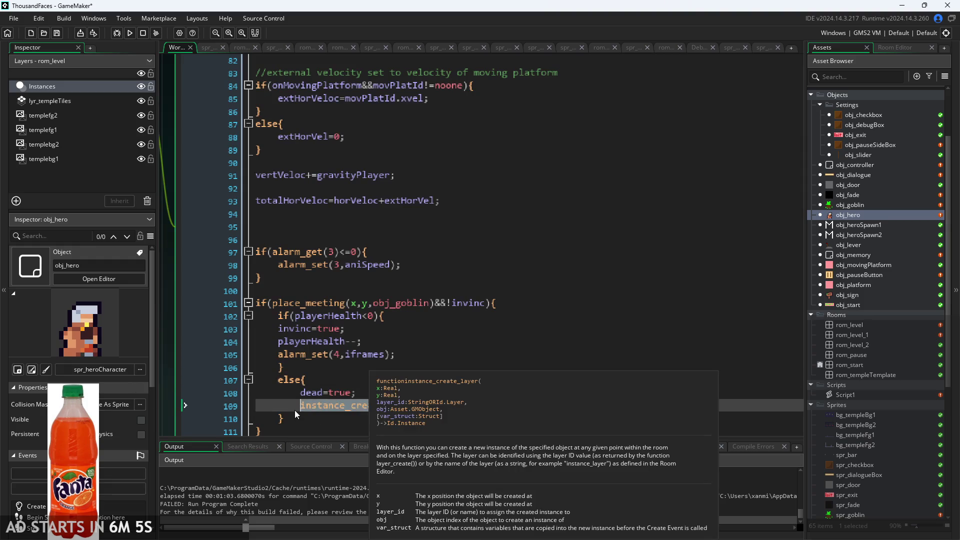
pyautogui.press('BackSpace')
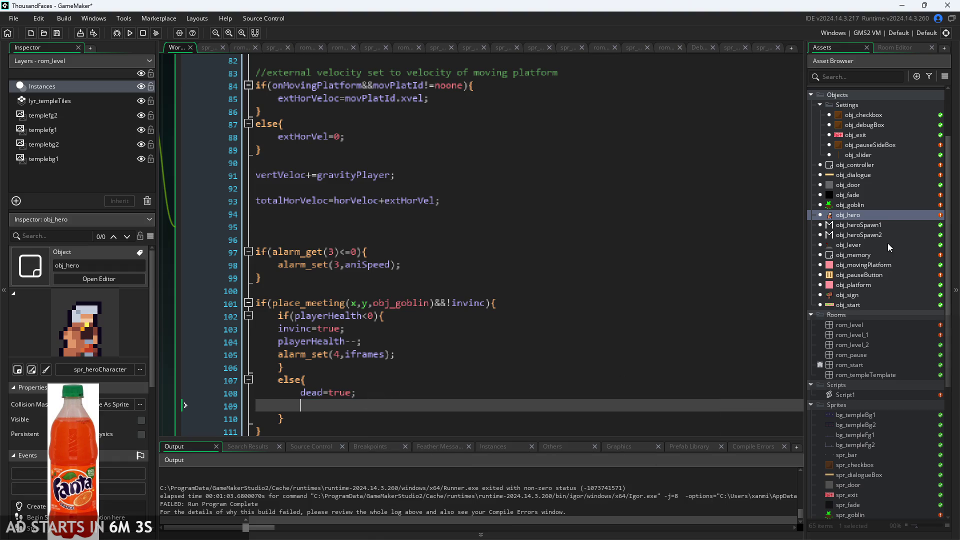
pyautogui.doubleClick(870, 193)
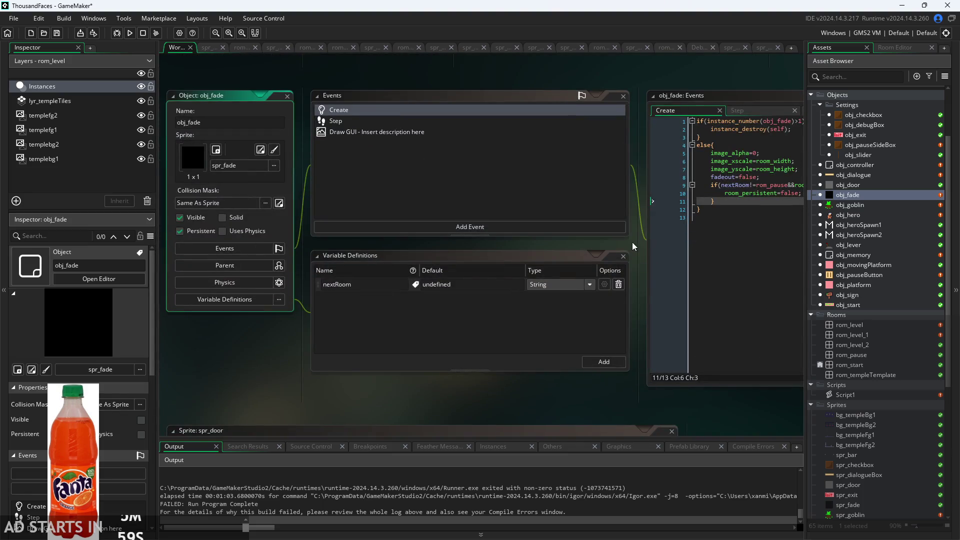
# Extend obj_fade's rom_pause unpause condition with ||obj_hero.dead and save.
pyautogui.moveTo(632, 242); pyautogui.dragTo(323, 268)
pyautogui.click(436, 140)
pyautogui.scroll(1, 436, 140)
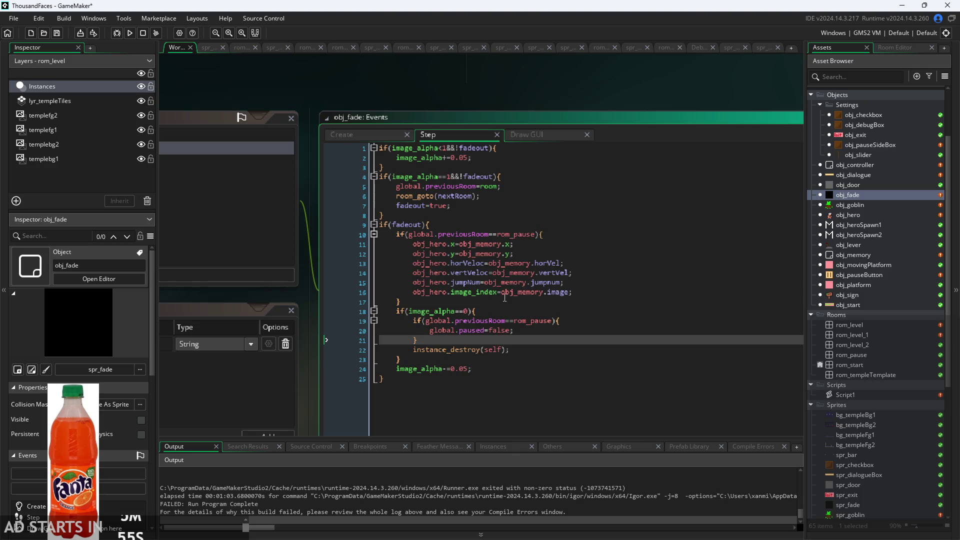
pyautogui.click(555, 323)
pyautogui.write('||dead')
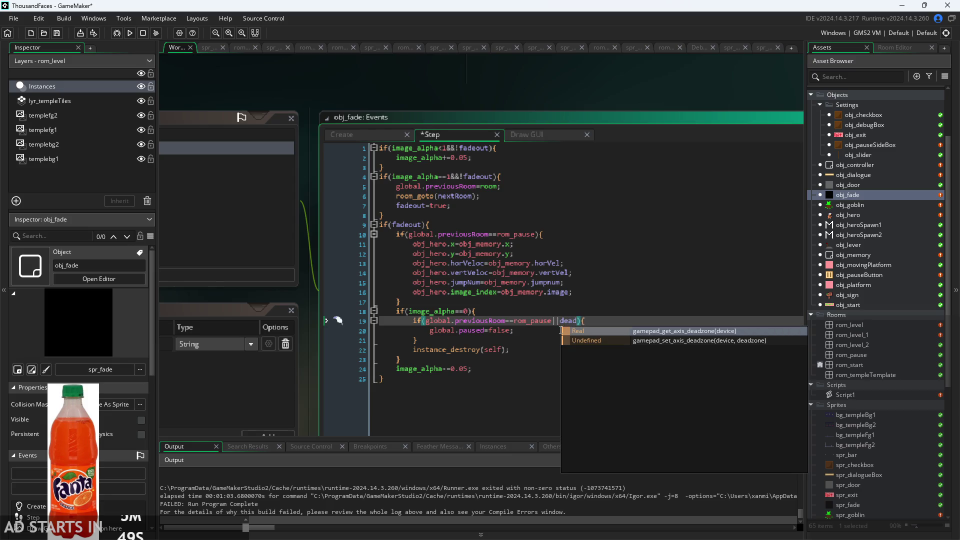
pyautogui.press('Left')
pyautogui.press('Left')
pyautogui.write('obj_h')
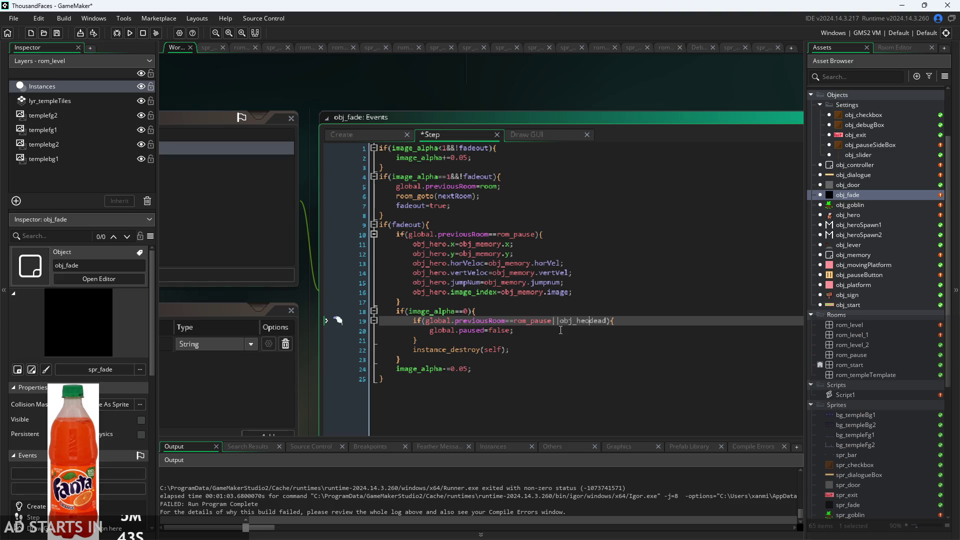
pyautogui.write('hero')
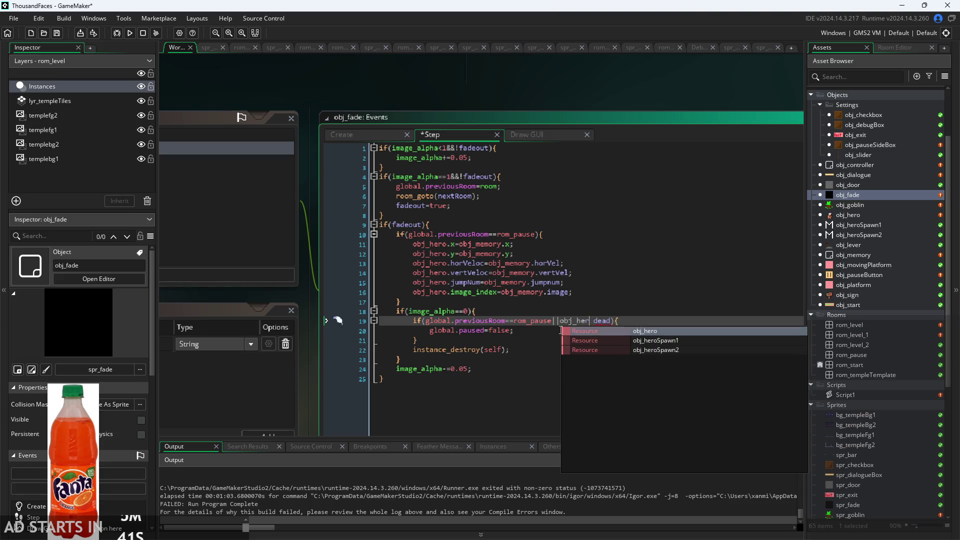
pyautogui.write('.')
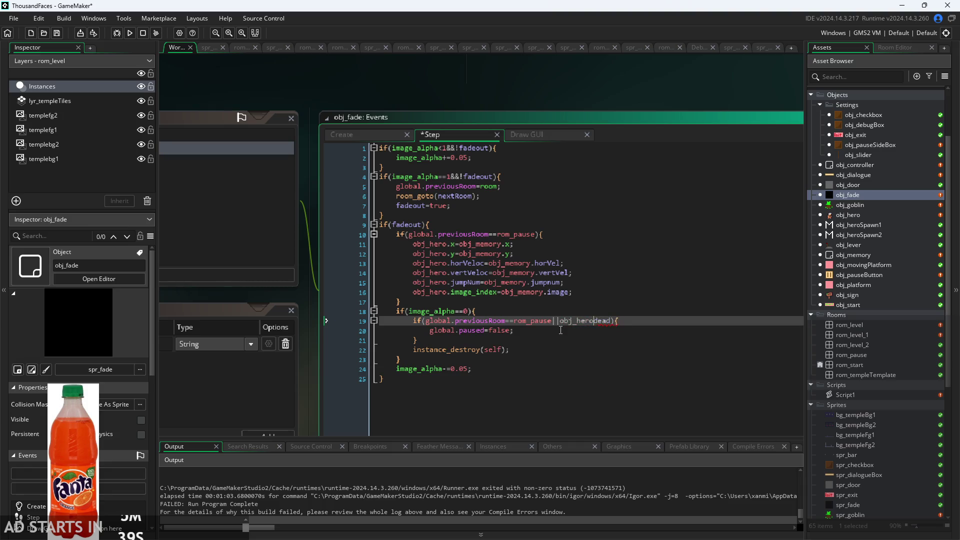
pyautogui.hotkey('ctrl', 's')
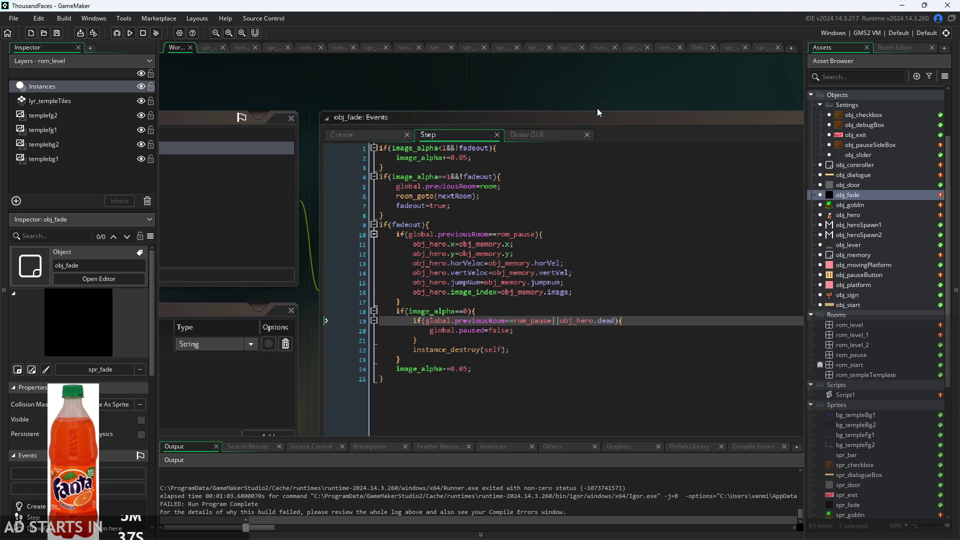
# Review obj_fade's Step lines 16–21, then return to obj_hero.
pyautogui.scroll(-1, 596, 108)
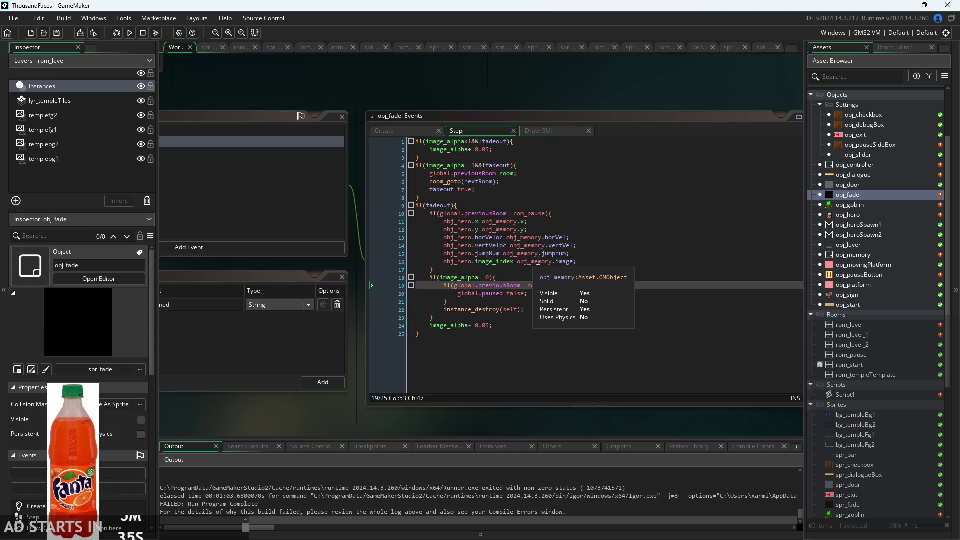
pyautogui.click(718, 261)
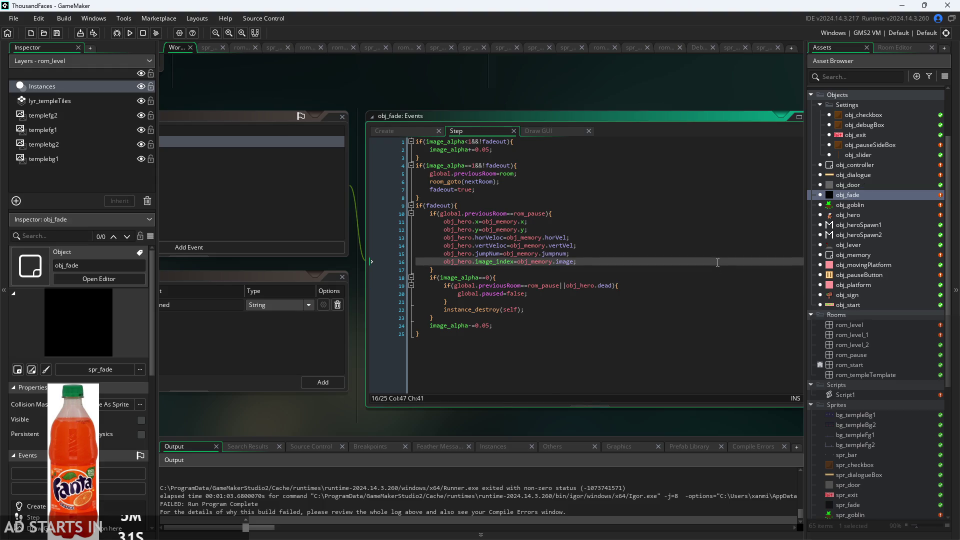
pyautogui.click(719, 277)
pyautogui.click(736, 259)
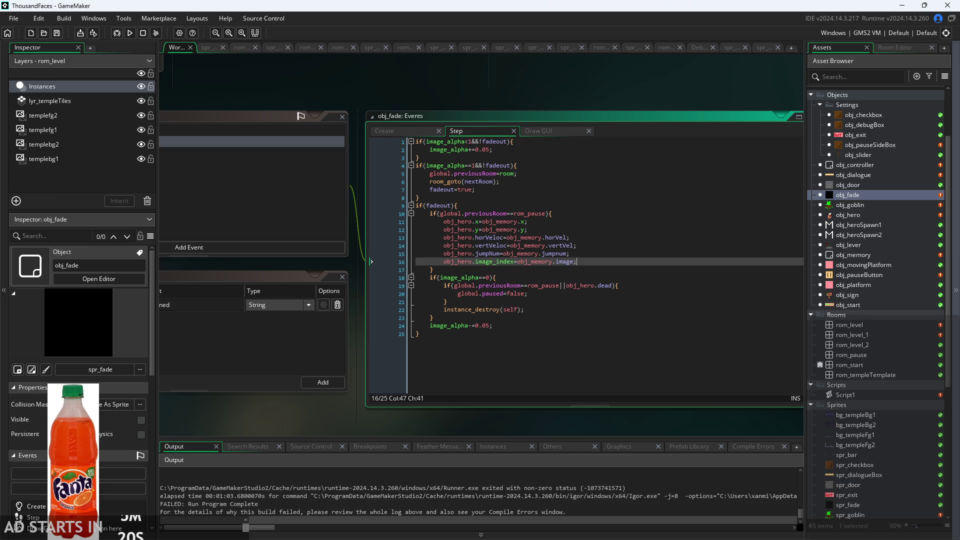
pyautogui.click(628, 279)
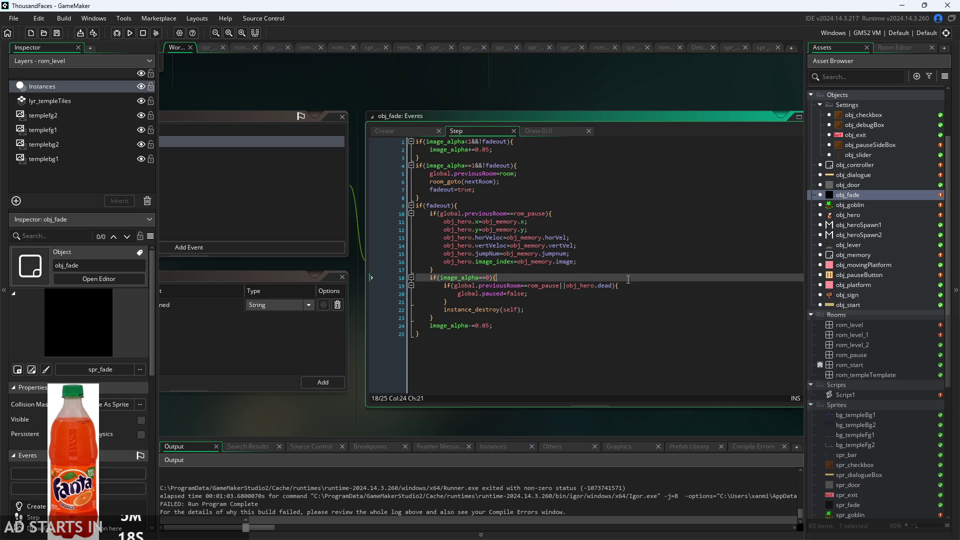
pyautogui.click(631, 294)
pyautogui.click(634, 299)
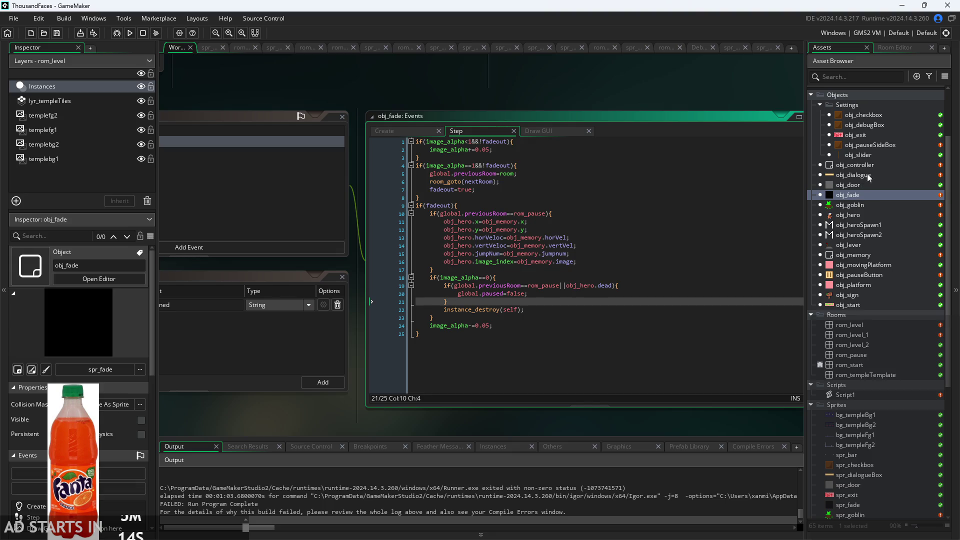
pyautogui.doubleClick(856, 214)
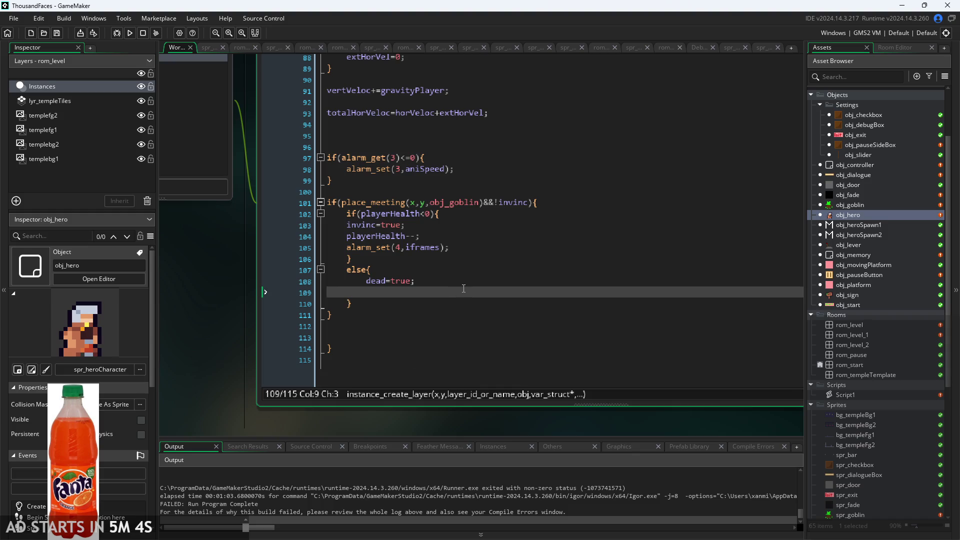
# Remove the instance_create_layer fade call from the else branch.
pyautogui.keyDown('ctrl'); pyautogui.scroll(3, 212, 286); pyautogui.keyUp('ctrl')
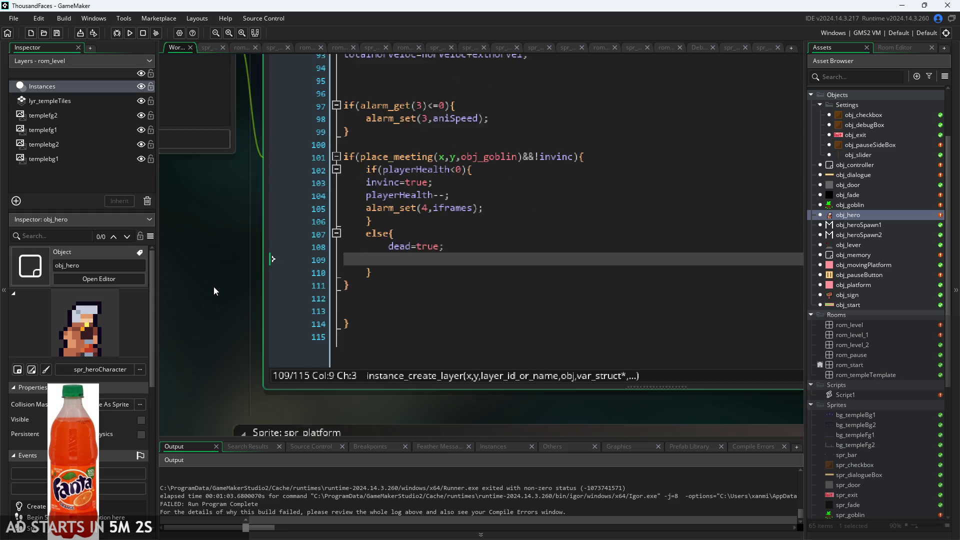
pyautogui.click(477, 276)
pyautogui.click(477, 285)
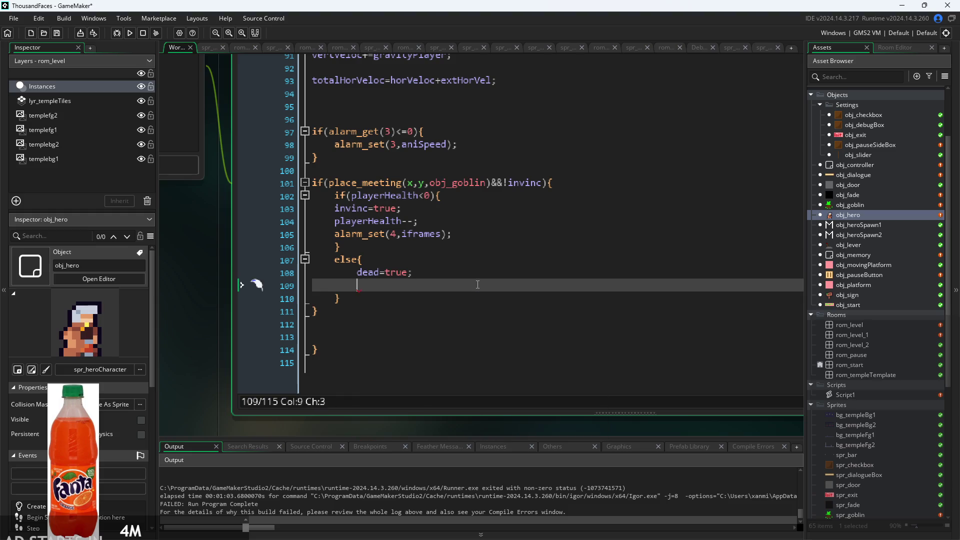
pyautogui.write('instance_create_layer(0,0,layer,obj_fade,{nextRoom : room});')
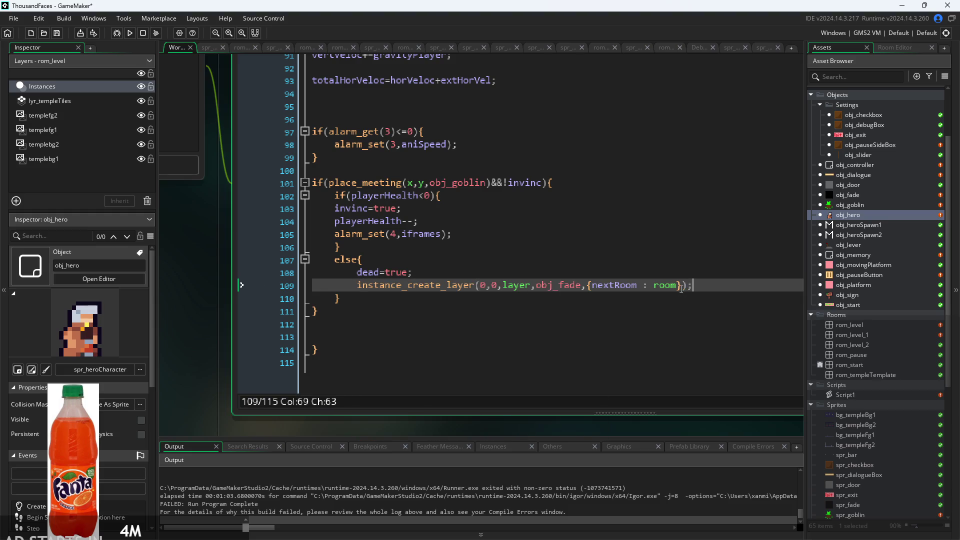
pyautogui.click(718, 275)
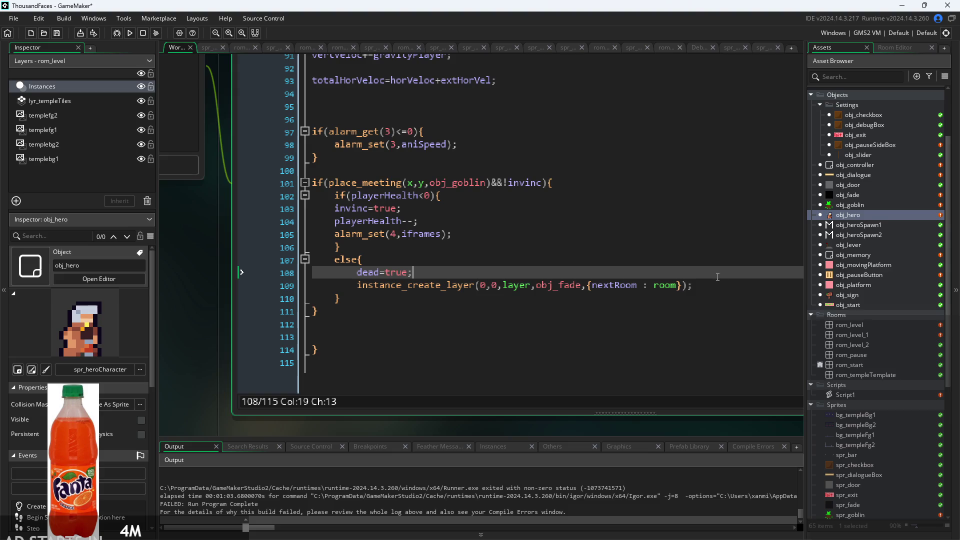
pyautogui.moveTo(720, 284); pyautogui.dragTo(223, 279)
pyautogui.hotkey('ctrl', 'c')
pyautogui.press('BackSpace')
pyautogui.press('BackSpace')
# Add an if(dead){ } block holding the obj_fade creation call and playerHealth=5;.
pyautogui.scroll(-1, 529, 333)
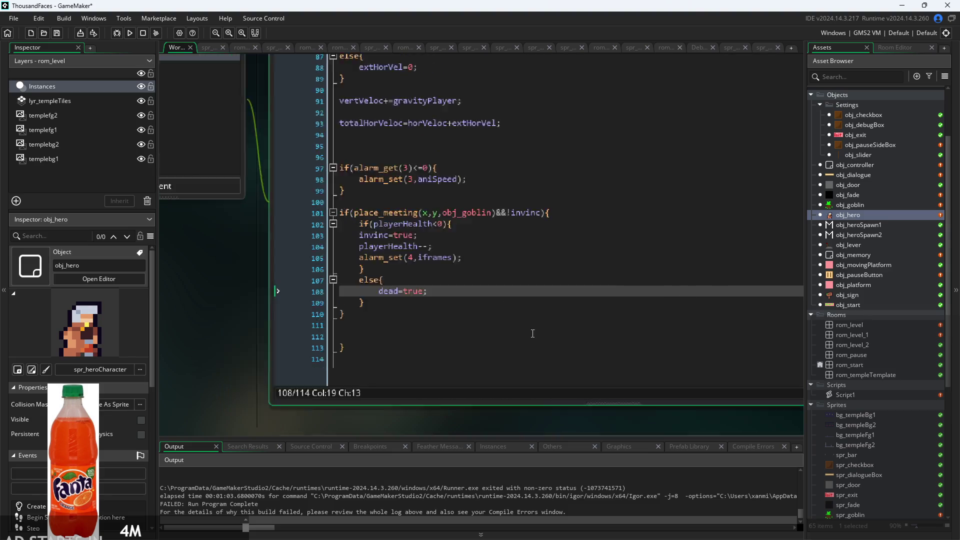
pyautogui.click(488, 319)
pyautogui.press('Return')
pyautogui.press('Return')
pyautogui.press('Up')
pyautogui.press('Return')
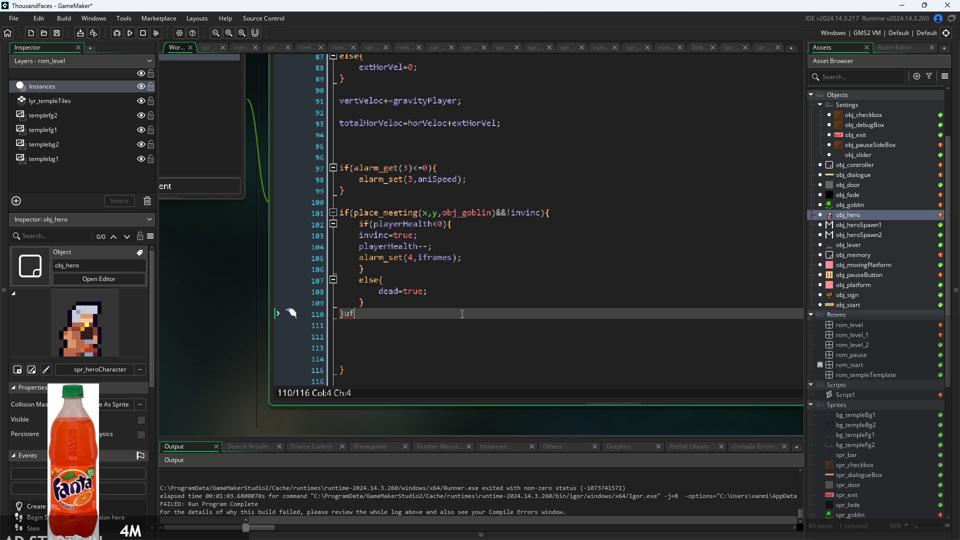
pyautogui.press('Up')
pyautogui.write('if(de')
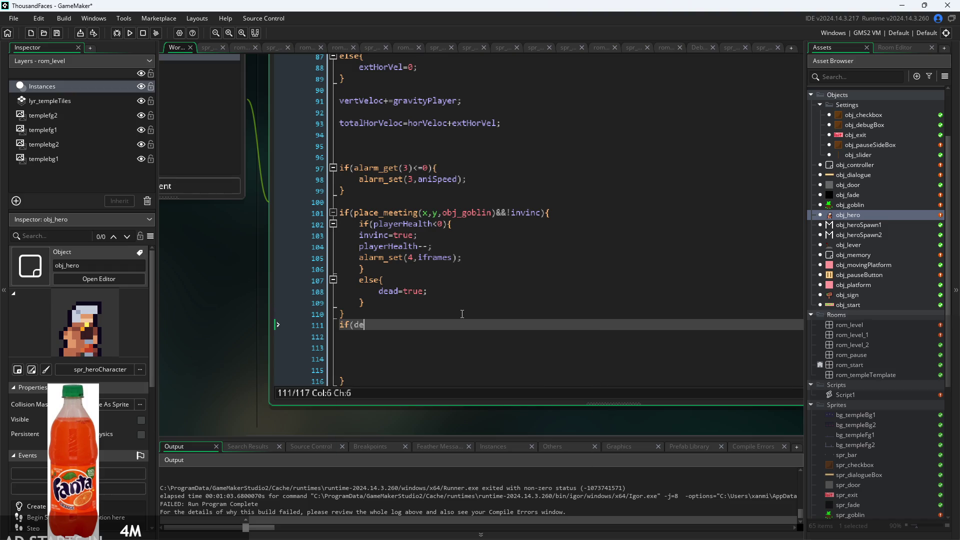
pyautogui.write('ad){')
pyautogui.press('Return')
pyautogui.press('Return')
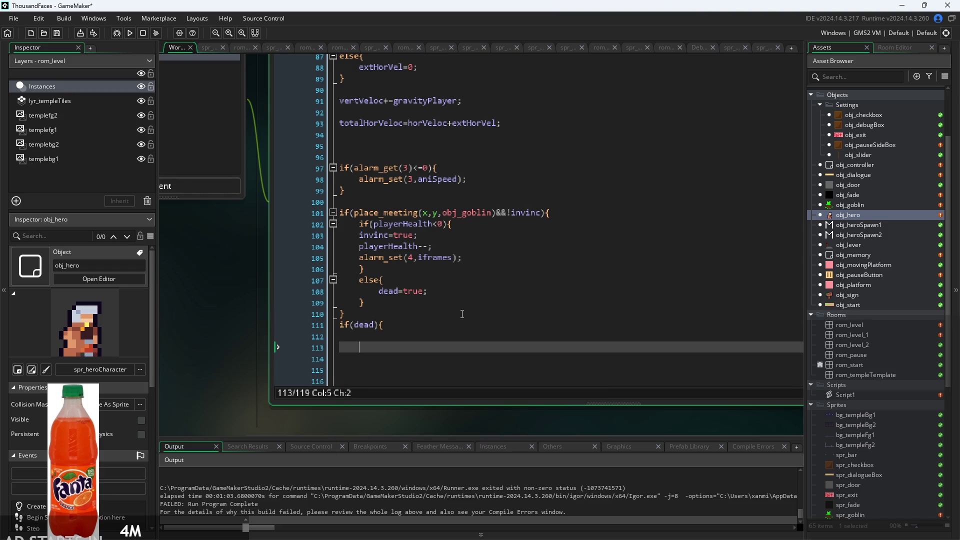
pyautogui.press('Up')
pyautogui.hotkey('ctrl', 'v')
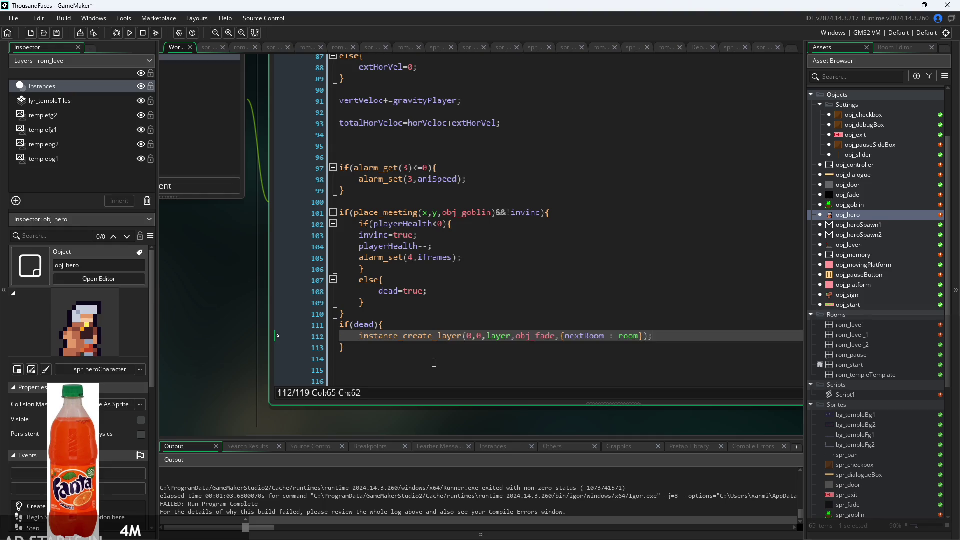
pyautogui.keyDown('ctrl'); pyautogui.scroll(1, 568, 349); pyautogui.keyUp('ctrl')
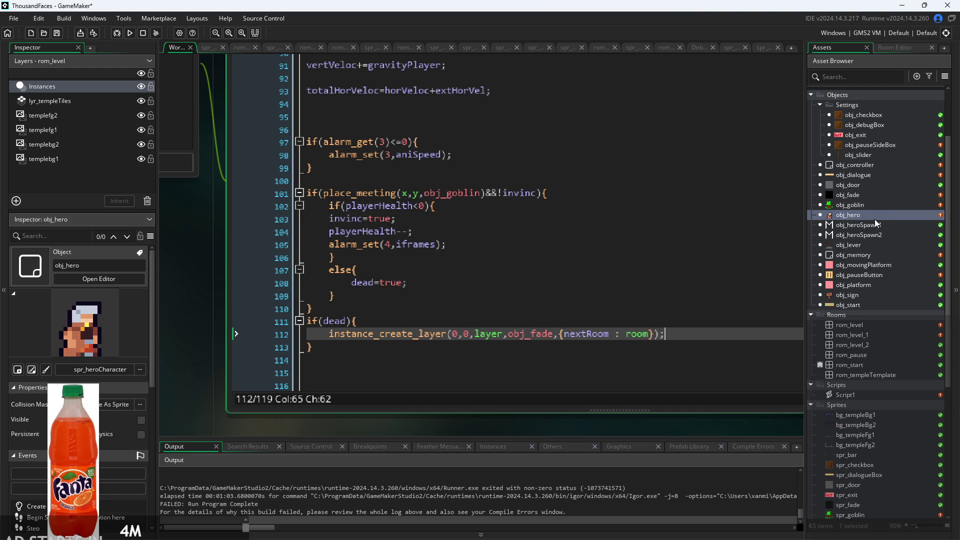
pyautogui.press('Return')
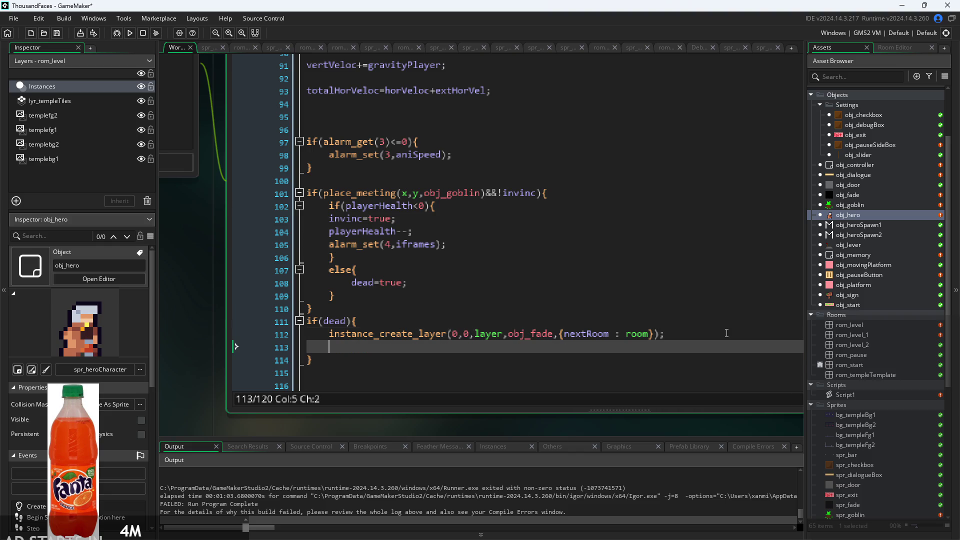
pyautogui.write('playerHealth')
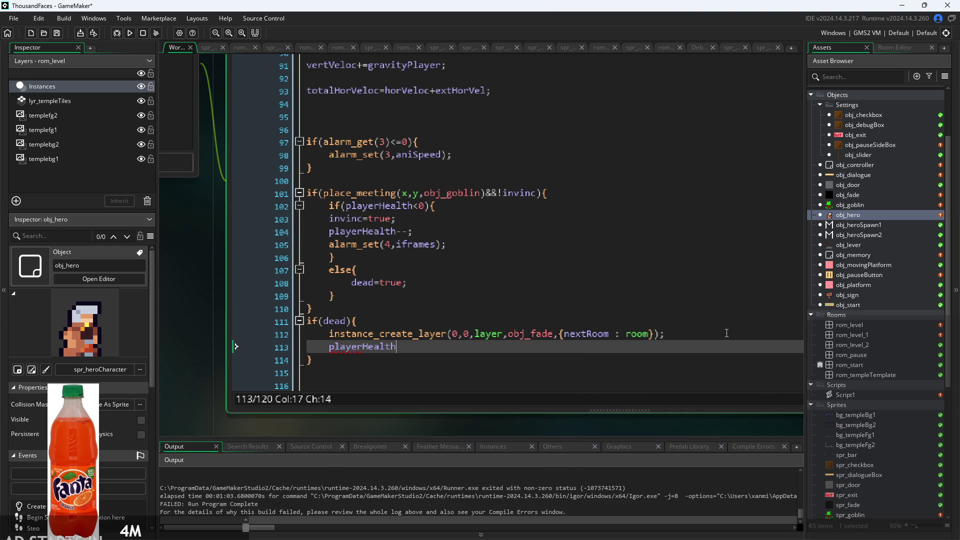
pyautogui.write('=5;')
# Change the health check from playerHealth<0 to playerHealth>0.
pyautogui.click(419, 206)
pyautogui.press('BackSpace')
pyautogui.write('>')
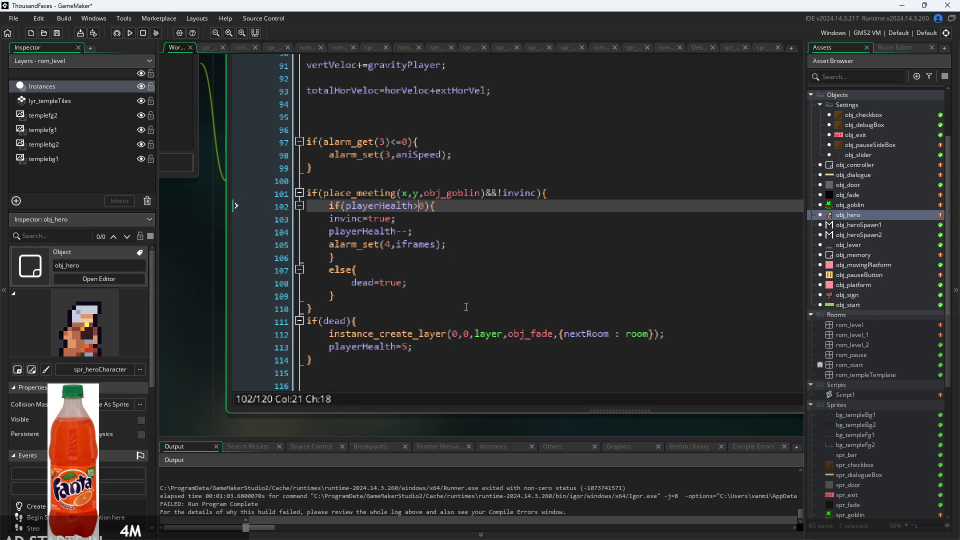
pyautogui.click(457, 360)
pyautogui.click(454, 346)
pyautogui.moveTo(220, 340)
pyautogui.mouseDown()
pyautogui.moveTo(230, 328)
pyautogui.moveTo(181, 315)
pyautogui.moveTo(186, 321)
pyautogui.mouseUp()
pyautogui.press('Down')
pyautogui.press('Up')
pyautogui.press('Up')
pyautogui.press('Up')
pyautogui.click(531, 316)
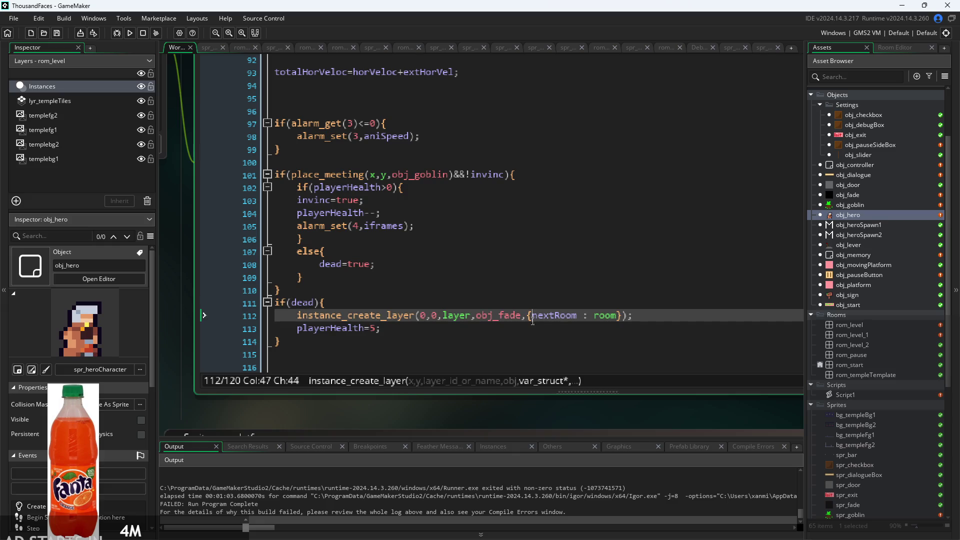
pyautogui.click(532, 330)
pyautogui.press('Return')
pyautogui.write('dead=')
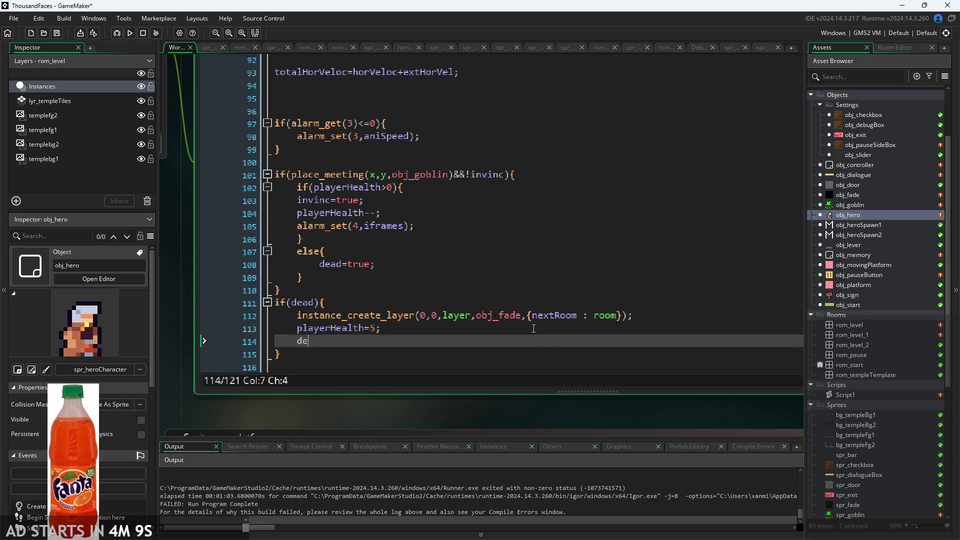
pyautogui.press('BackSpace')
pyautogui.press('BackSpace')
pyautogui.press('BackSpace')
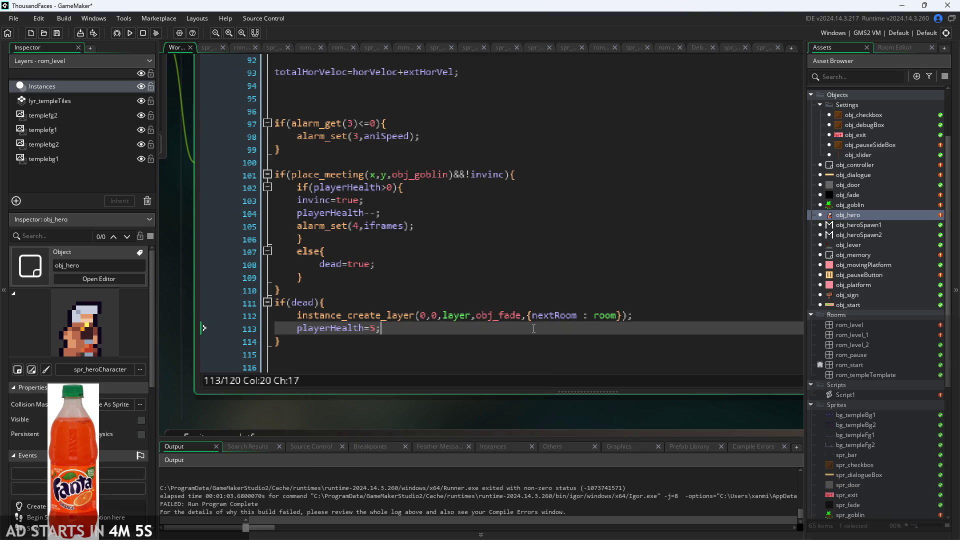
# Add dead=false; after global.paused=false; on line 21 of obj_fade's Step event.
pyautogui.doubleClick(865, 190)
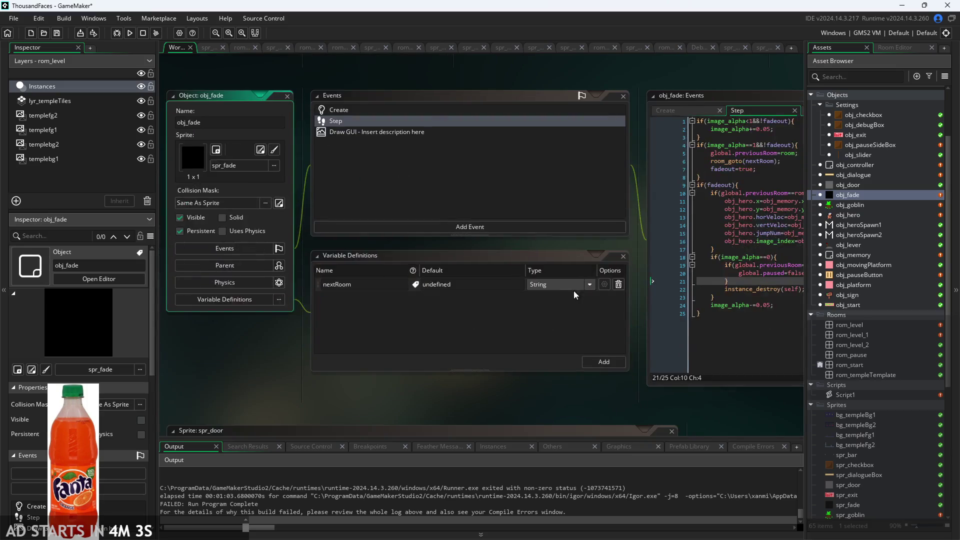
pyautogui.moveTo(629, 286); pyautogui.dragTo(394, 286)
pyautogui.scroll(2, 394, 286)
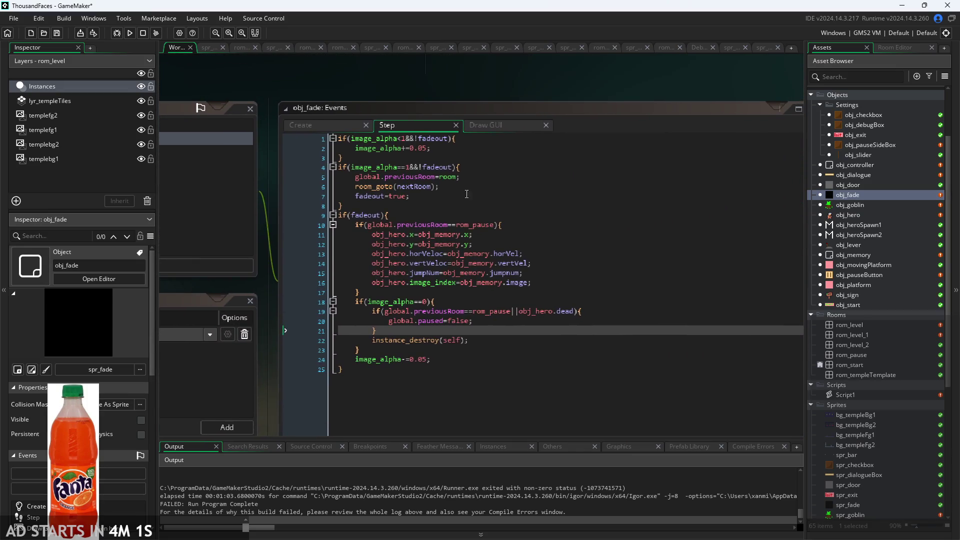
pyautogui.click(503, 129)
pyautogui.click(399, 127)
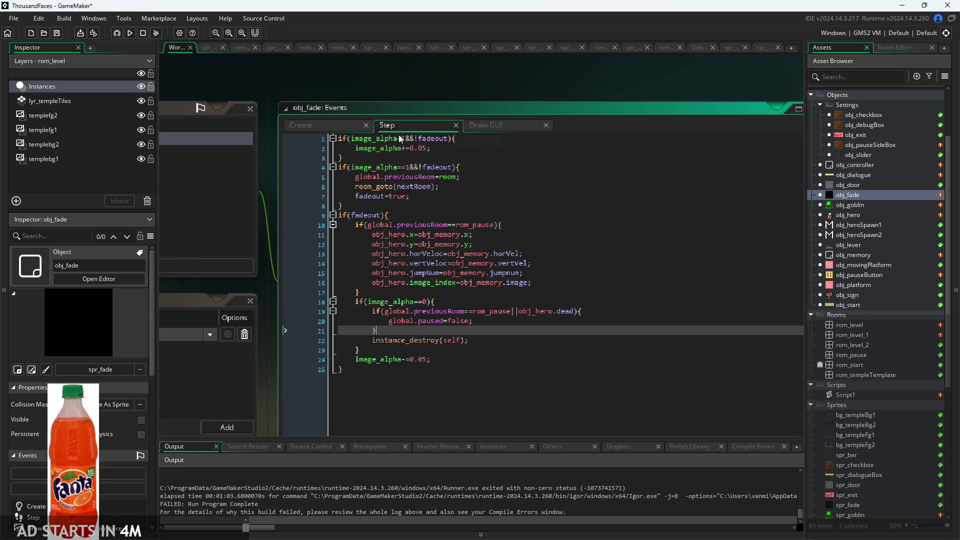
pyautogui.click(533, 314)
pyautogui.press('Down')
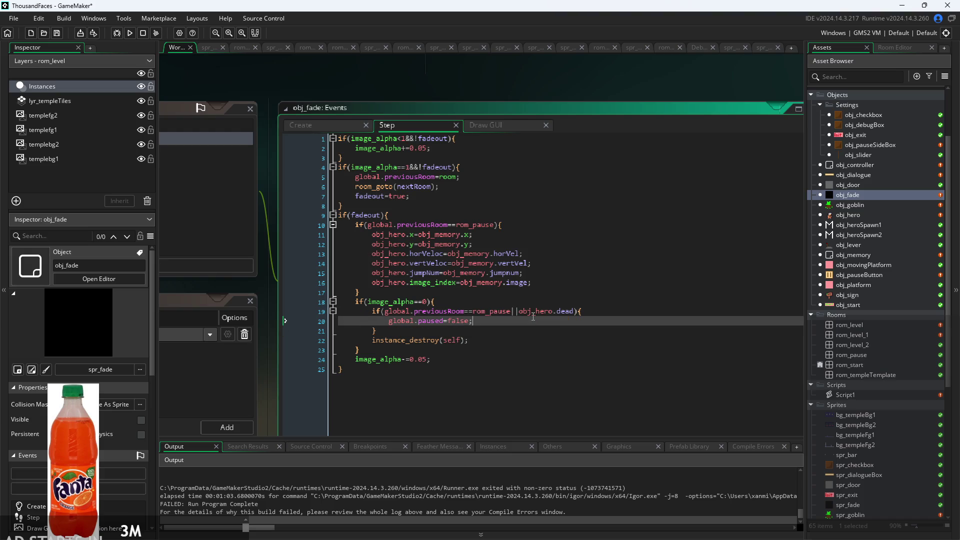
pyautogui.press('Return')
pyautogui.write('dead=')
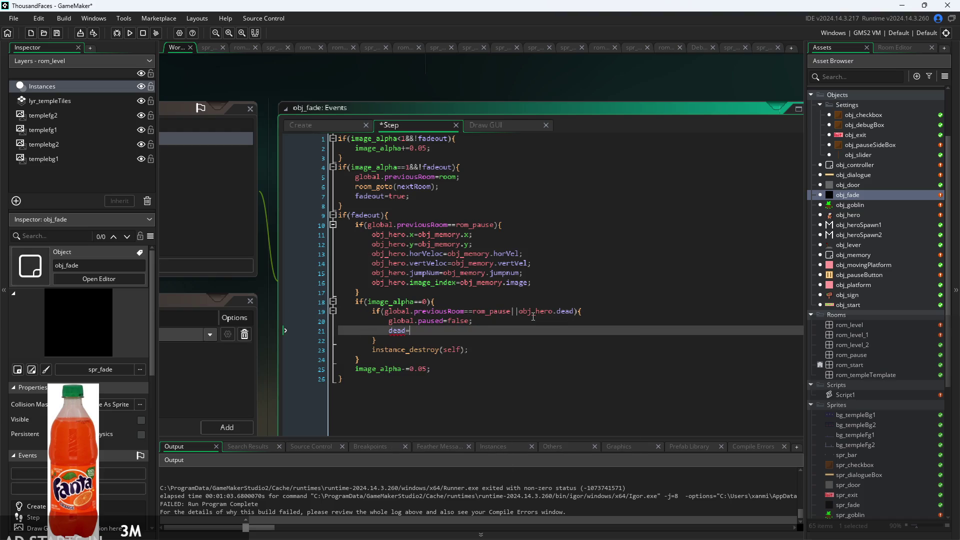
pyautogui.write('false;')
pyautogui.click(869, 176)
# Reopen obj_hero's Step code and add global.paused=true; at the top of the if(dead) block.
pyautogui.doubleClick(862, 216)
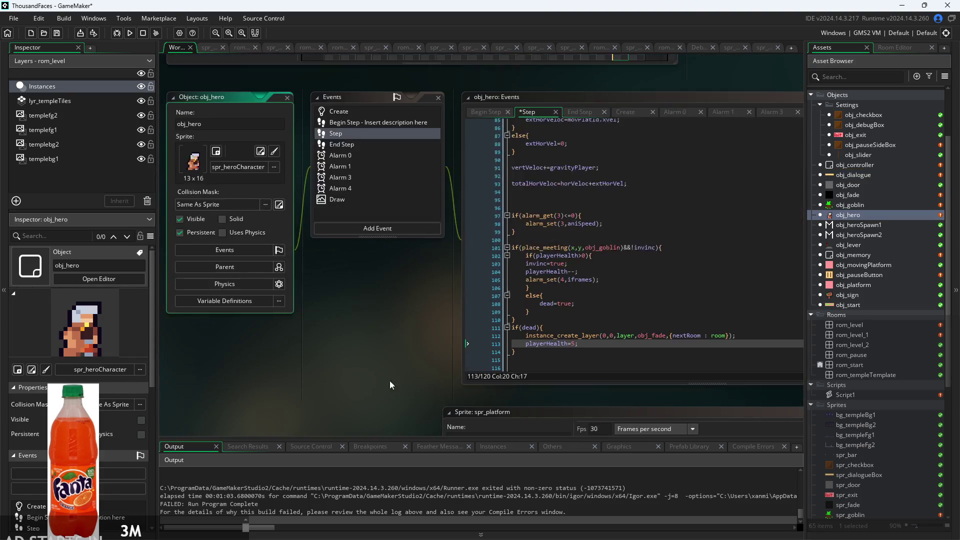
pyautogui.click(606, 314)
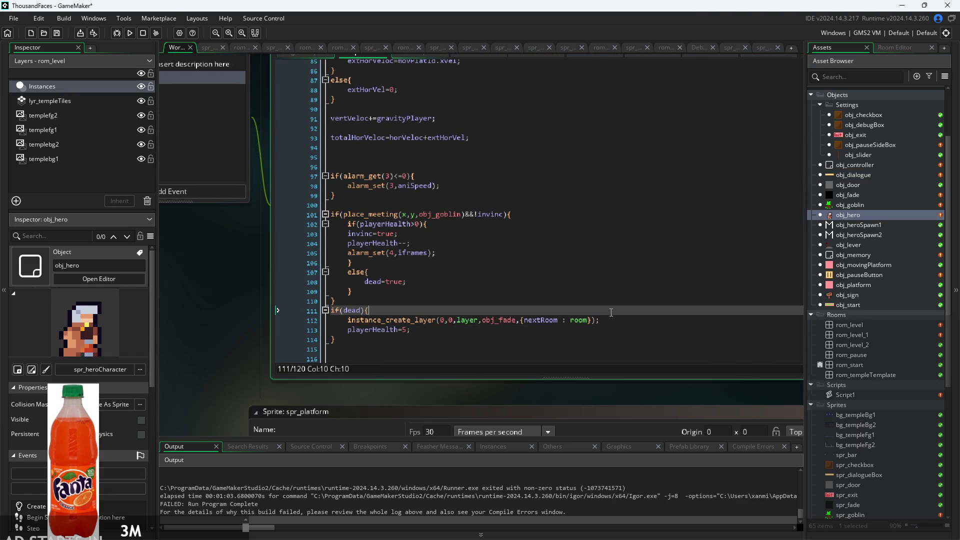
pyautogui.press('Return')
pyautogui.write('ais')
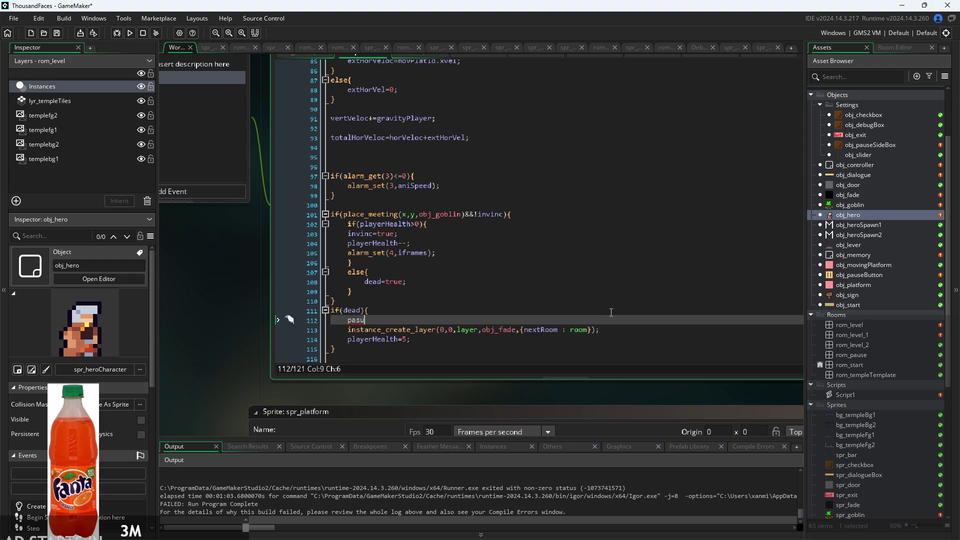
pyautogui.press('BackSpace')
pyautogui.press('BackSpace')
pyautogui.press('BackSpace')
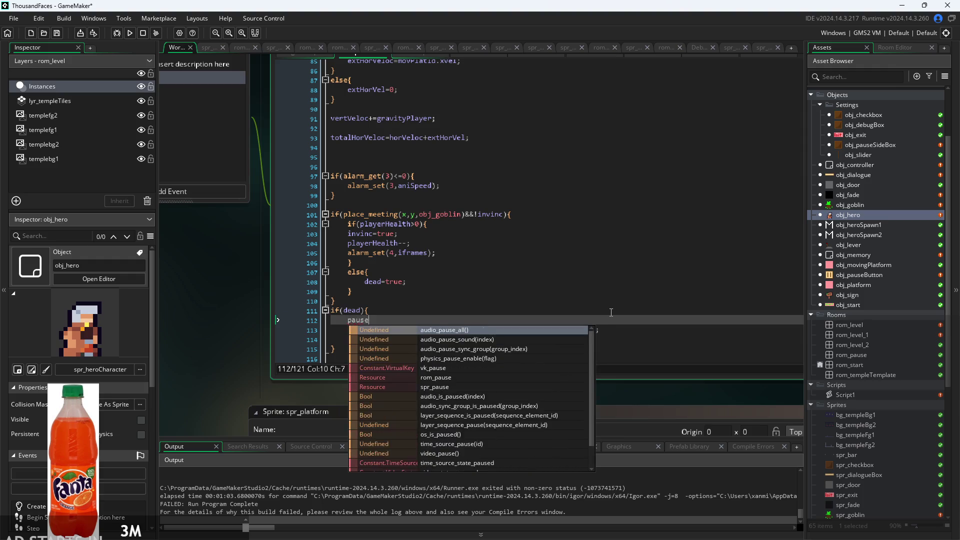
pyautogui.press('BackSpace')
pyautogui.write('global.p')
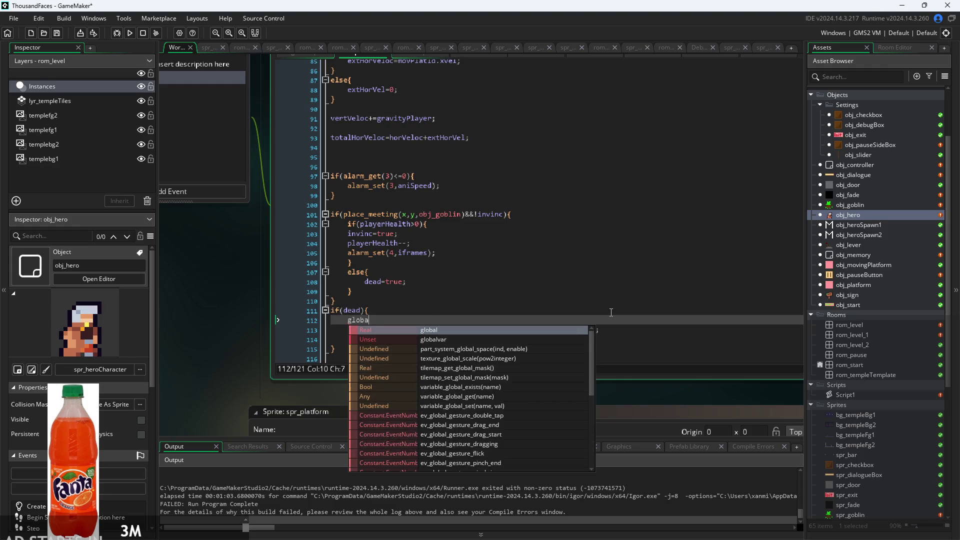
pyautogui.press('Return')
pyautogui.write('=')
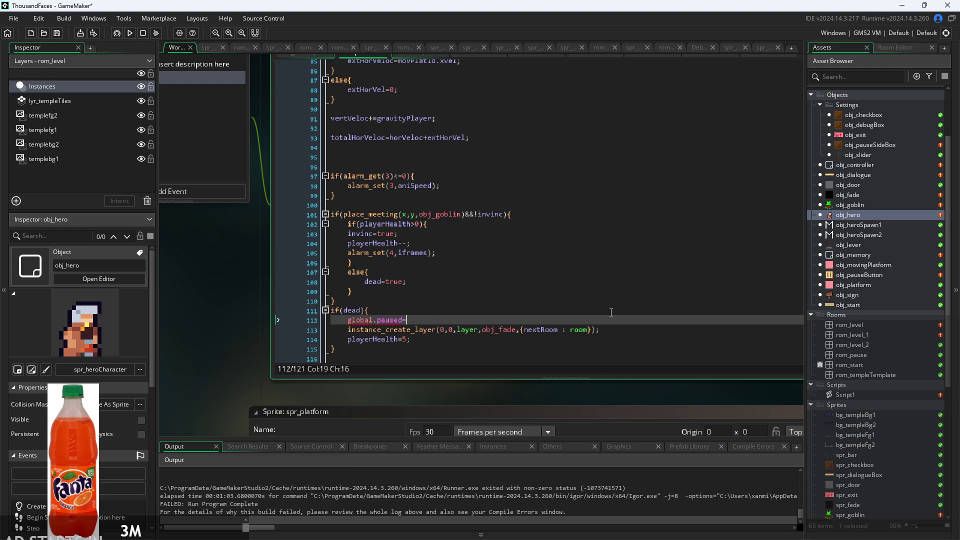
pyautogui.write('true;')
# Move playerHealth=5; below the pause line, above instance_create_layer, and start a test run.
pyautogui.moveTo(411, 339)
pyautogui.mouseDown()
pyautogui.moveTo(430, 332)
pyautogui.moveTo(345, 340)
pyautogui.mouseUp()
pyautogui.hotkey('ctrl', 'c')
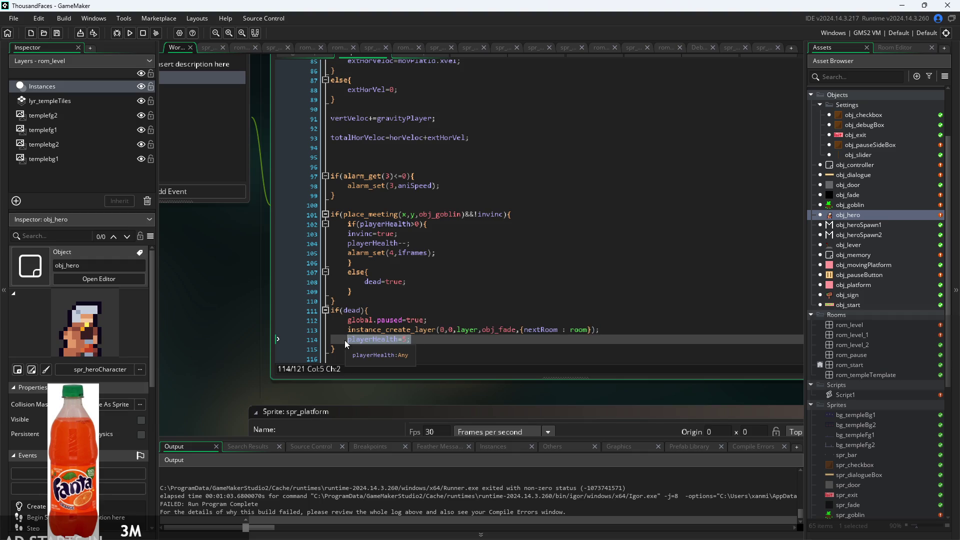
pyautogui.press('Delete')
pyautogui.click(448, 319)
pyautogui.press('Return')
pyautogui.hotkey('ctrl', 'v')
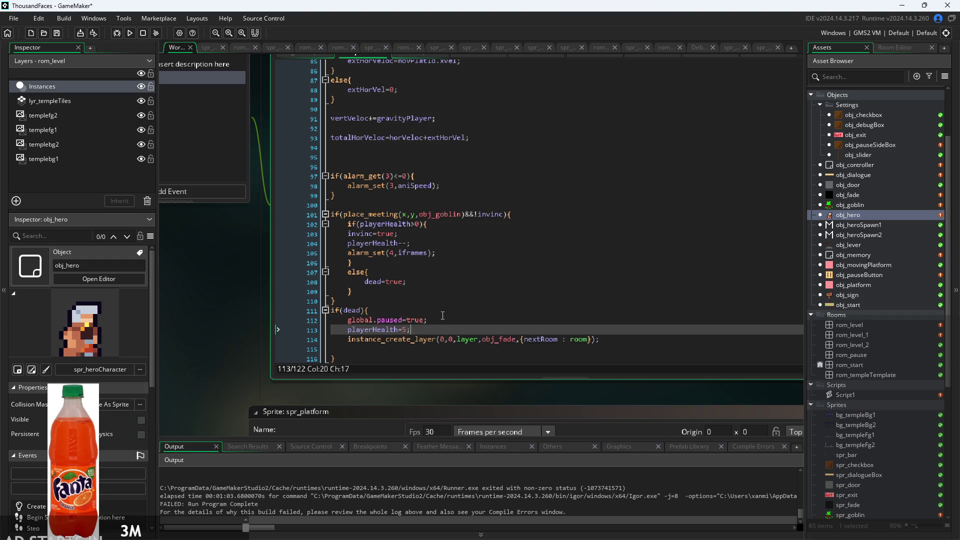
pyautogui.rightClick(415, 309)
pyautogui.click(217, 259)
pyautogui.click(122, 34)
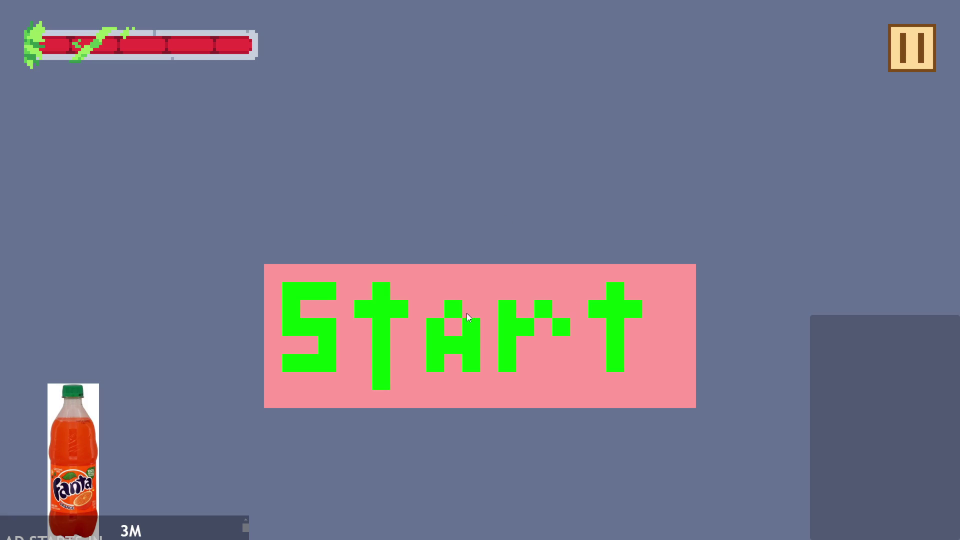
# Play until the hero dies, then abort the 'layer -1 does not exist' code error.
pyautogui.click(466, 313)
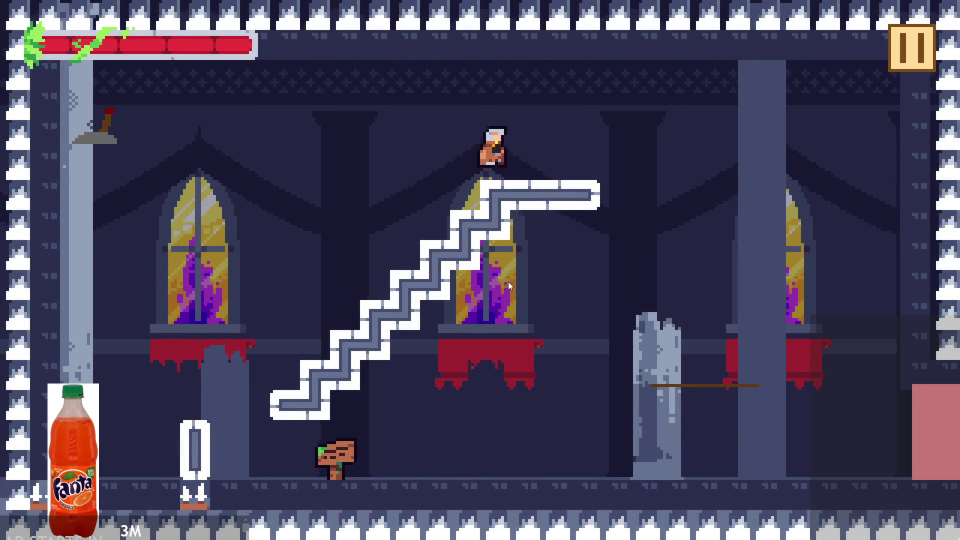
pyautogui.press('Right')
pyautogui.press('Left')
pyautogui.press('Up')
pyautogui.press('Right')
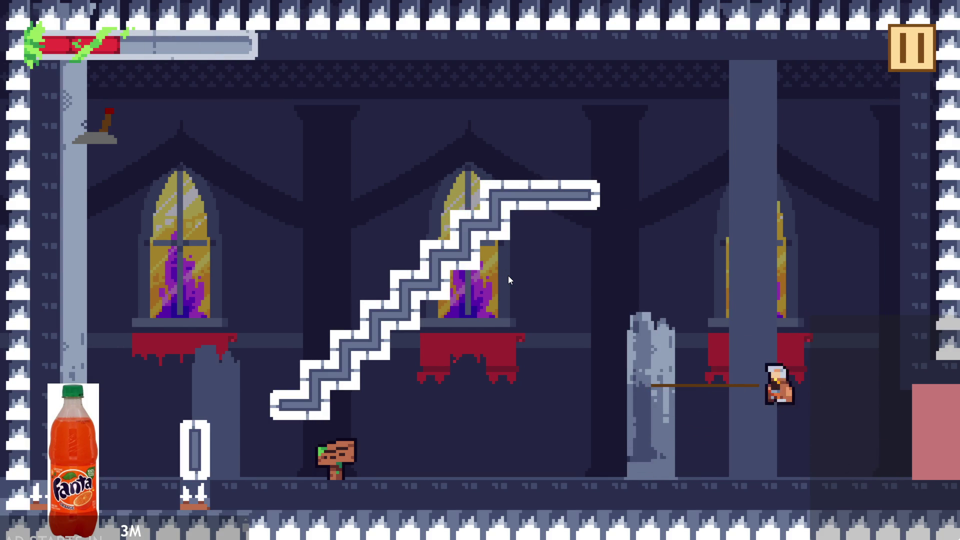
pyautogui.click(477, 202)
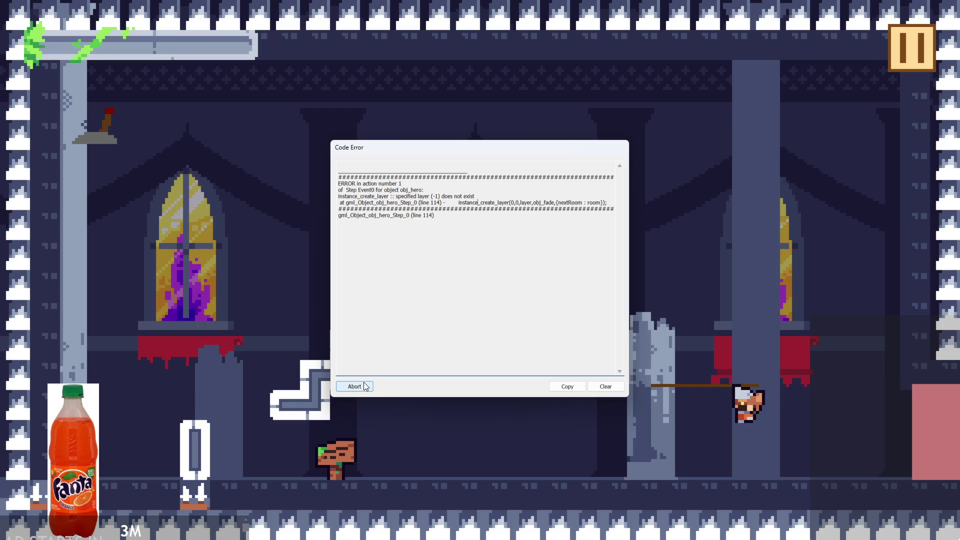
pyautogui.click(362, 382)
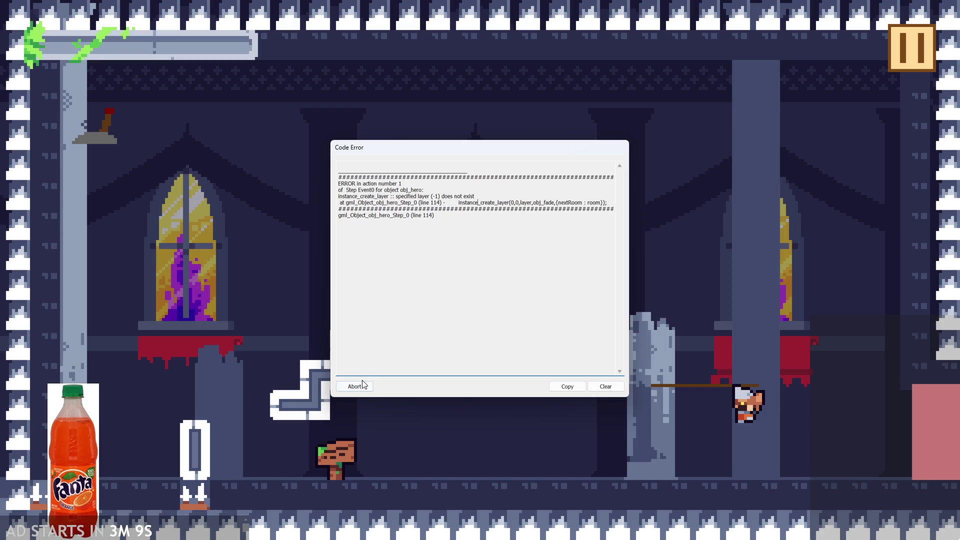
pyautogui.click(363, 385)
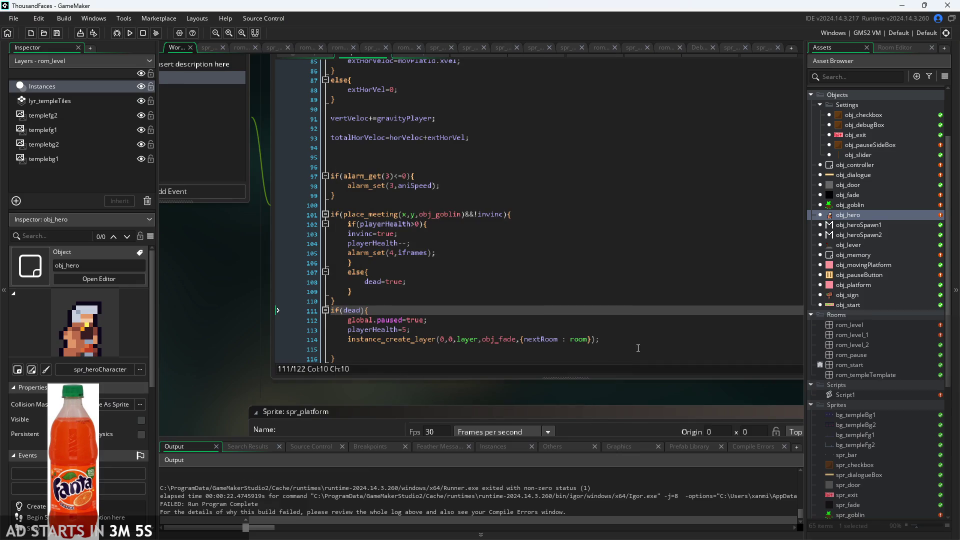
# Replace line 114's layer argument with "Instances" in the obj_fade creation call and rerun the game.
pyautogui.moveTo(218, 333); pyautogui.dragTo(188, 331)
pyautogui.scroll(1, 403, 314)
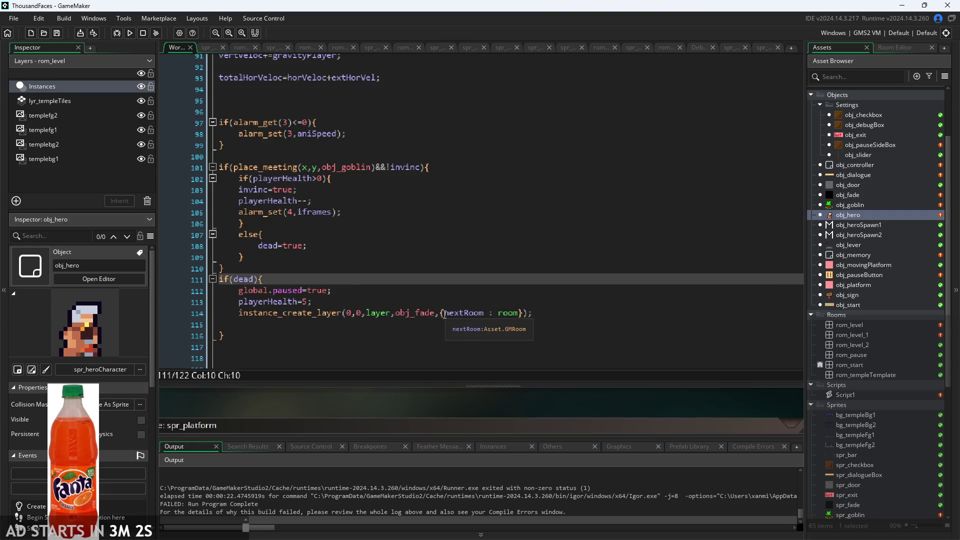
pyautogui.click(435, 313)
pyautogui.click(371, 314)
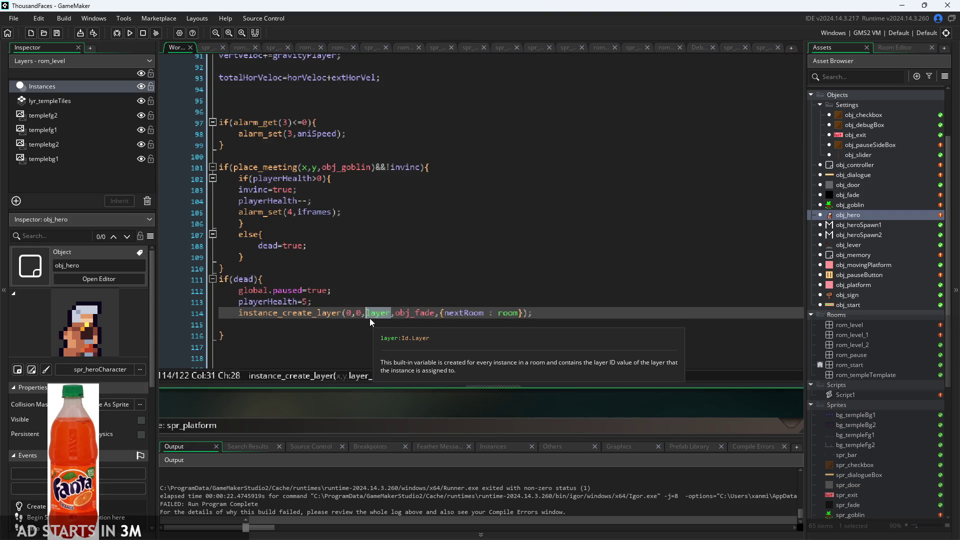
pyautogui.write('"')
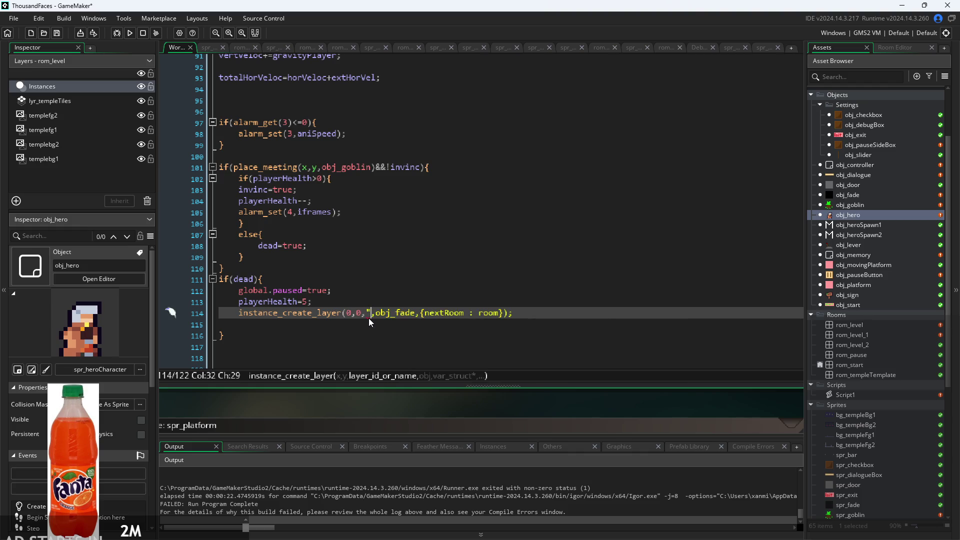
pyautogui.write('Layer')
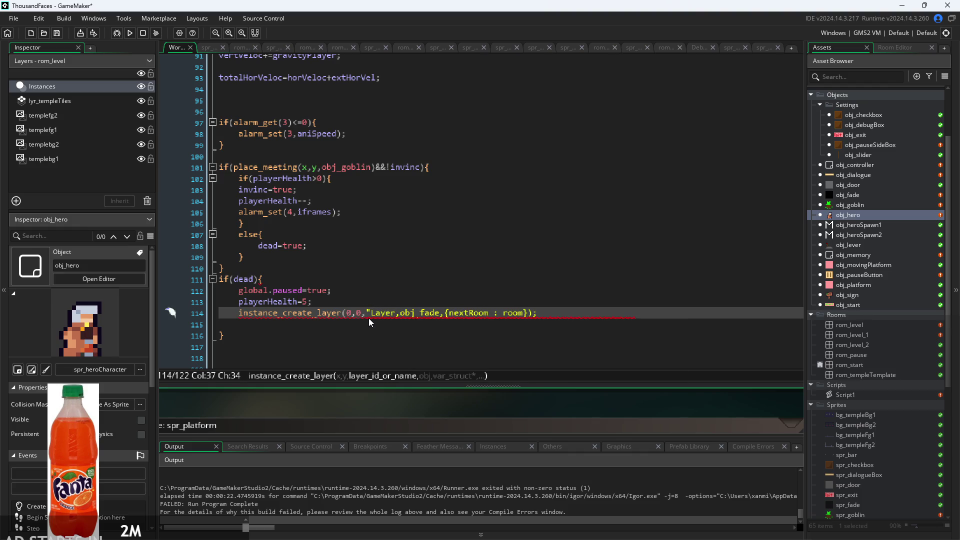
pyautogui.press('BackSpace')
pyautogui.press('BackSpace')
pyautogui.press('BackSpace')
pyautogui.write('Instances')
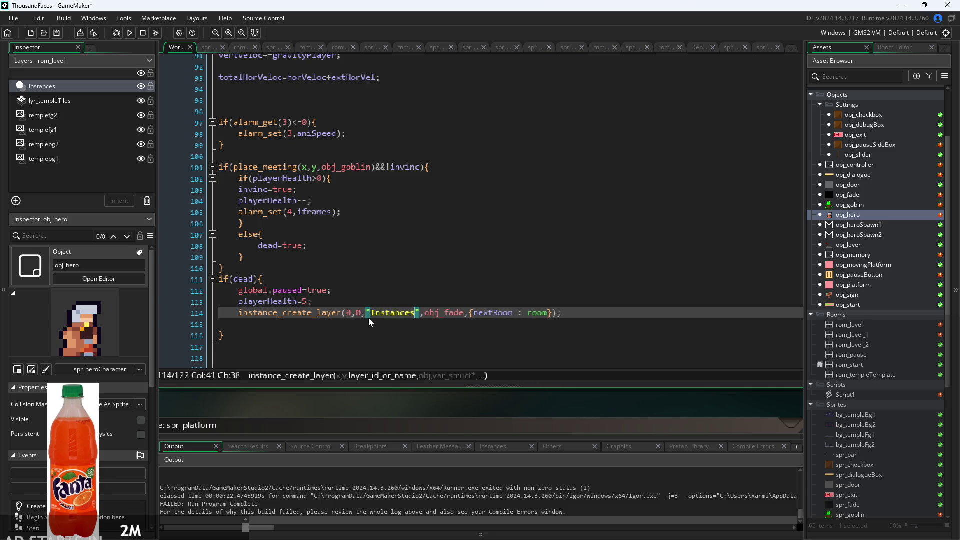
pyautogui.click(641, 306)
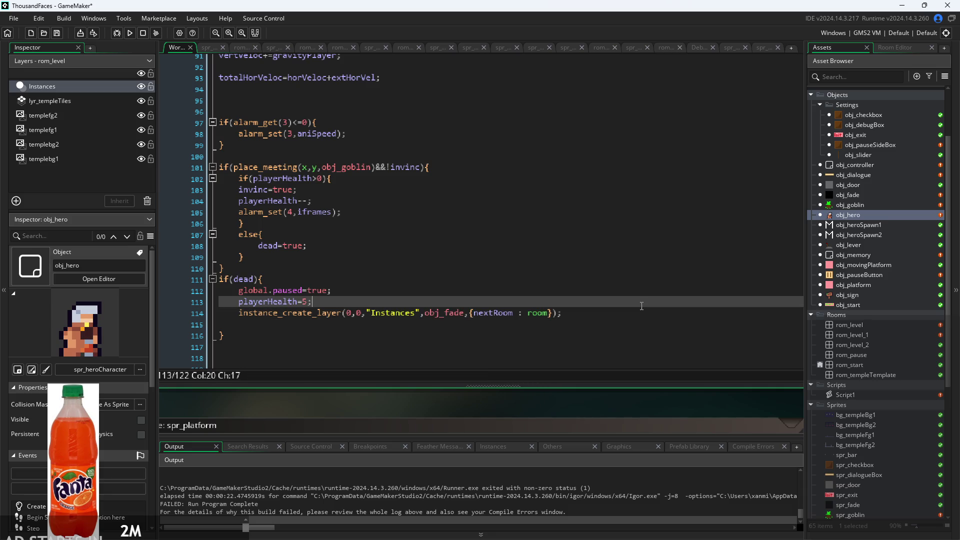
pyautogui.click(131, 34)
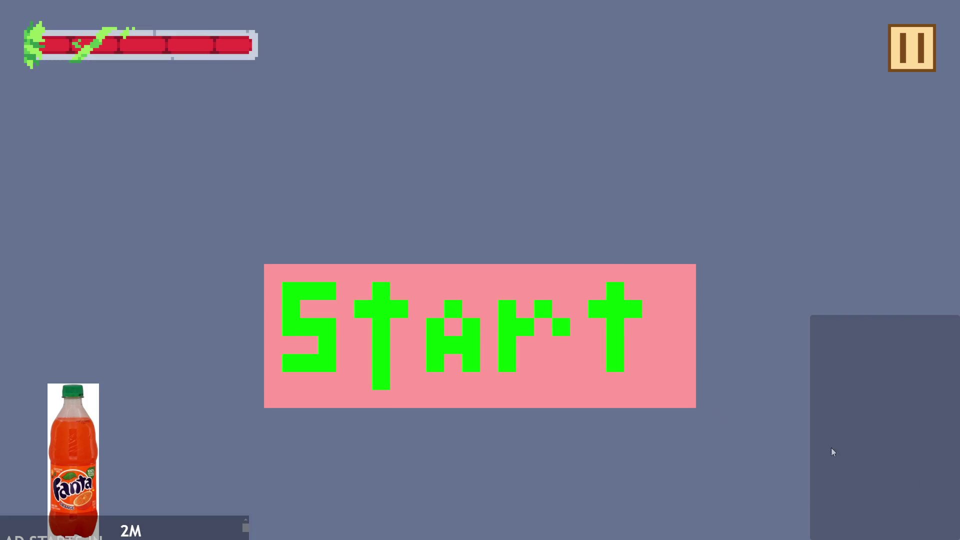
# Run and jump the hero around the level until health empties, then exit via the pause menu.
pyautogui.click(443, 280)
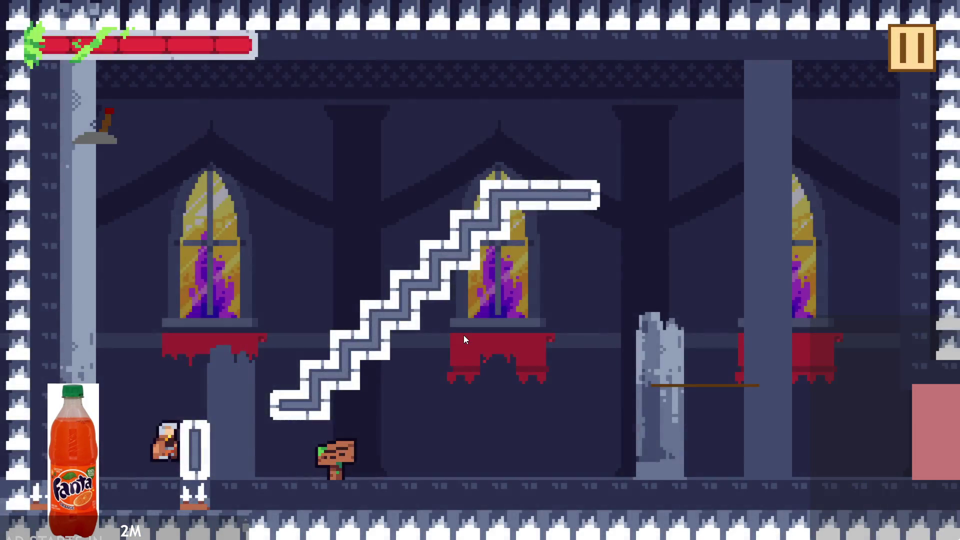
pyautogui.press('Right')
pyautogui.press('space')
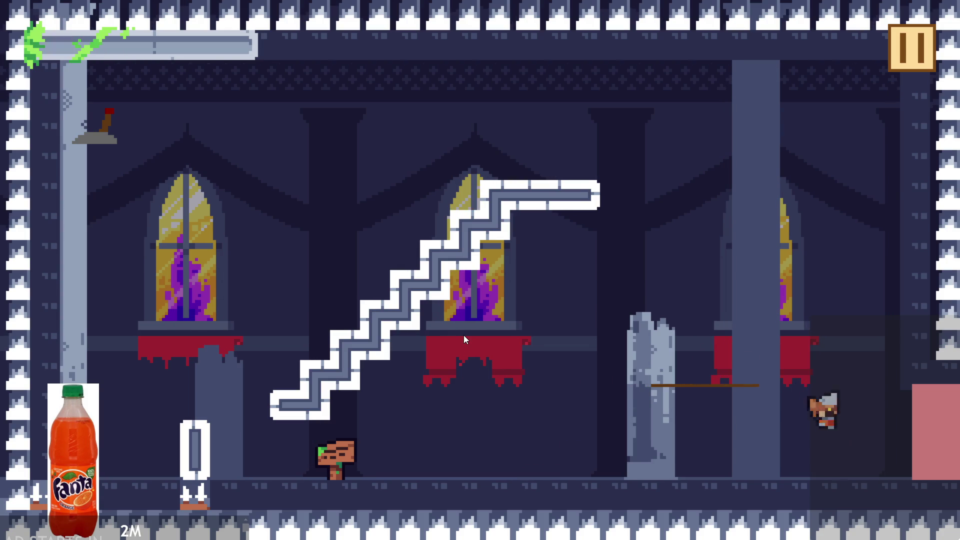
pyautogui.press('Left')
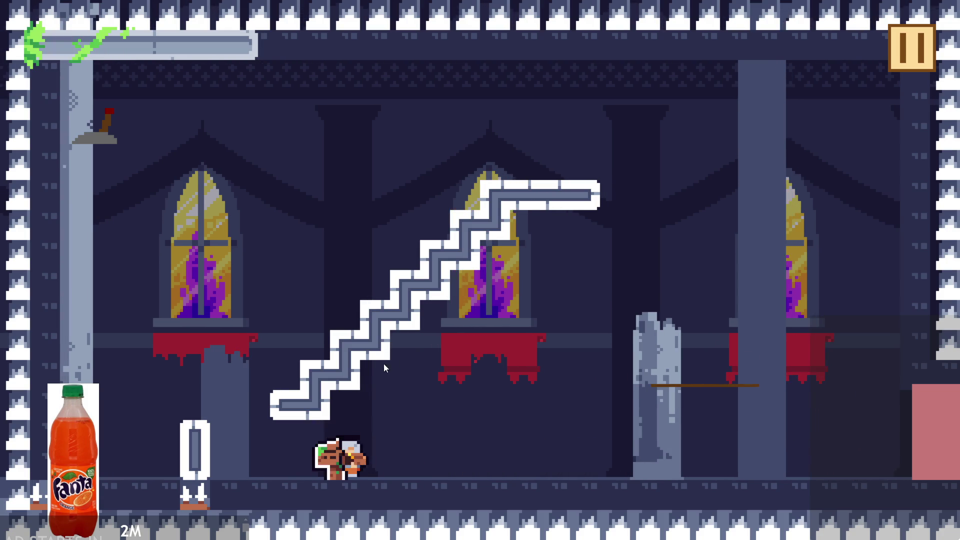
pyautogui.press('space')
pyautogui.press('Right')
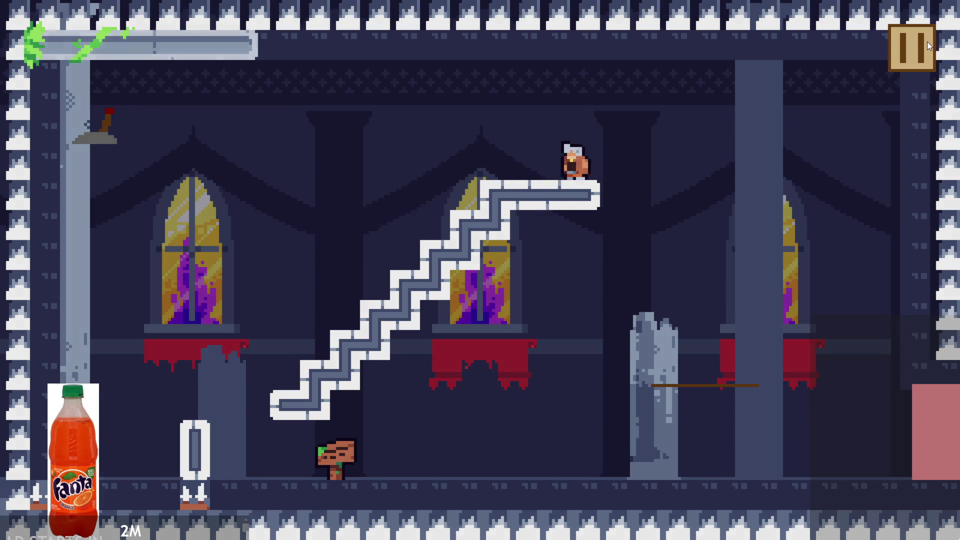
pyautogui.click(927, 41)
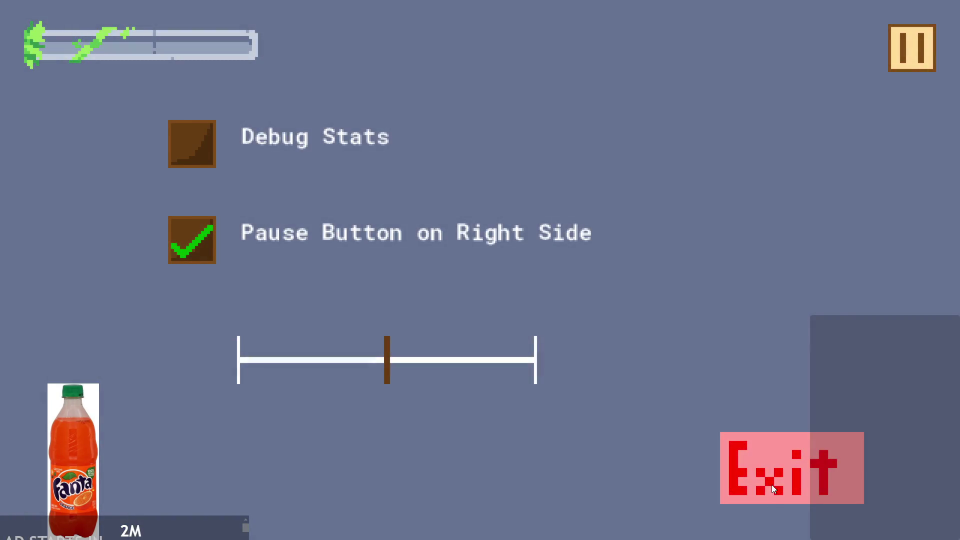
pyautogui.click(772, 484)
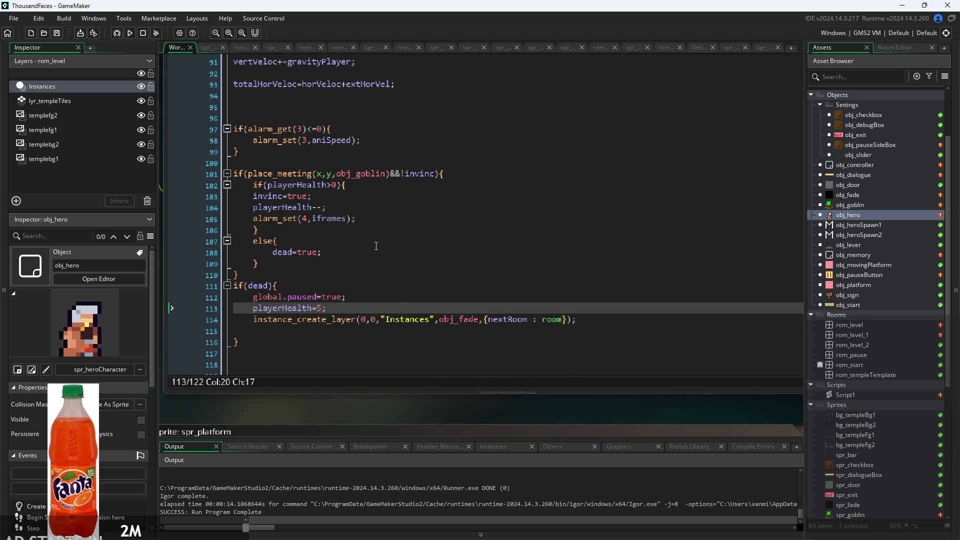
# Change the goblin-hit check on line 102 from playerHealth>0 to playerHealth>1.
pyautogui.click(332, 185)
pyautogui.press('Delete')
pyautogui.write('1')
# Delete the empty line 115 inside the if(dead) block.
pyautogui.click(346, 270)
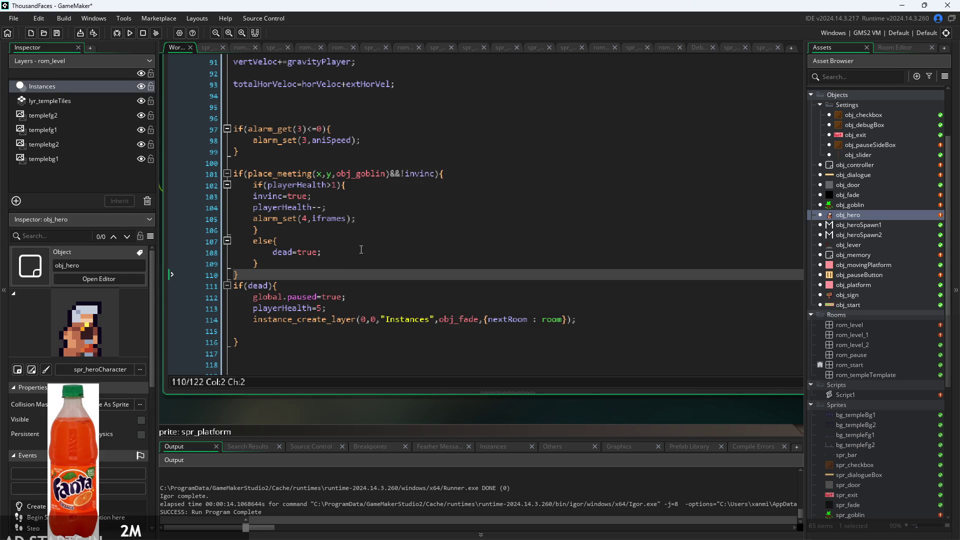
pyautogui.click(353, 301)
pyautogui.press('Down')
pyautogui.press('Up')
pyautogui.press('Down')
pyautogui.press('Up')
pyautogui.press('Down')
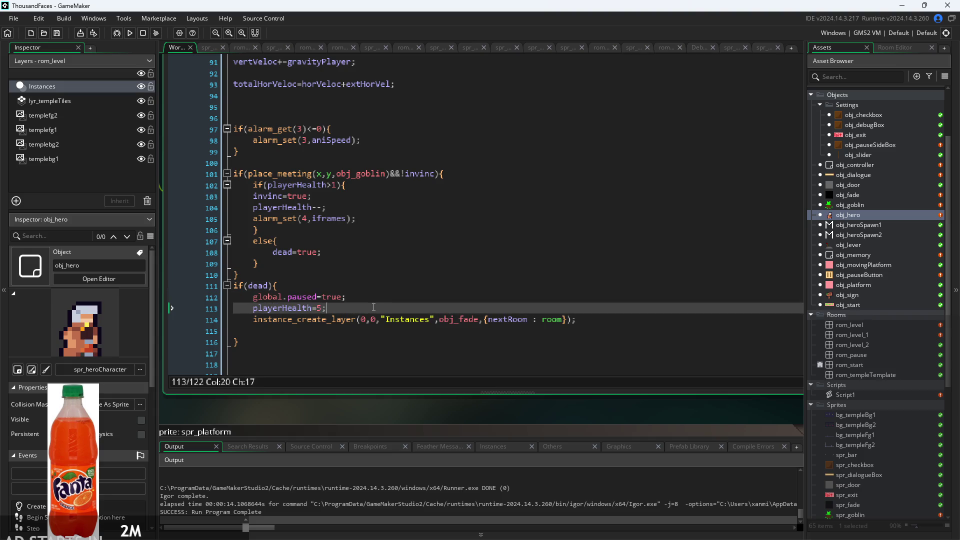
pyautogui.click(613, 334)
pyautogui.press('BackSpace')
pyautogui.press('BackSpace')
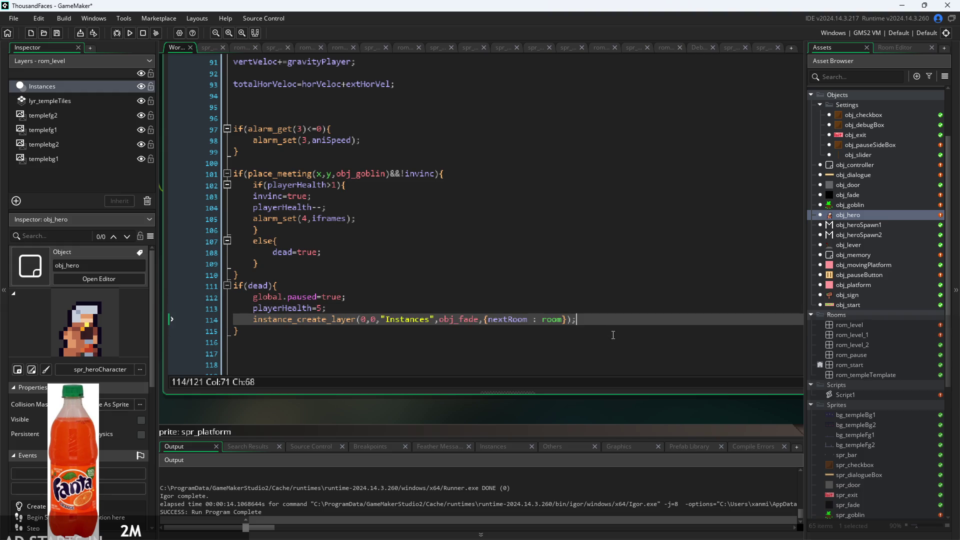
# Insert a blank line after the brace on line 110, before the if(dead) block.
pyautogui.press('Up')
pyautogui.press('Up')
pyautogui.press('Up')
pyautogui.press('Down')
pyautogui.press('Down')
pyautogui.press('Up')
pyautogui.click(499, 281)
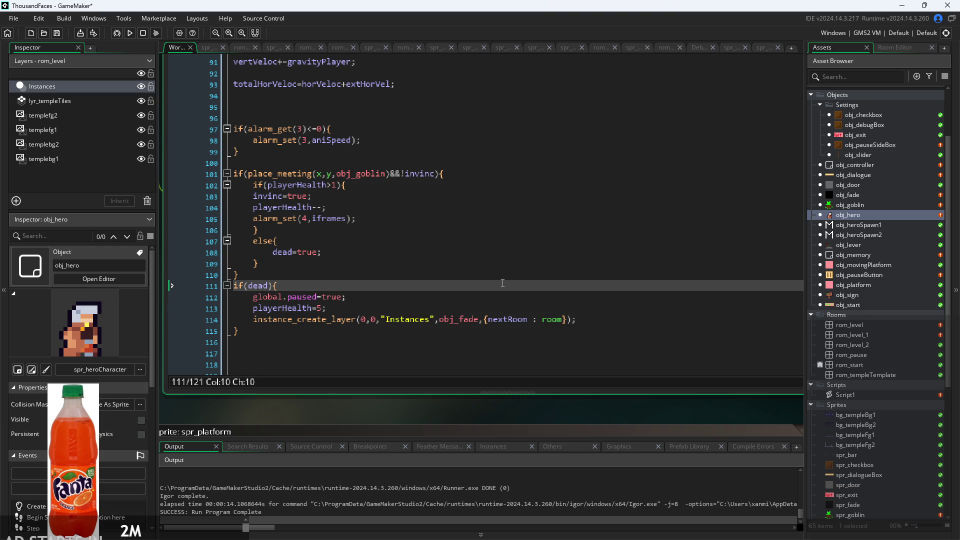
pyautogui.click(519, 279)
pyautogui.press('Return')
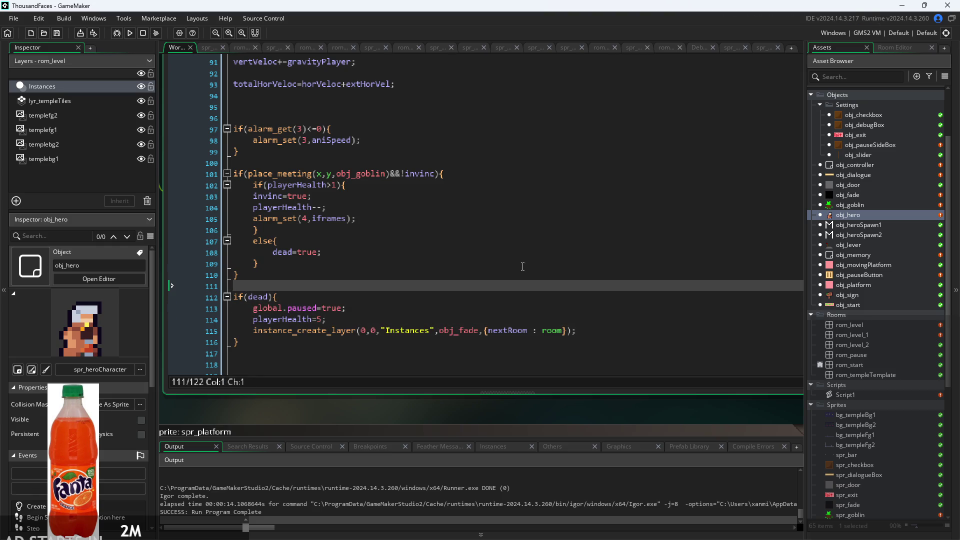
pyautogui.scroll(-2, 463, 239)
pyautogui.scroll(1, 217, 290)
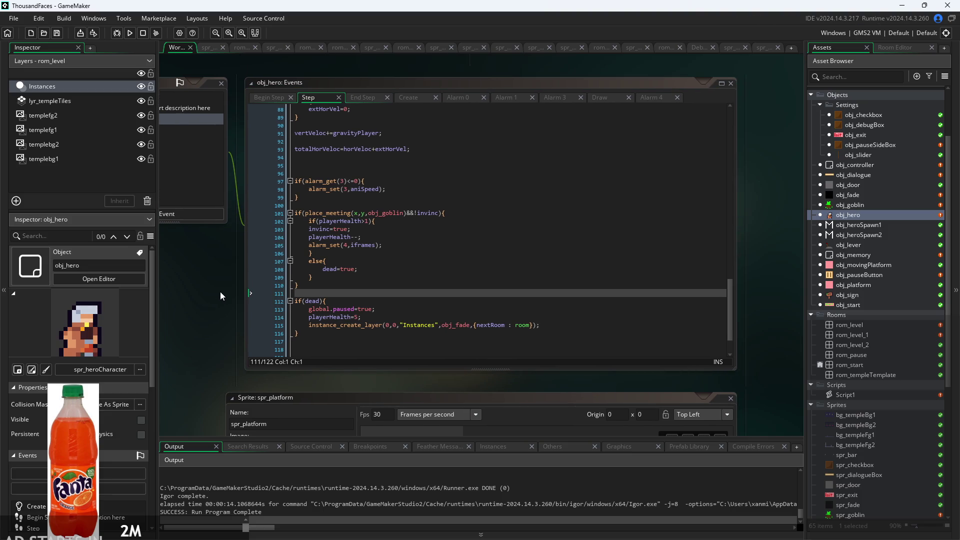
# In obj_controller's Draw GUI event, duplicate the falling debug line 30 below itself.
pyautogui.doubleClick(862, 166)
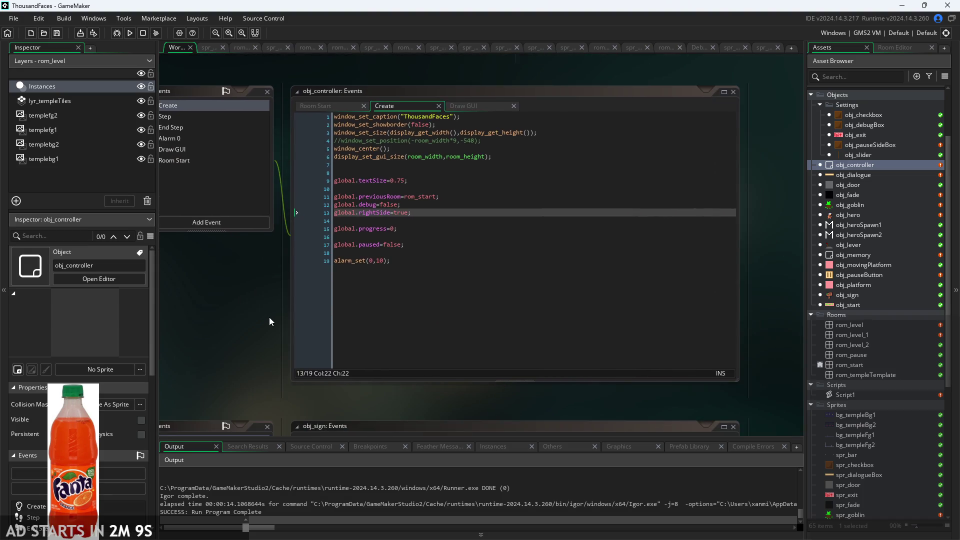
pyautogui.scroll(2, 288, 307)
pyautogui.click(517, 98)
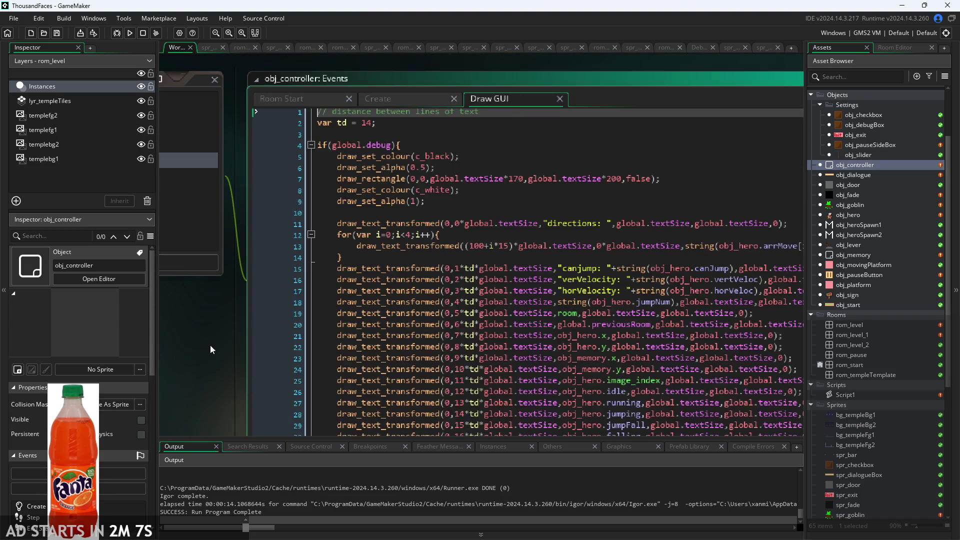
pyautogui.scroll(-5, 209, 345)
pyautogui.hscroll(2, 521, 254)
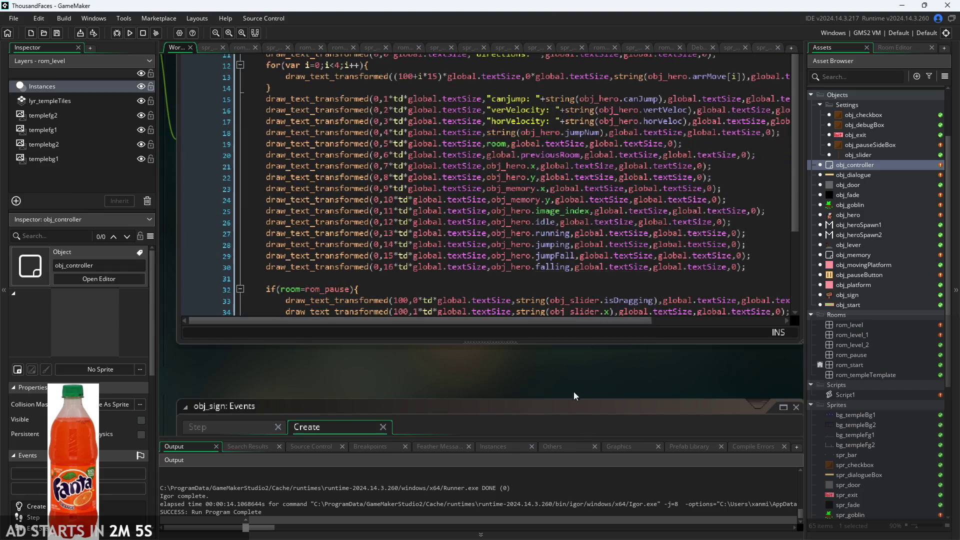
pyautogui.moveTo(686, 285); pyautogui.dragTo(203, 285)
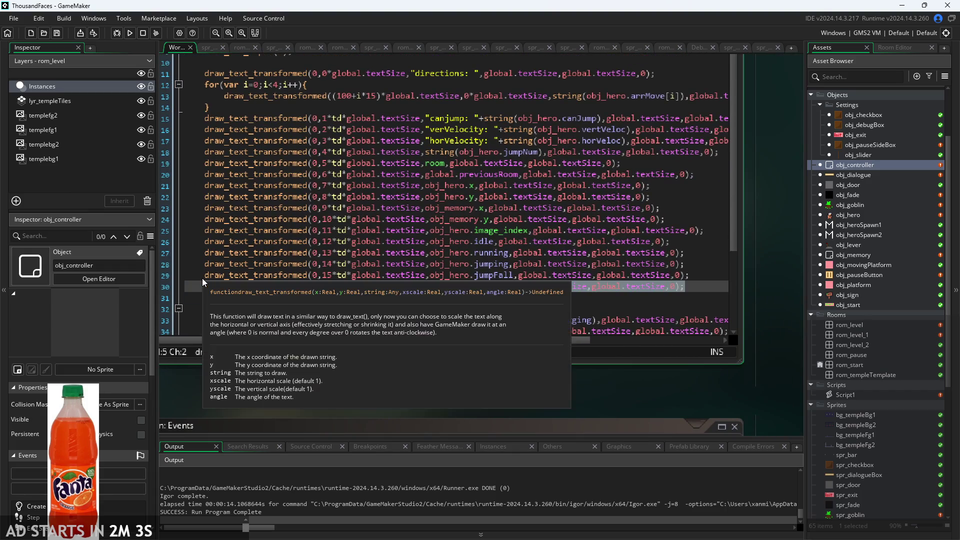
pyautogui.click(641, 275)
pyautogui.moveTo(697, 286); pyautogui.dragTo(204, 286)
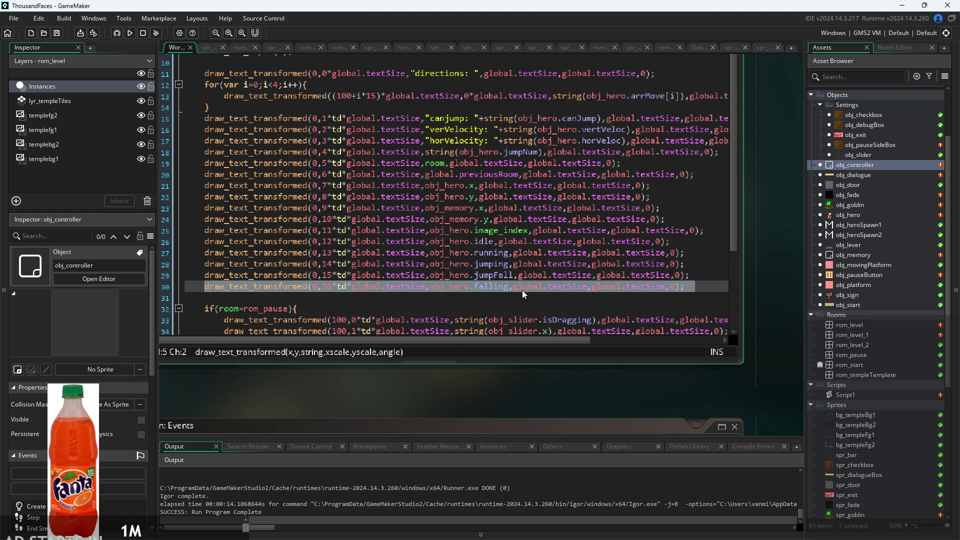
pyautogui.hotkey('ctrl', 'c')
pyautogui.click(692, 288)
pyautogui.press('Return')
pyautogui.hotkey('ctrl', 'v')
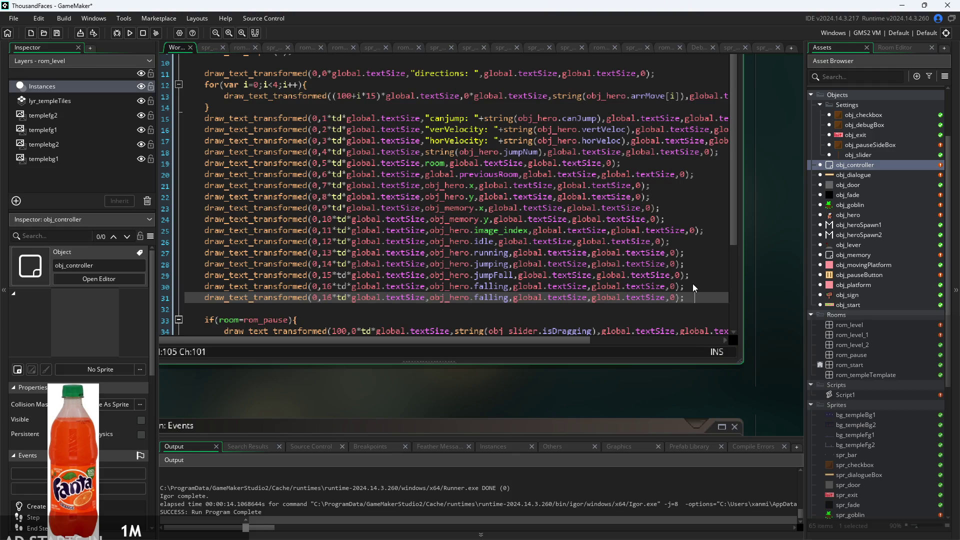
# Make the copied line 31 draw obj_hero.dead at row 17, then run the game.
pyautogui.click(333, 298)
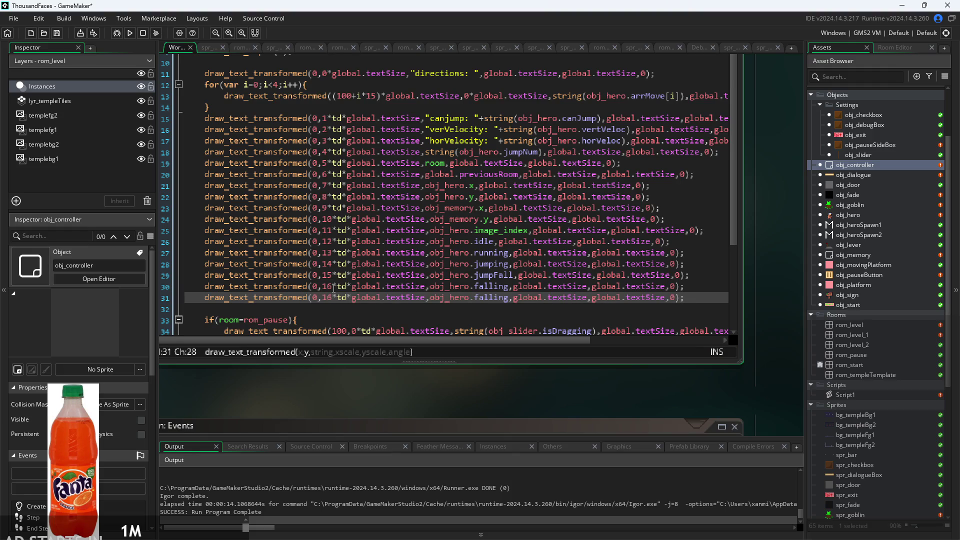
pyautogui.write('7')
pyautogui.click(474, 298)
pyautogui.doubleClick(476, 298)
pyautogui.write('dead')
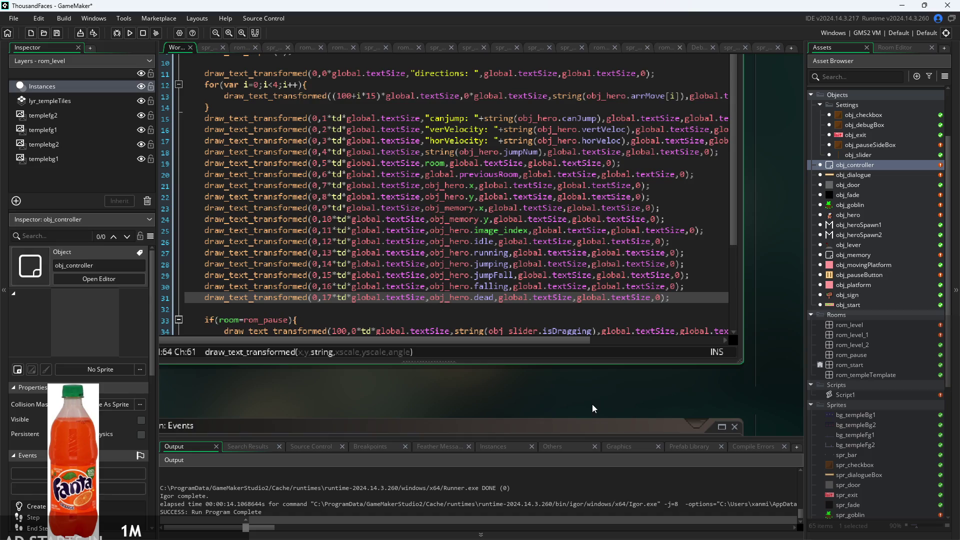
pyautogui.click(129, 32)
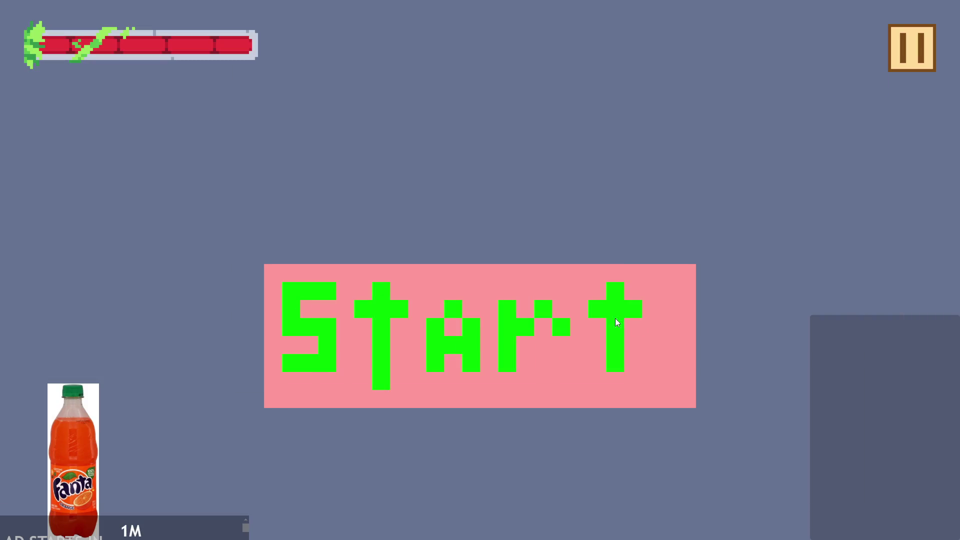
# Enable Debug Stats in the test run, play until the screen darkens, then quit with Escape.
pyautogui.click(615, 319)
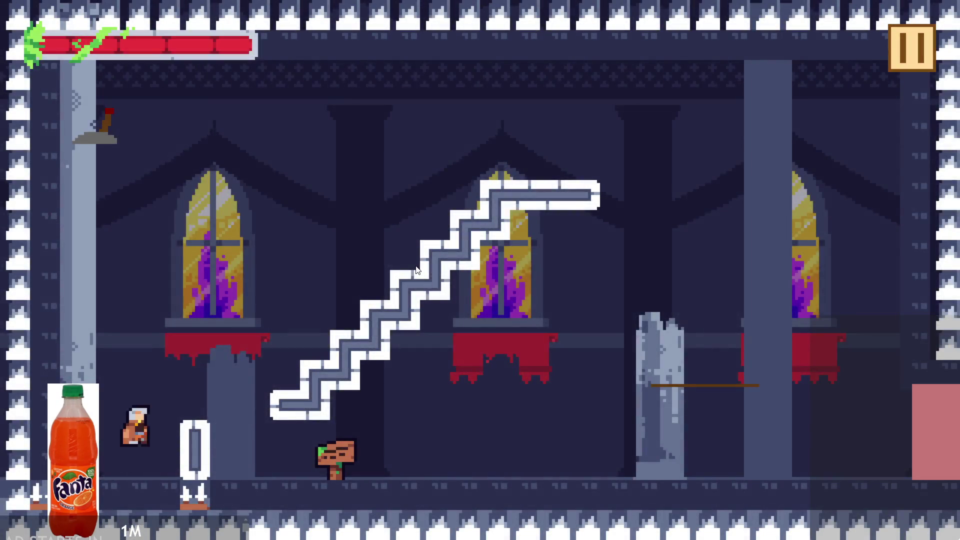
pyautogui.press('Right')
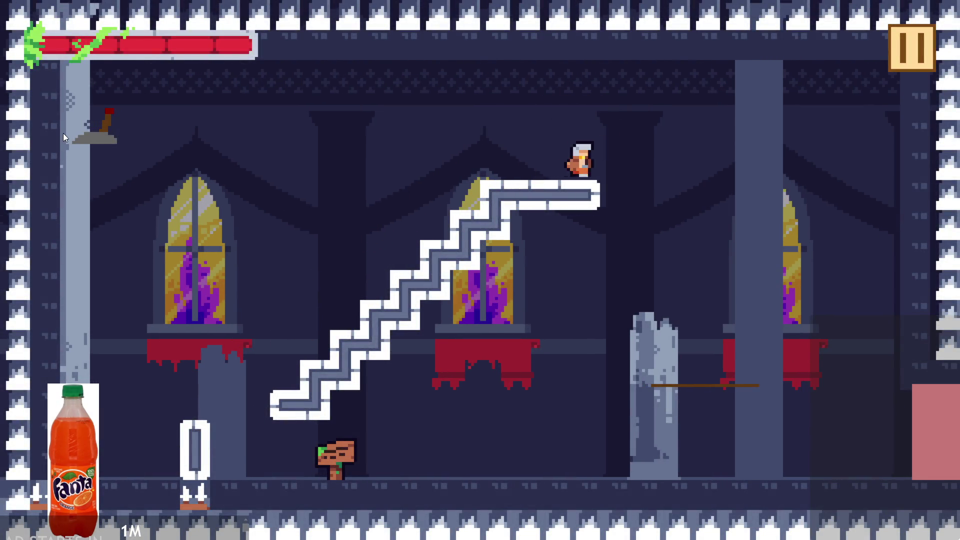
pyautogui.click(911, 50)
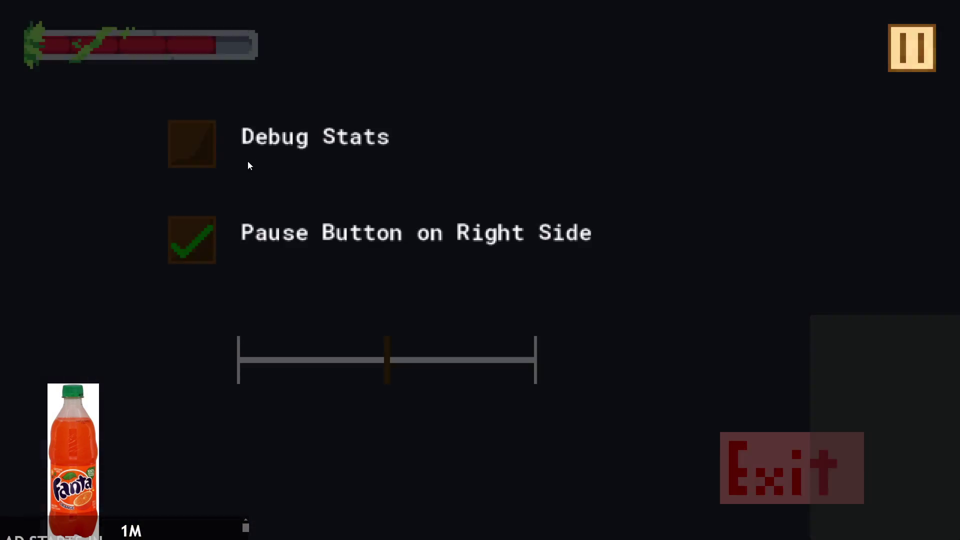
pyautogui.click(192, 144)
pyautogui.click(913, 55)
pyautogui.press('Right')
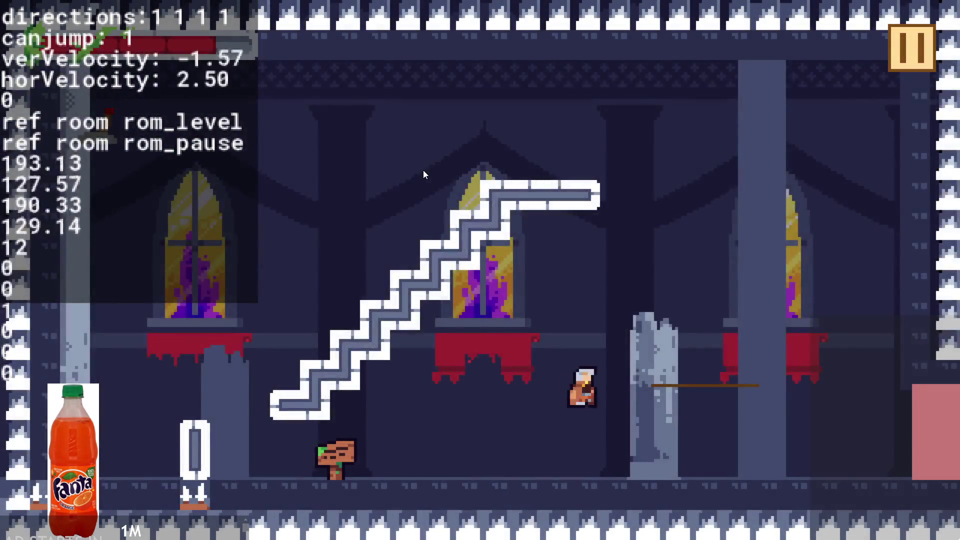
pyautogui.press('Left')
pyautogui.press('Up')
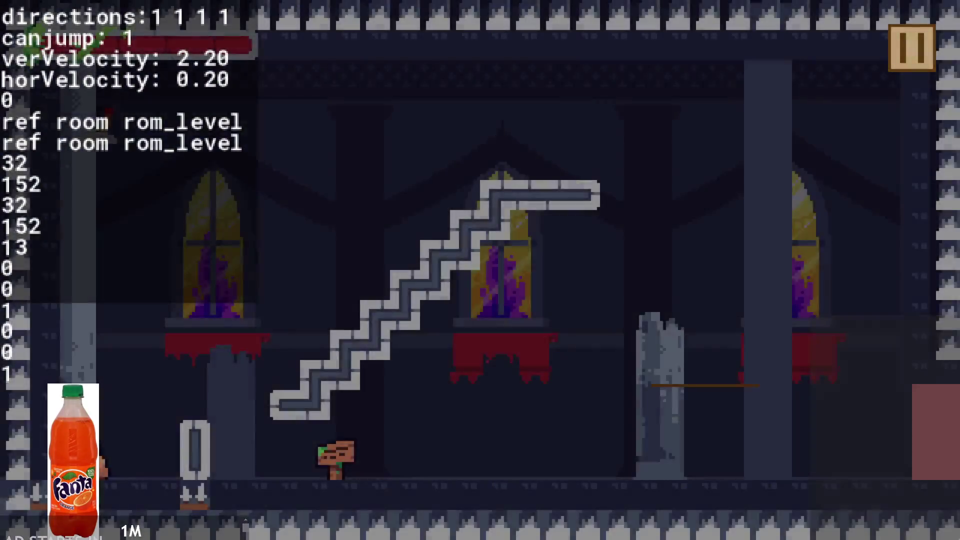
pyautogui.press('Escape')
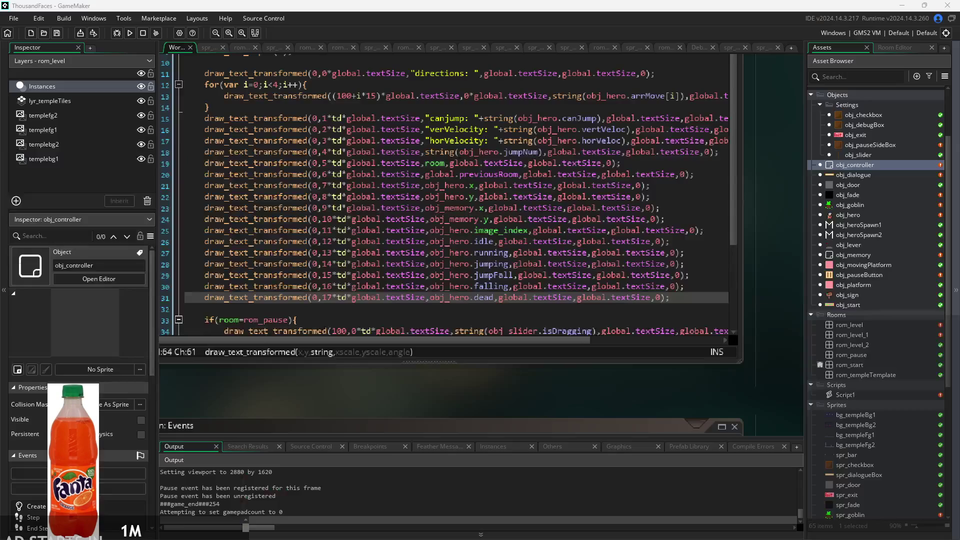
pyautogui.click(601, 328)
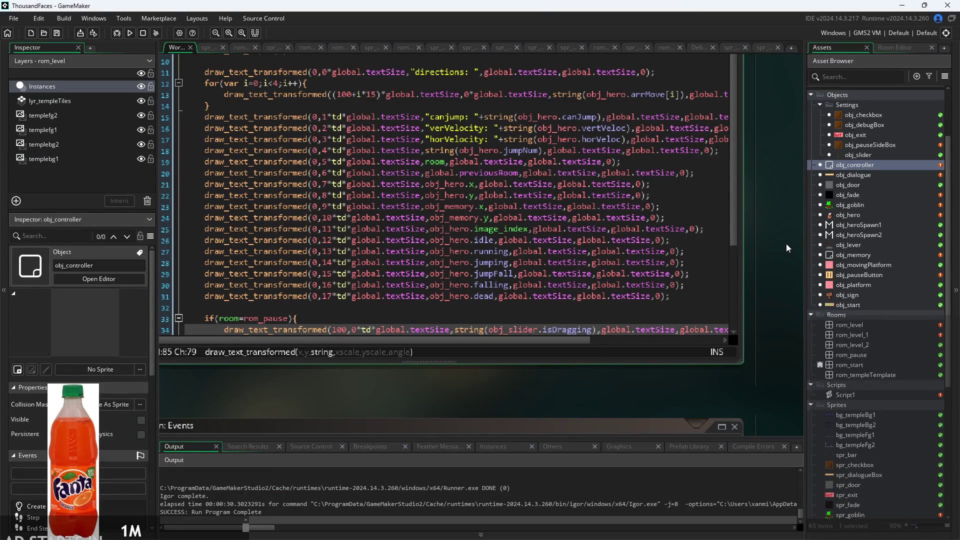
pyautogui.scroll(3, 786, 248)
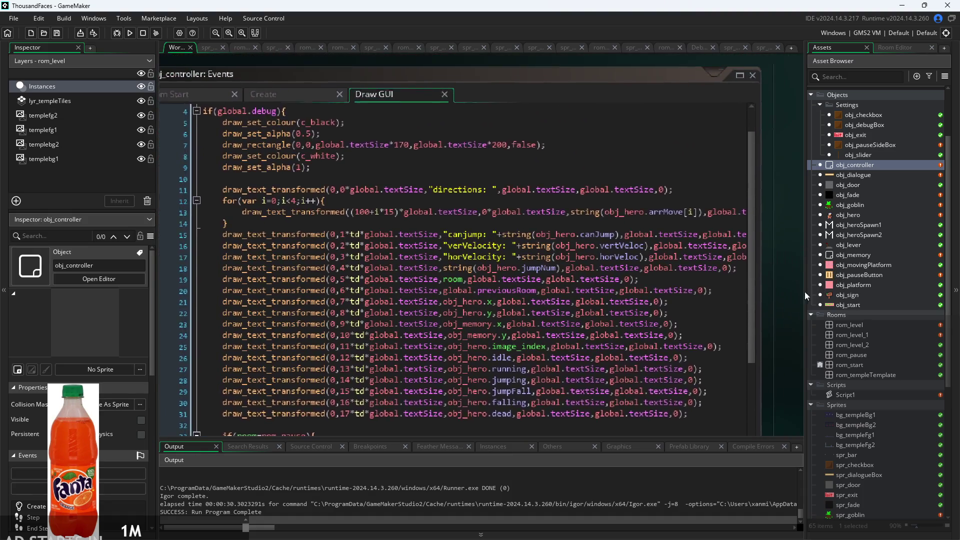
pyautogui.keyDown('ctrl'); pyautogui.scroll(-2, 752, 301); pyautogui.keyUp('ctrl')
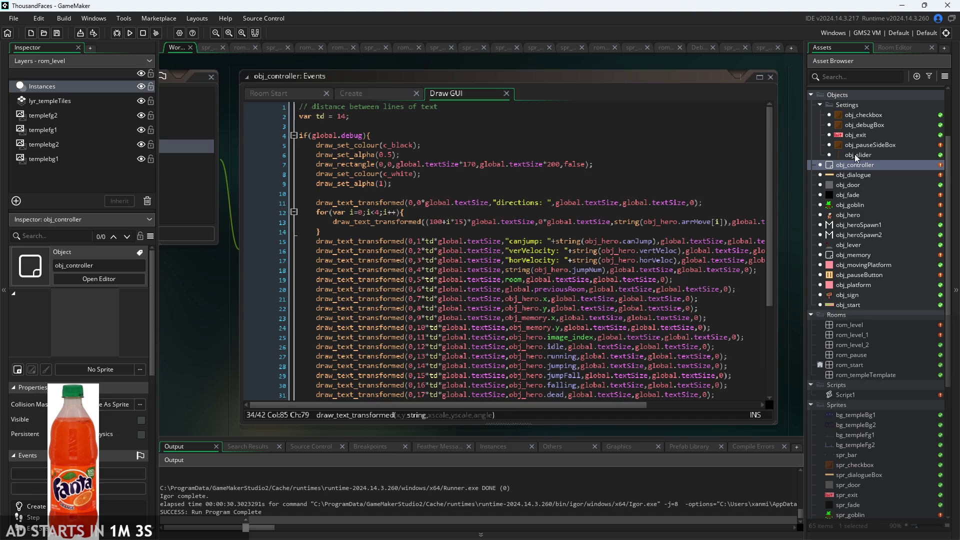
# Open obj_hero's Step code and review the if(dead) block around lines 105–115.
pyautogui.doubleClick(860, 215)
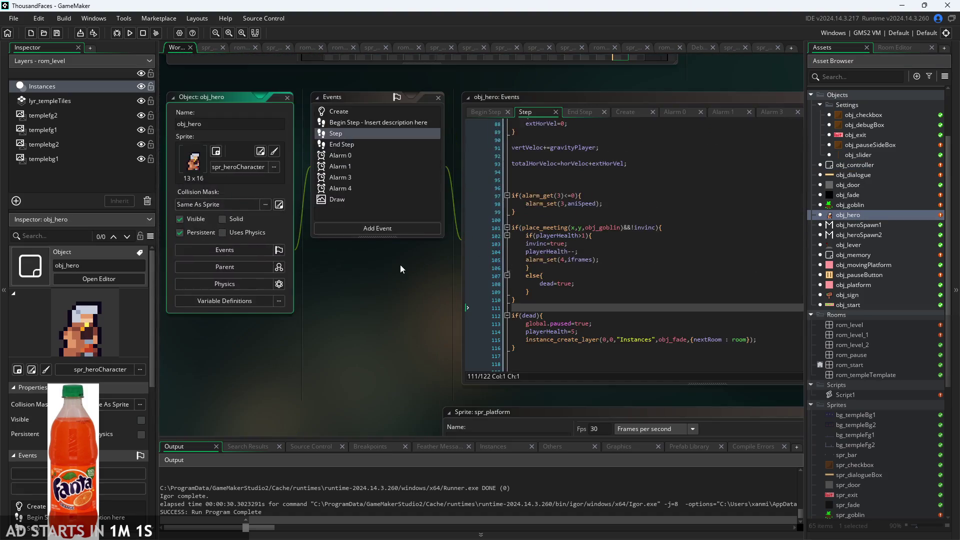
pyautogui.scroll(3, 239, 254)
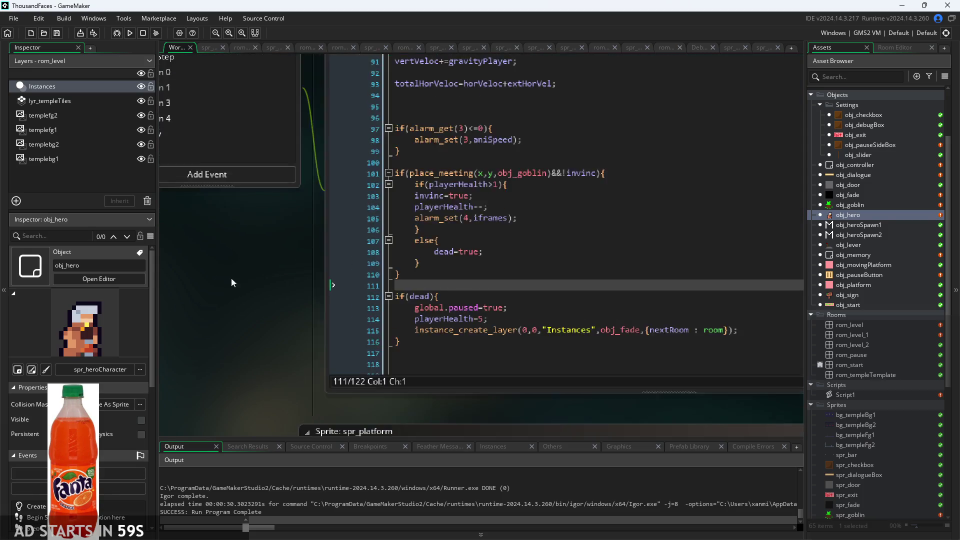
pyautogui.moveTo(213, 253); pyautogui.dragTo(165, 234)
pyautogui.click(437, 258)
pyautogui.press('Down')
pyautogui.press('Up')
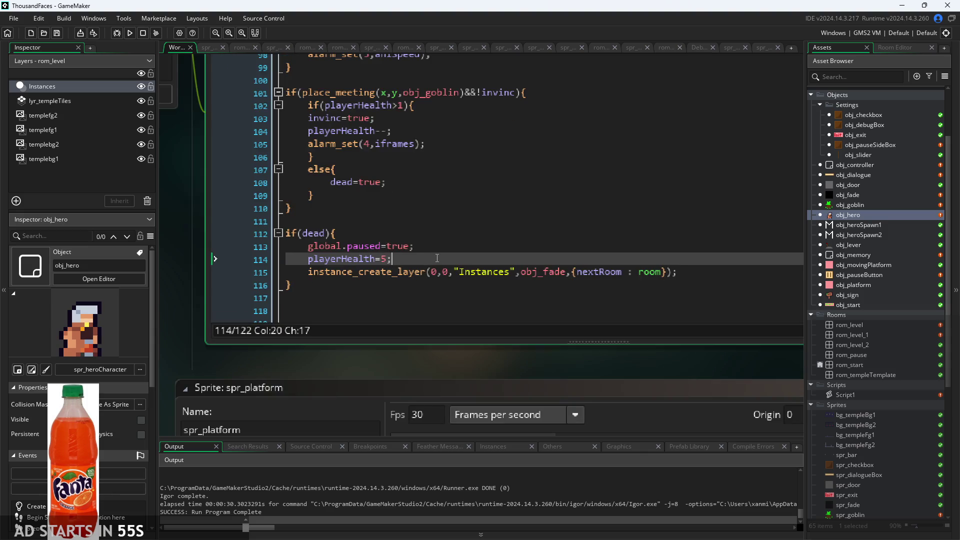
pyautogui.click(438, 147)
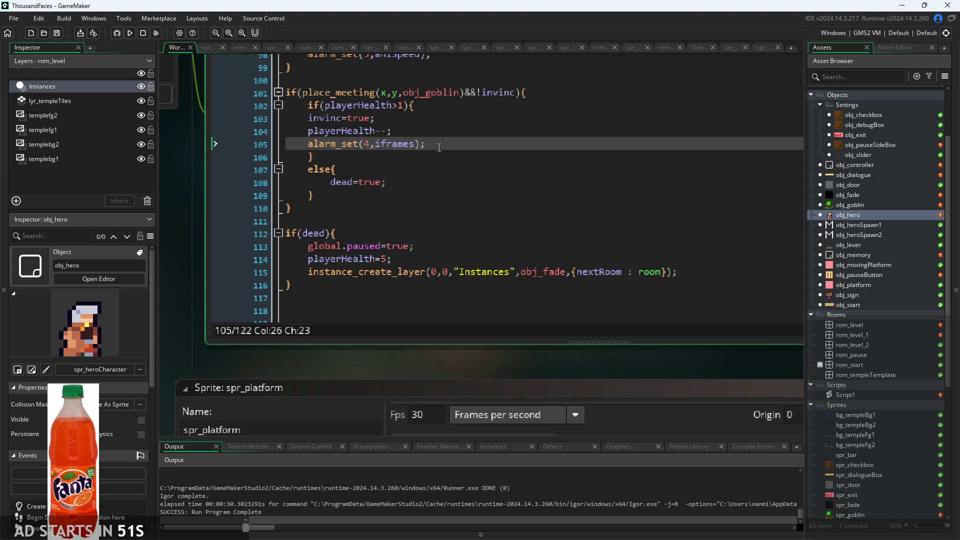
pyautogui.keyDown('ctrl'); pyautogui.scroll(-2, 478, 254); pyautogui.keyUp('ctrl')
pyautogui.scroll(-1, 450, 260)
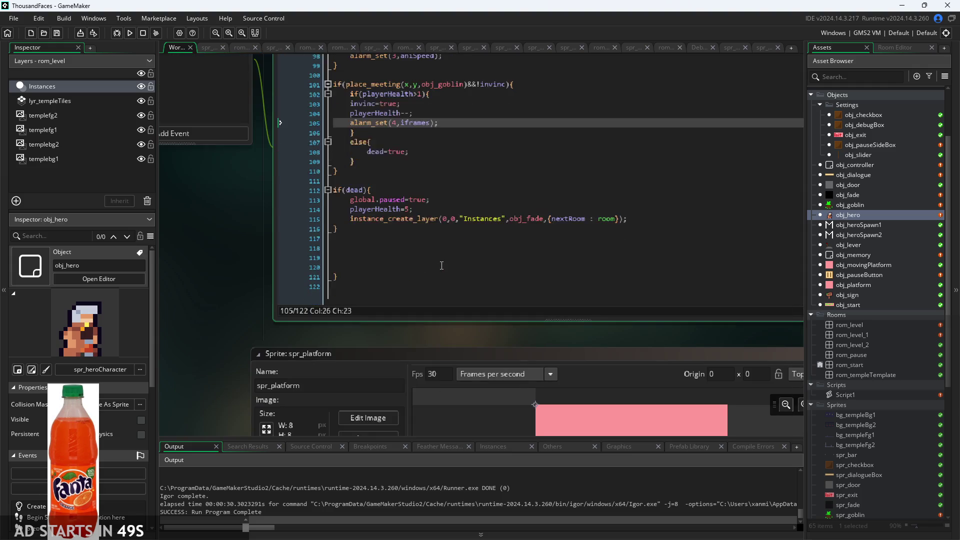
pyautogui.scroll(5, 239, 232)
# In the Begin Step event, write if(playerHealth>0){ dead=false; }.
pyautogui.click(265, 169)
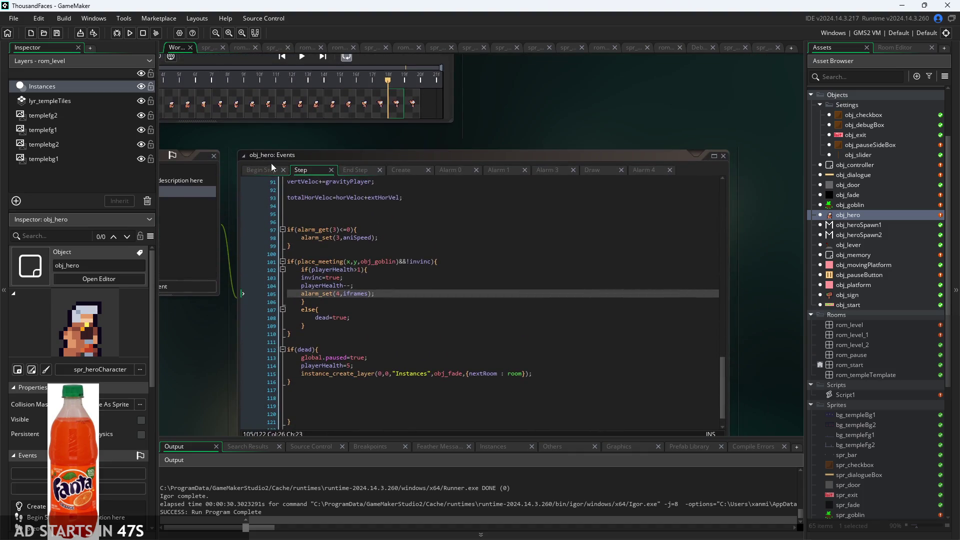
pyautogui.write('if')
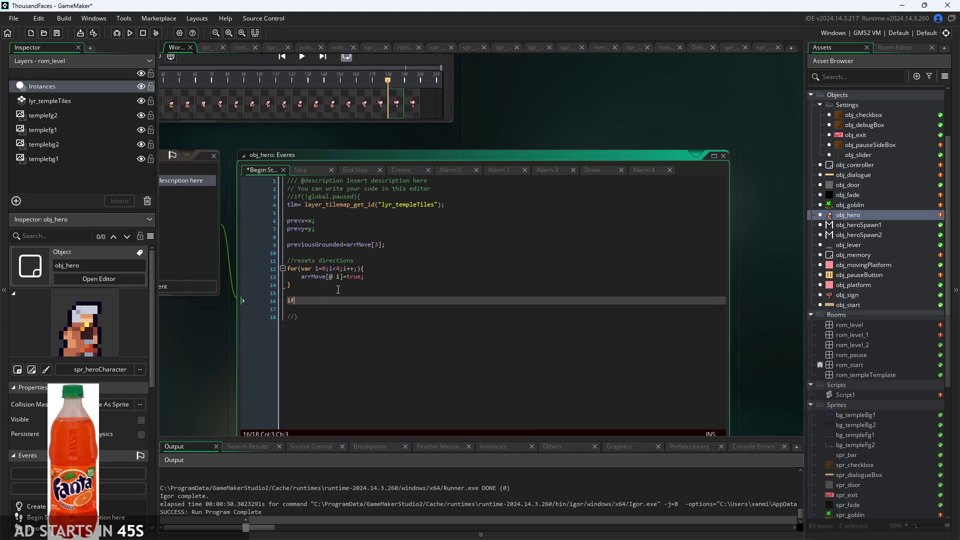
pyautogui.write('(pla')
pyautogui.press('Return')
pyautogui.write('>0)')
pyautogui.write('{')
pyautogui.press('Return')
pyautogui.write('d=false;')
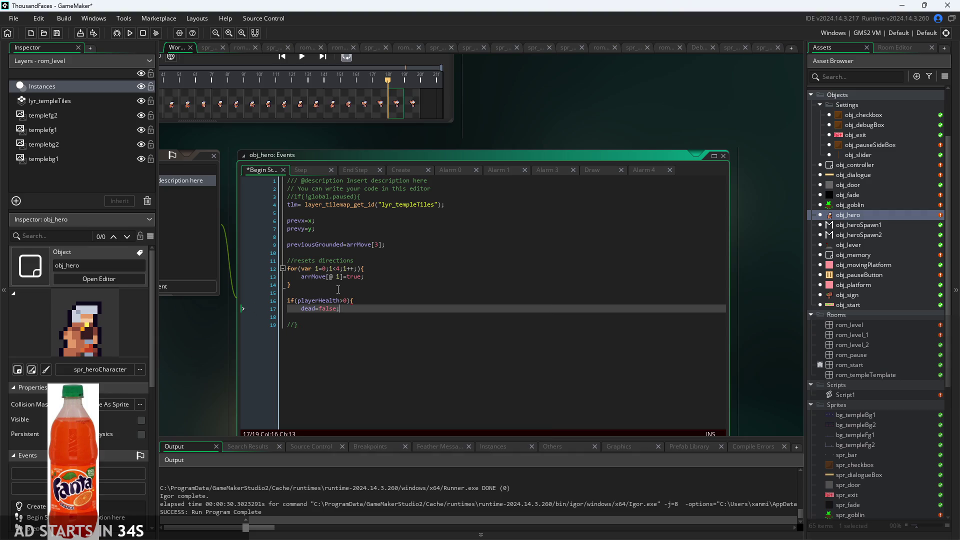
pyautogui.press('Return')
pyautogui.click(301, 172)
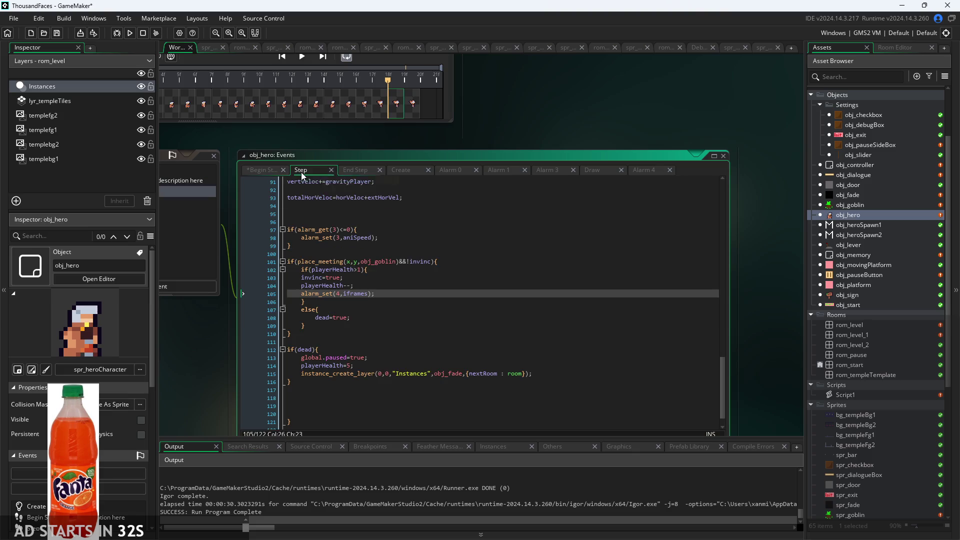
# Back in the Step event, inspect lines 113–117 around the if(dead) block.
pyautogui.click(354, 171)
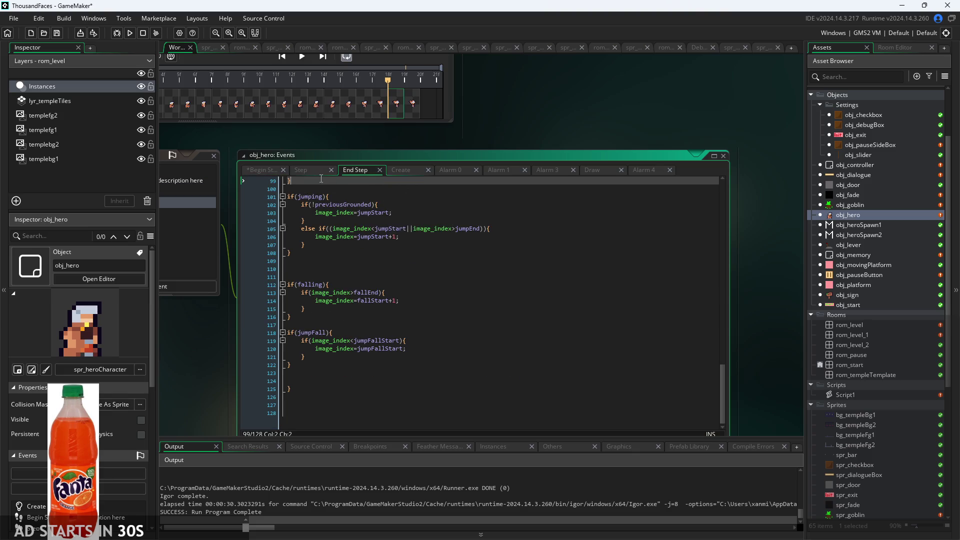
pyautogui.click(301, 170)
pyautogui.scroll(-2, 450, 300)
pyautogui.keyDown('ctrl'); pyautogui.scroll(2, 182, 312); pyautogui.keyUp('ctrl')
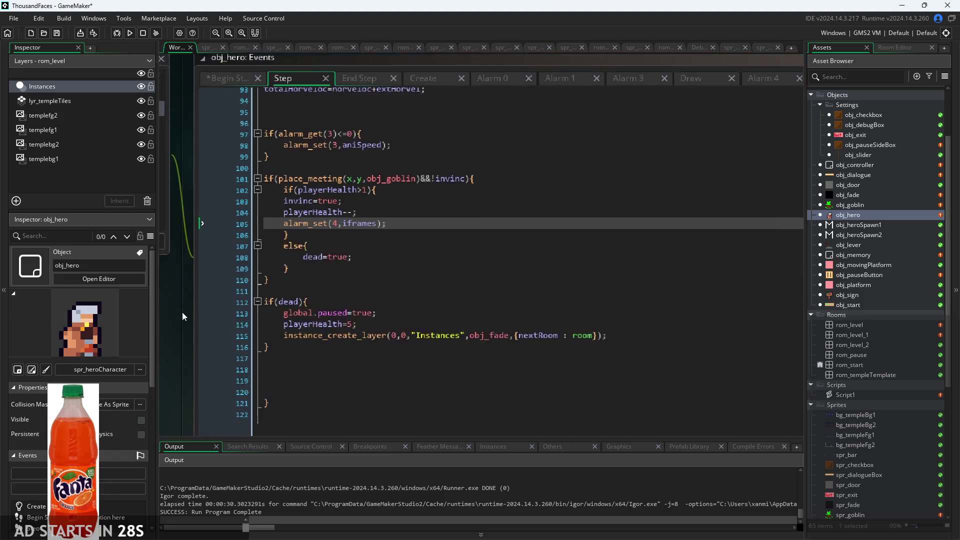
pyautogui.click(320, 251)
pyautogui.click(390, 262)
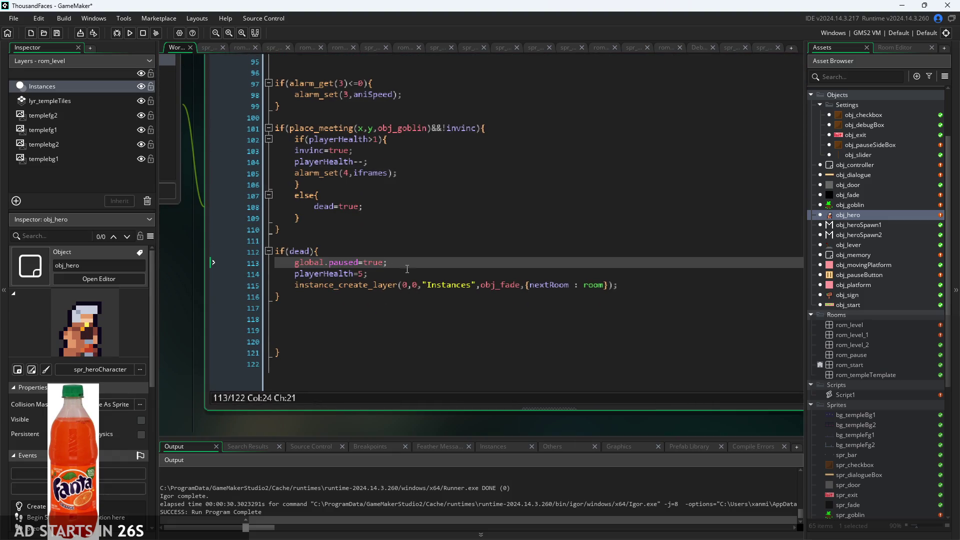
pyautogui.click(408, 275)
pyautogui.click(426, 294)
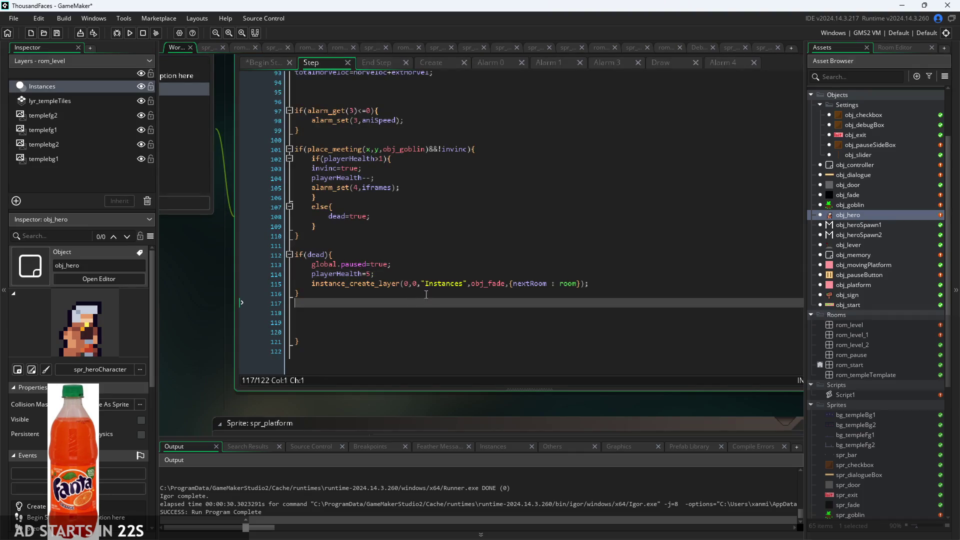
pyautogui.click(615, 283)
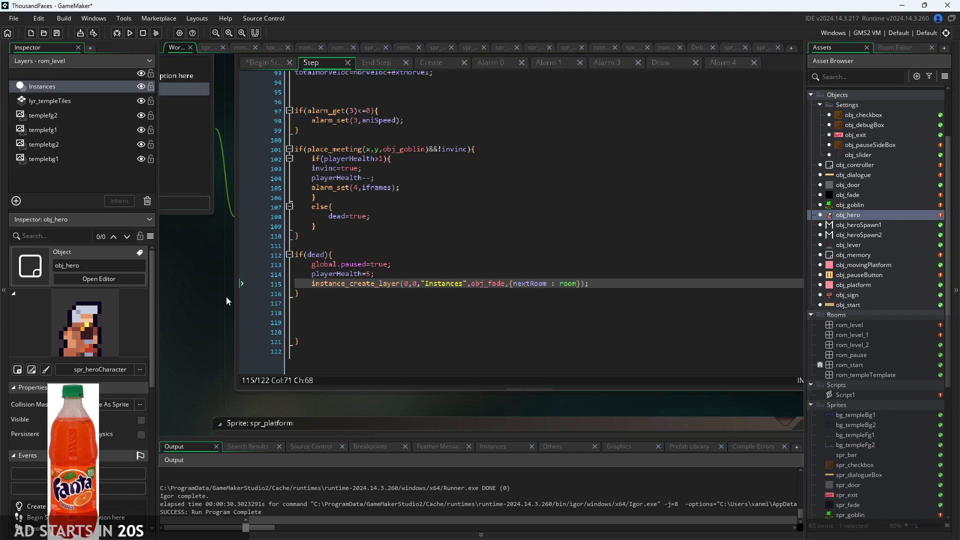
# Move the if(dead) block below the closing brace, delete blank lines, then save and run.
pyautogui.moveTo(298, 294); pyautogui.dragTo(161, 249)
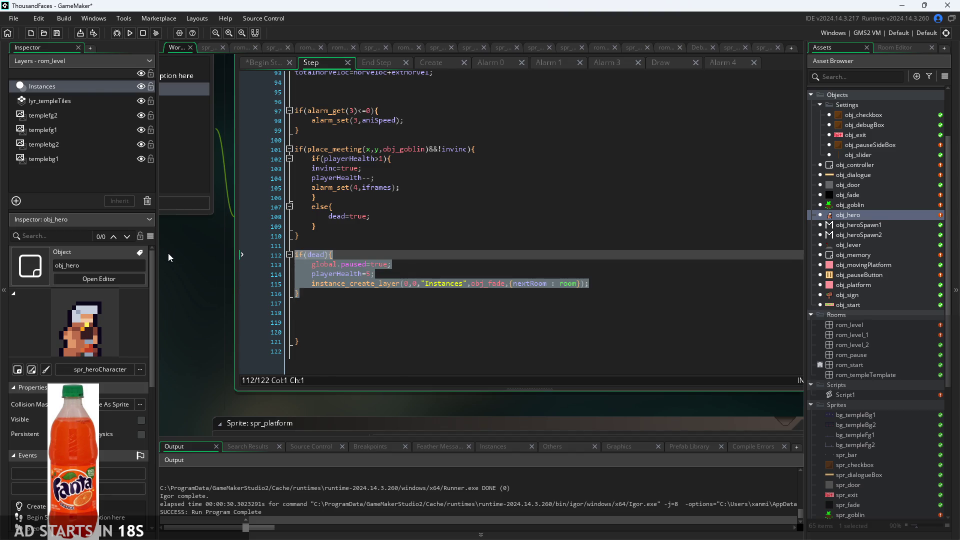
pyautogui.hotkey('ctrl', 'x')
pyautogui.click(360, 351)
pyautogui.hotkey('ctrl', 'v')
pyautogui.click(364, 304)
pyautogui.press('BackSpace')
pyautogui.press('BackSpace')
pyautogui.press('BackSpace')
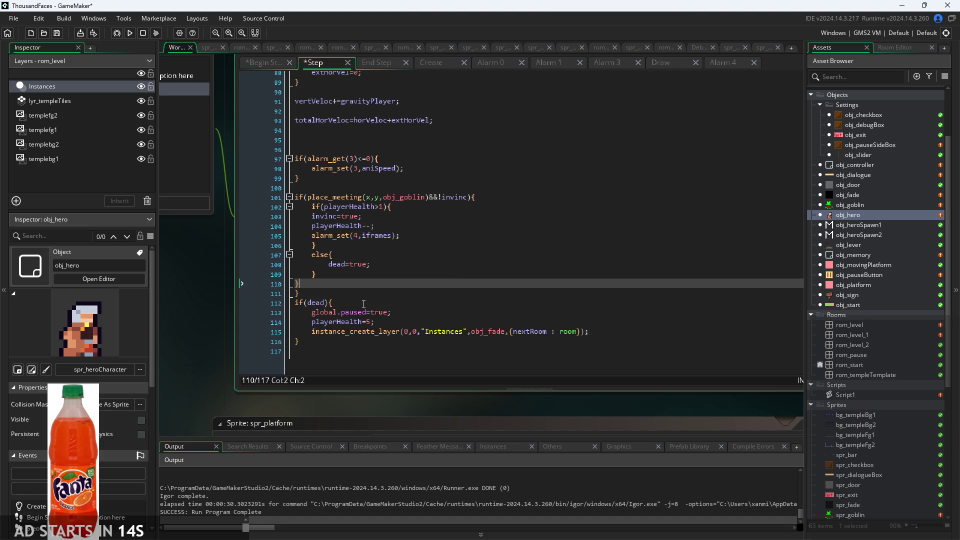
pyautogui.press('F5')
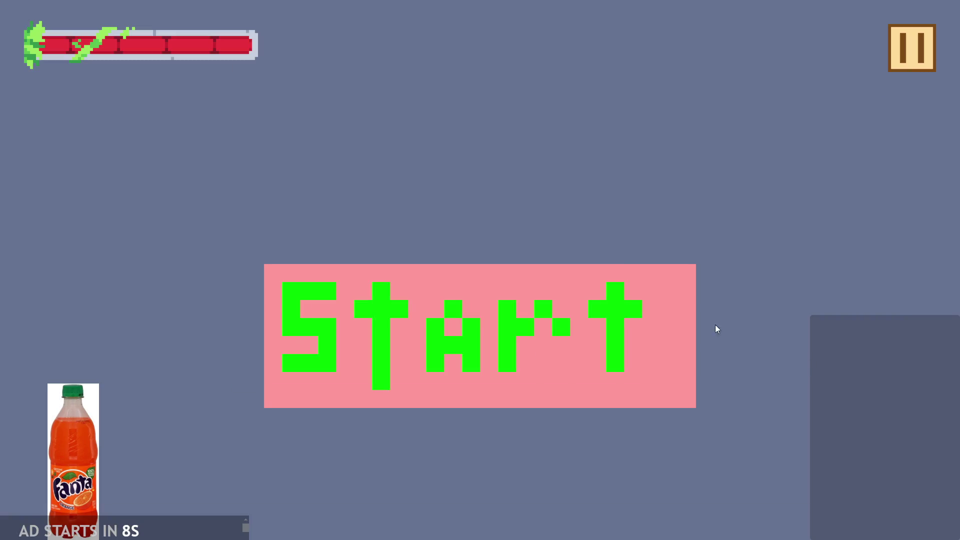
pyautogui.click(650, 305)
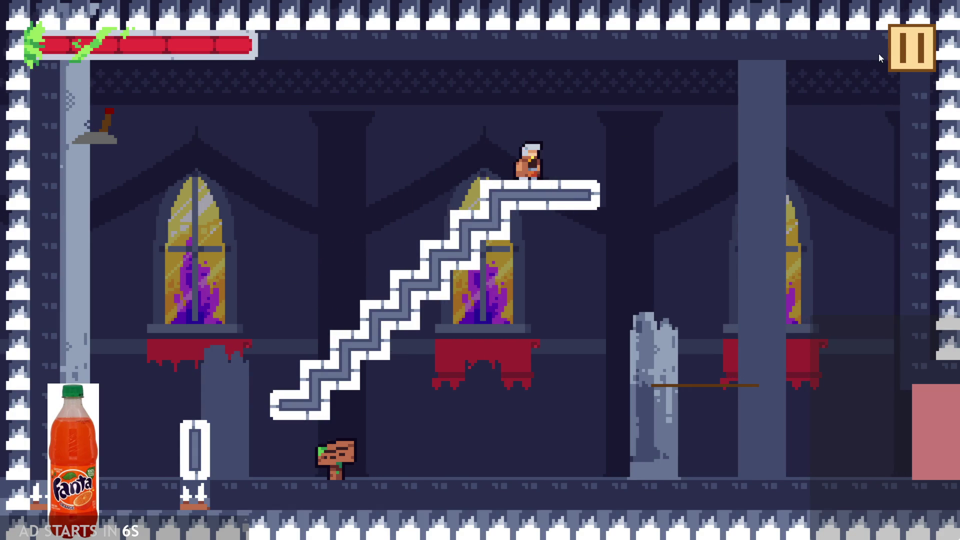
# With Debug Stats on, steer the hero into the broken pillar to die and respawn, then exit.
pyautogui.click(909, 48)
pyautogui.click(210, 155)
pyautogui.click(907, 50)
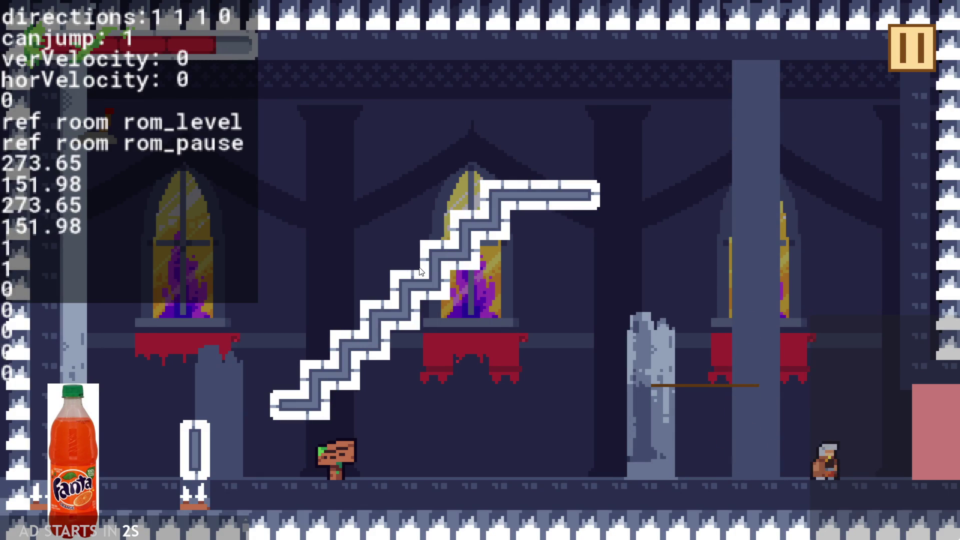
pyautogui.press('Left')
pyautogui.press('Up')
pyautogui.press('Right')
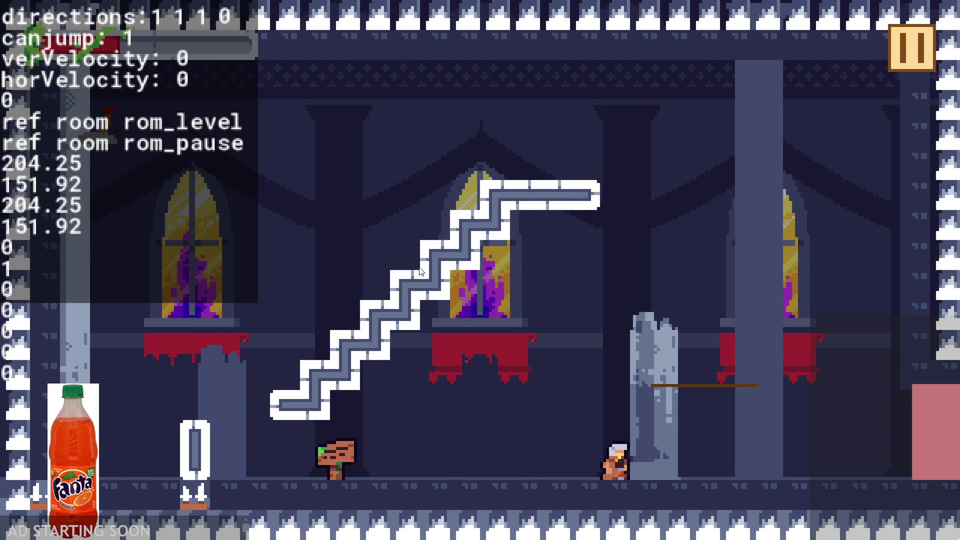
pyautogui.press('Left')
pyautogui.press('Up')
pyautogui.press('Right')
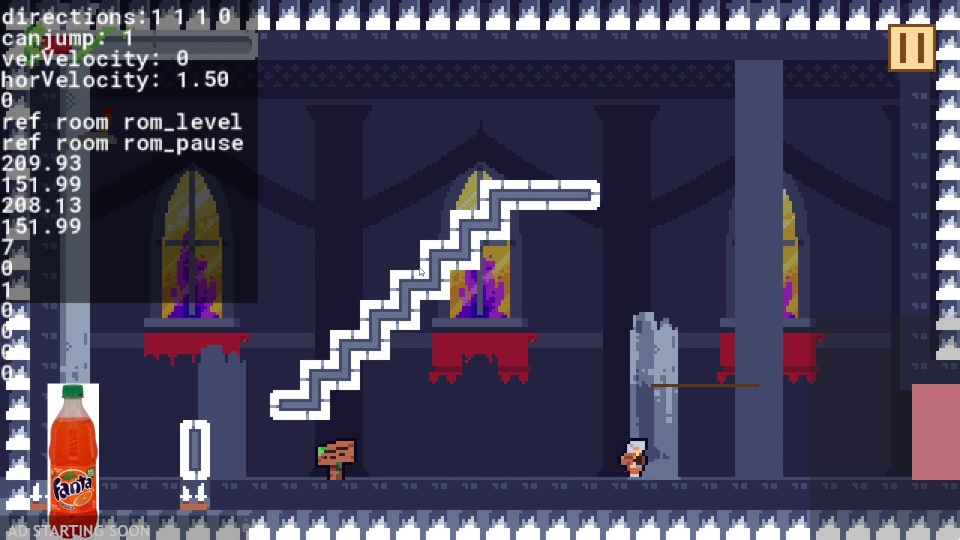
pyautogui.press('Up')
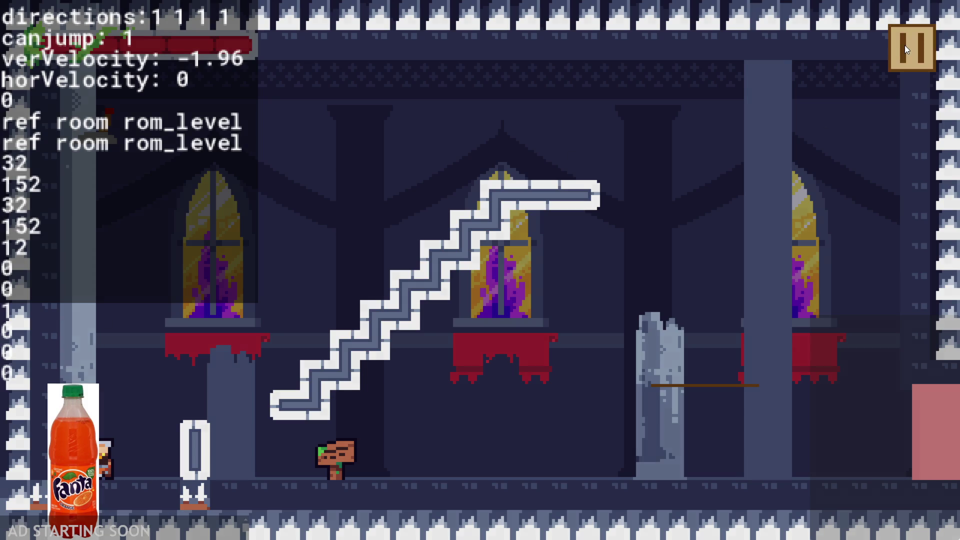
pyautogui.click(904, 46)
pyautogui.click(815, 452)
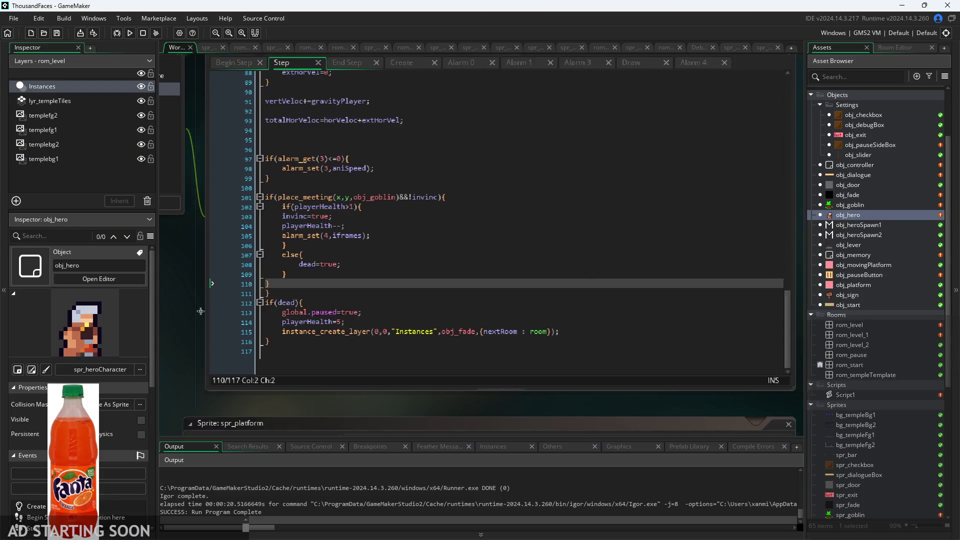
# Review the Begin Step playerHealth block and the Step, Create and End Step event code.
pyautogui.scroll(-2, 228, 335)
pyautogui.click(253, 137)
pyautogui.scroll(1, 210, 302)
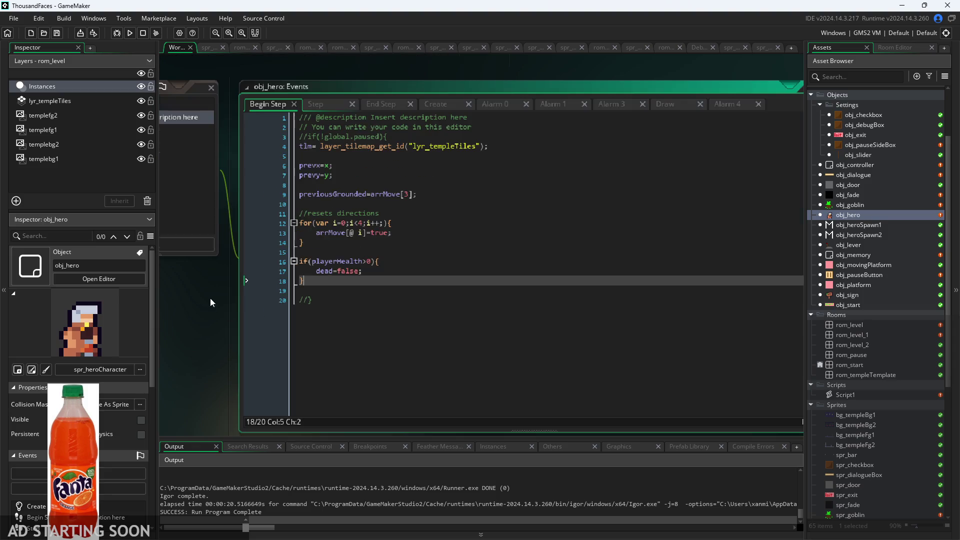
pyautogui.moveTo(326, 281); pyautogui.dragTo(237, 263)
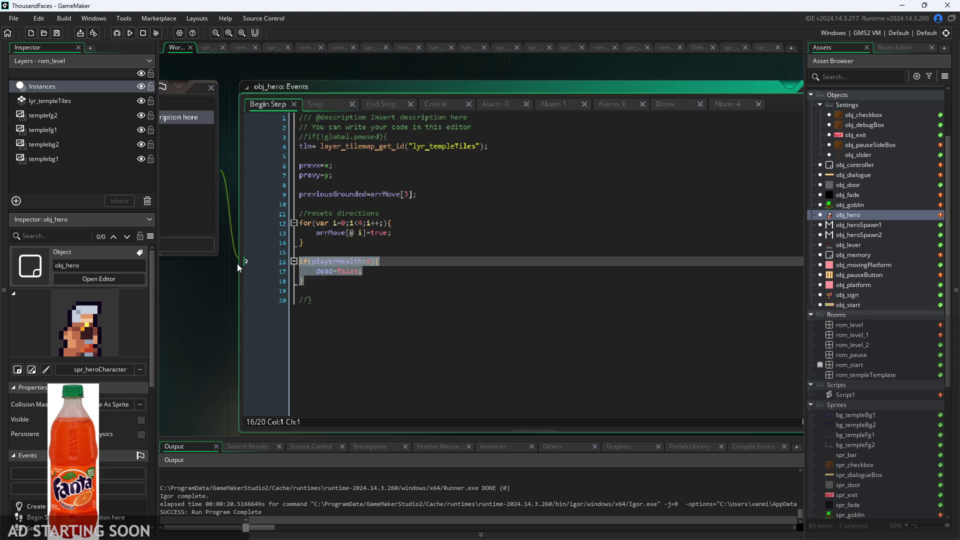
pyautogui.click(390, 284)
pyautogui.click(401, 274)
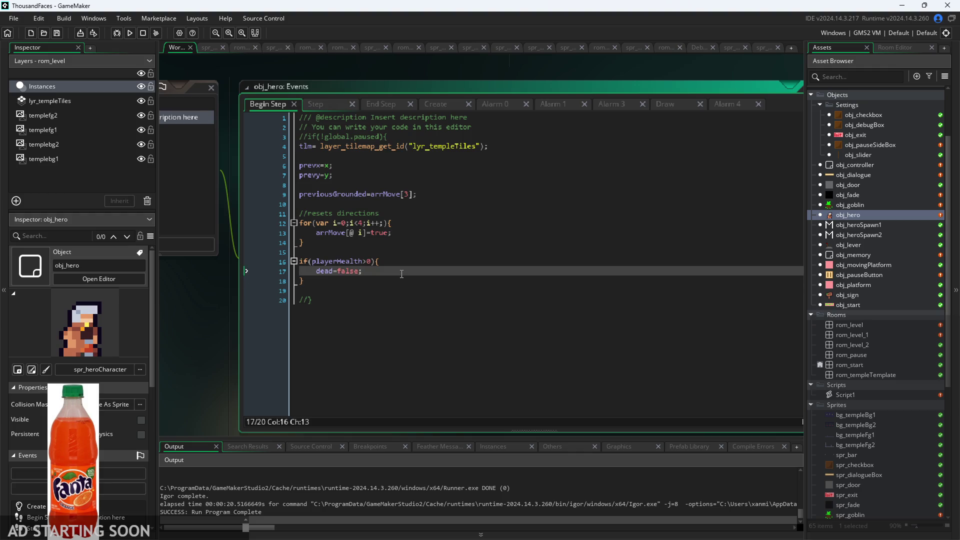
pyautogui.click(331, 107)
pyautogui.click(364, 107)
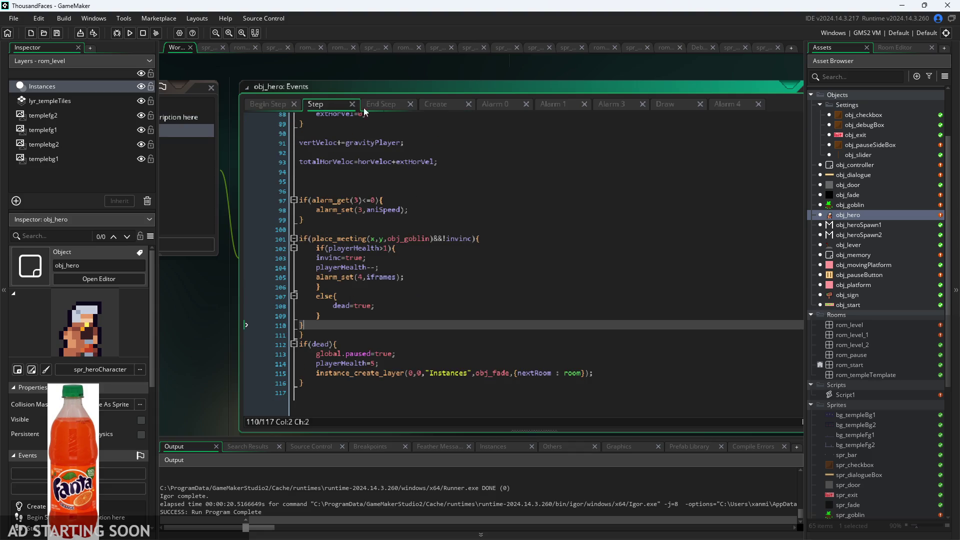
pyautogui.click(436, 103)
pyautogui.click(370, 105)
pyautogui.click(435, 103)
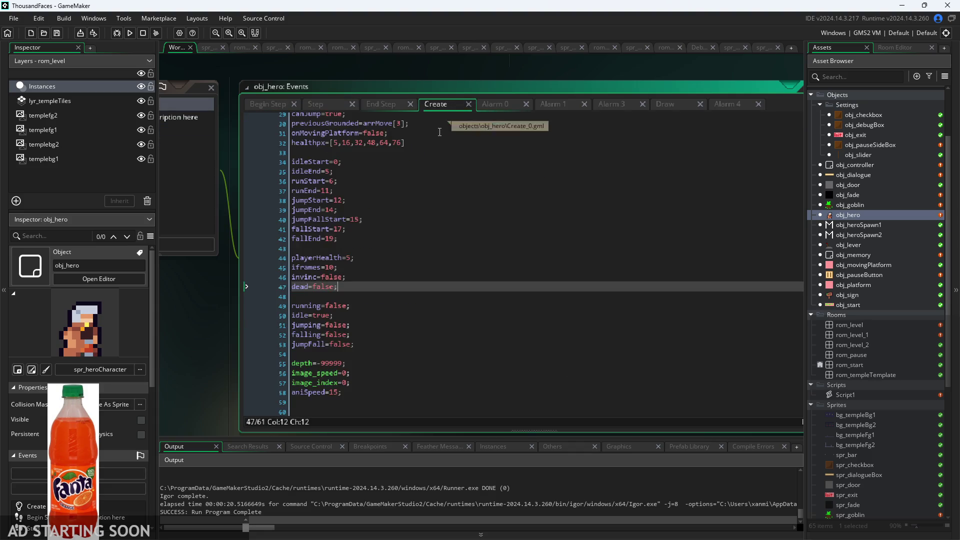
pyautogui.scroll(-1, 391, 251)
pyautogui.click(397, 104)
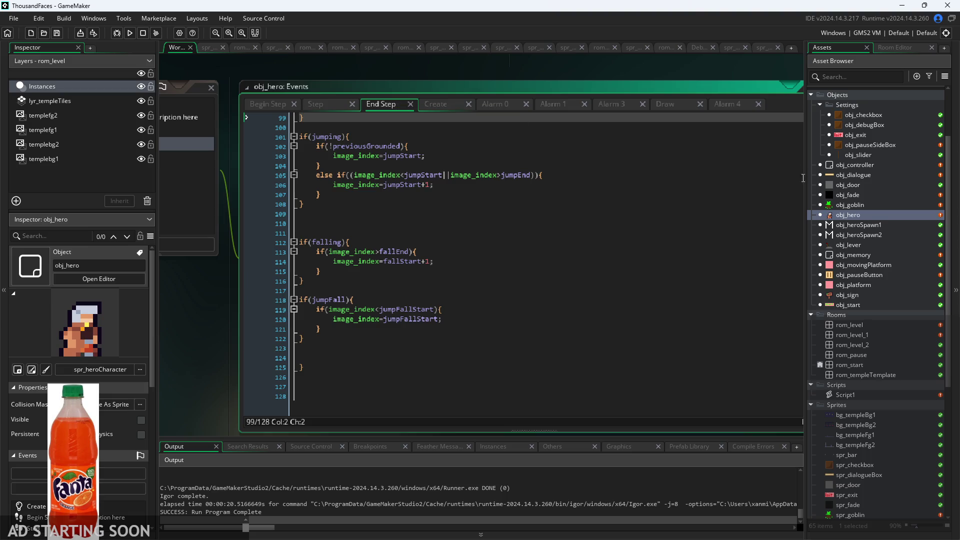
# Open obj_fade's Step code and locate the global.paused=false and dead=false lines.
pyautogui.doubleClick(840, 195)
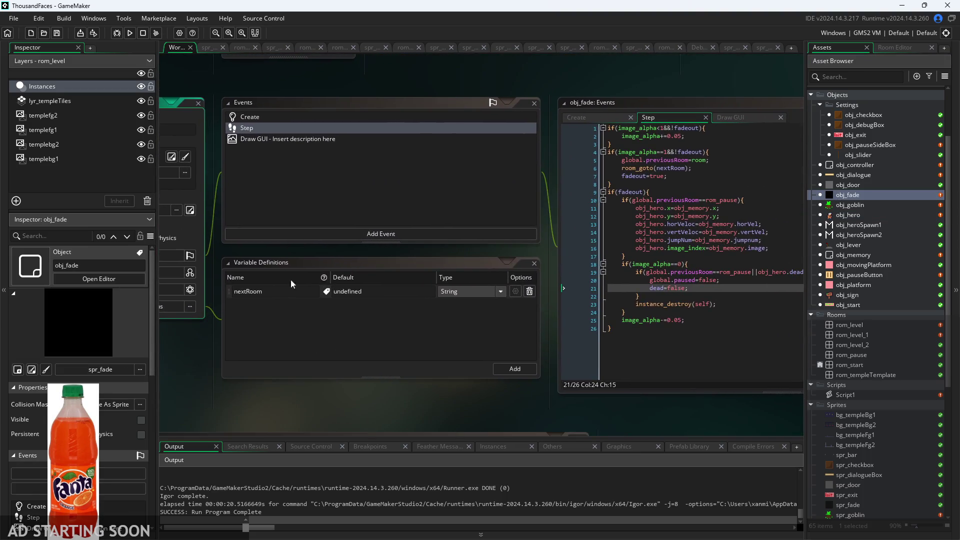
pyautogui.scroll(3, 604, 113)
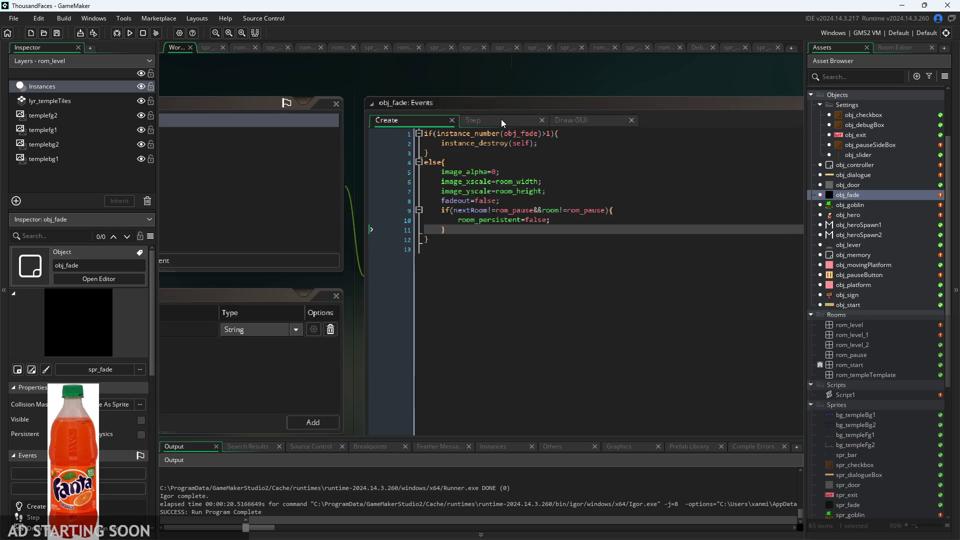
pyautogui.scroll(1, 604, 346)
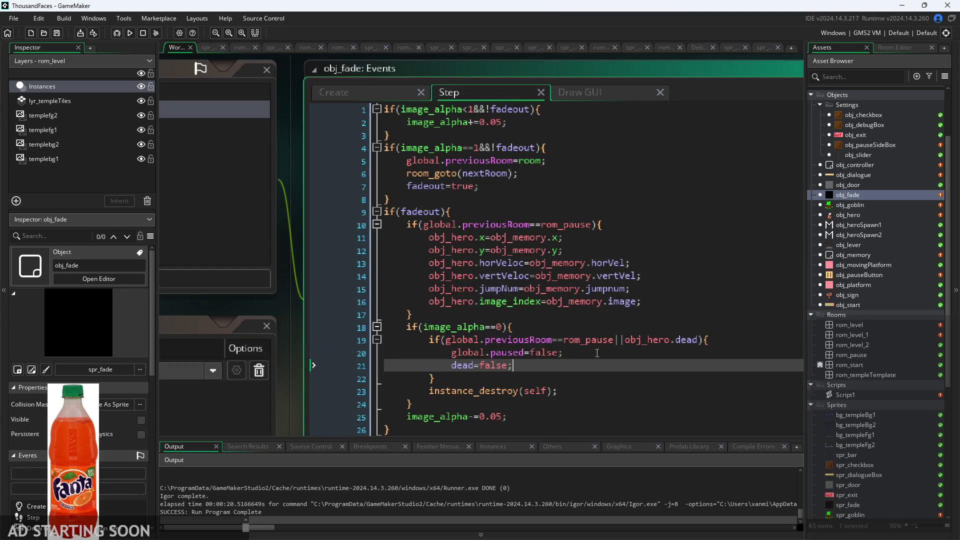
pyautogui.click(599, 354)
pyautogui.press('Down')
pyautogui.press('Up')
pyautogui.press('Down')
pyautogui.press('Up')
# Move global.paused=false below dead=false, save the Step code, and relaunch the game.
pyautogui.moveTo(563, 352); pyautogui.dragTo(454, 359)
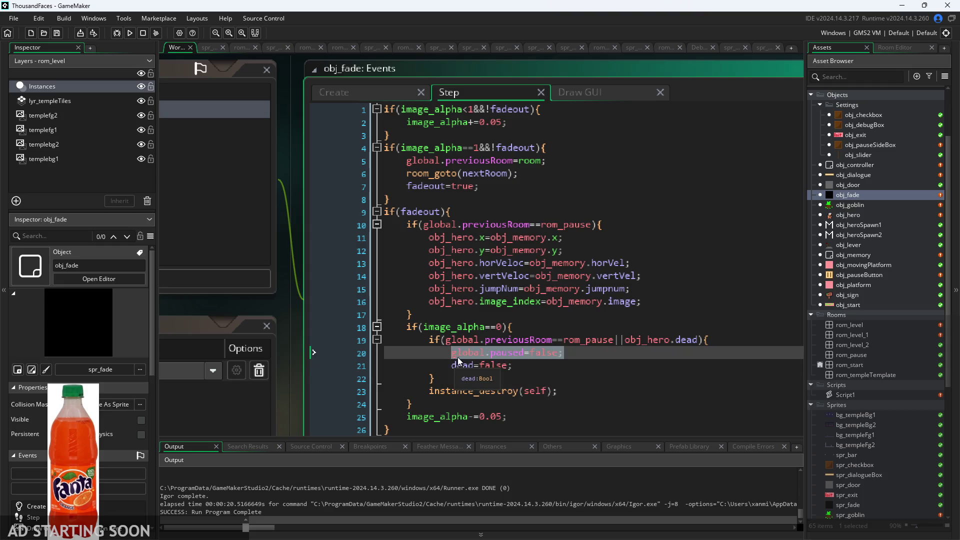
pyautogui.press('BackSpace')
pyautogui.click(562, 366)
pyautogui.press('Return')
pyautogui.hotkey('ctrl', 'v')
pyautogui.hotkey('ctrl', 's')
pyautogui.click(130, 33)
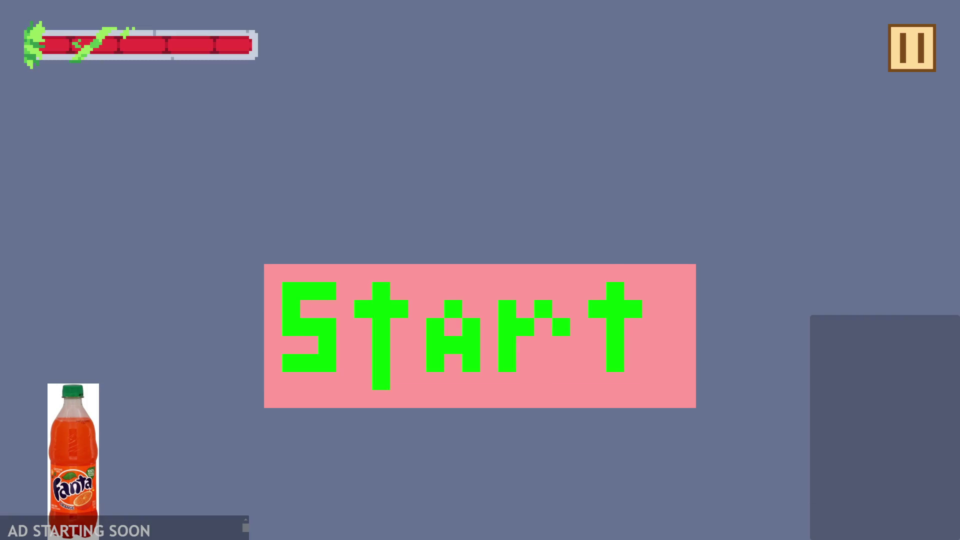
# Start the game and move the hero right, back left and up onto the rope.
pyautogui.click(599, 314)
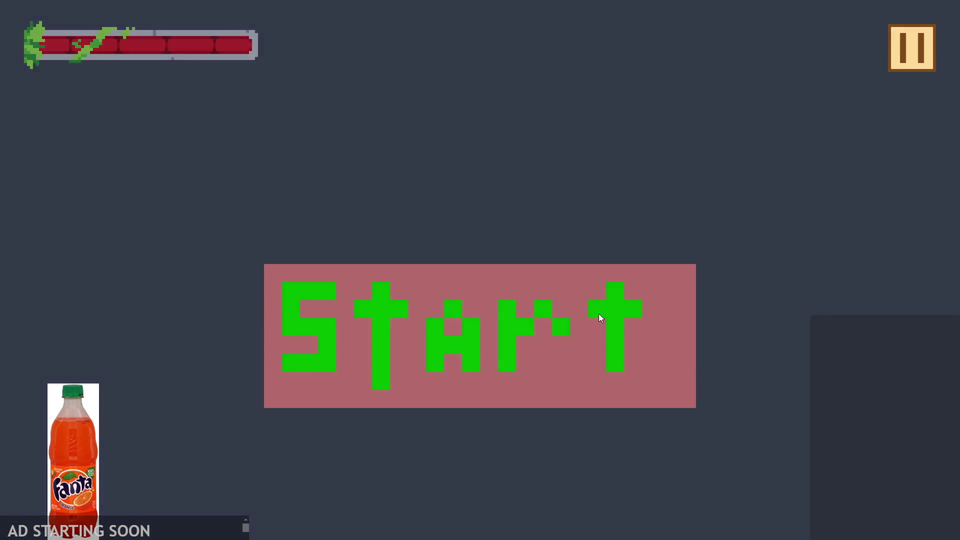
pyautogui.press('Right')
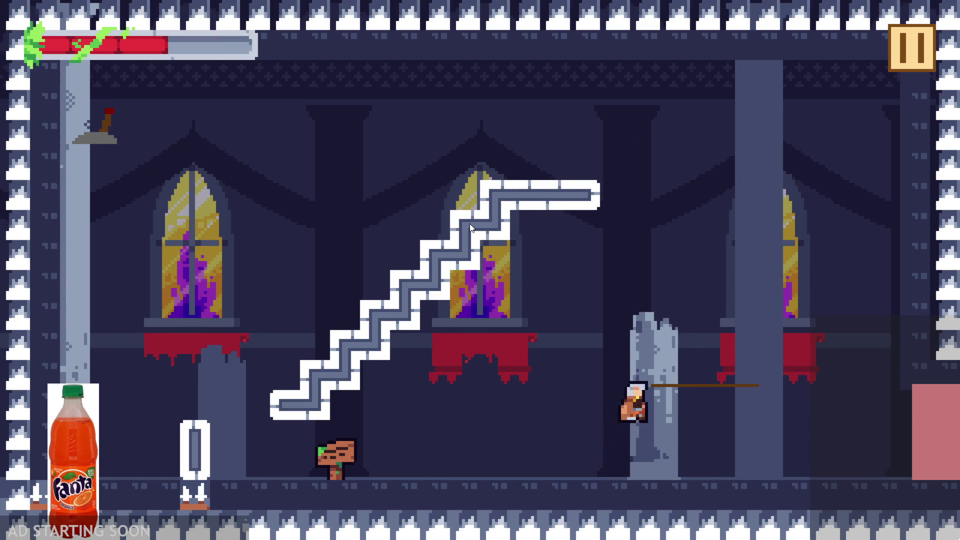
pyautogui.press('Right')
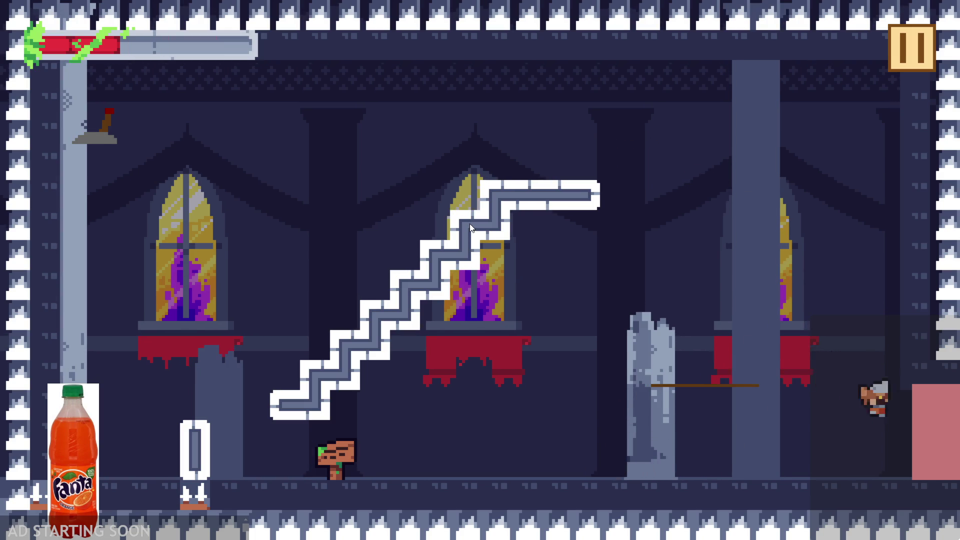
pyautogui.press('Left')
pyautogui.press('Up')
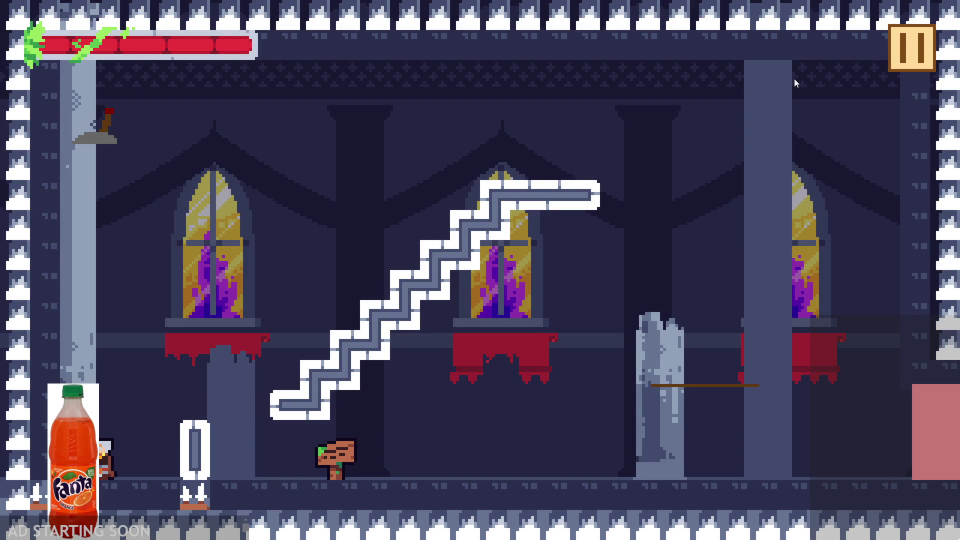
# Turn on Debug Stats from the pause screen, then close the game and rebuild with F5.
pyautogui.click(911, 45)
pyautogui.click(198, 146)
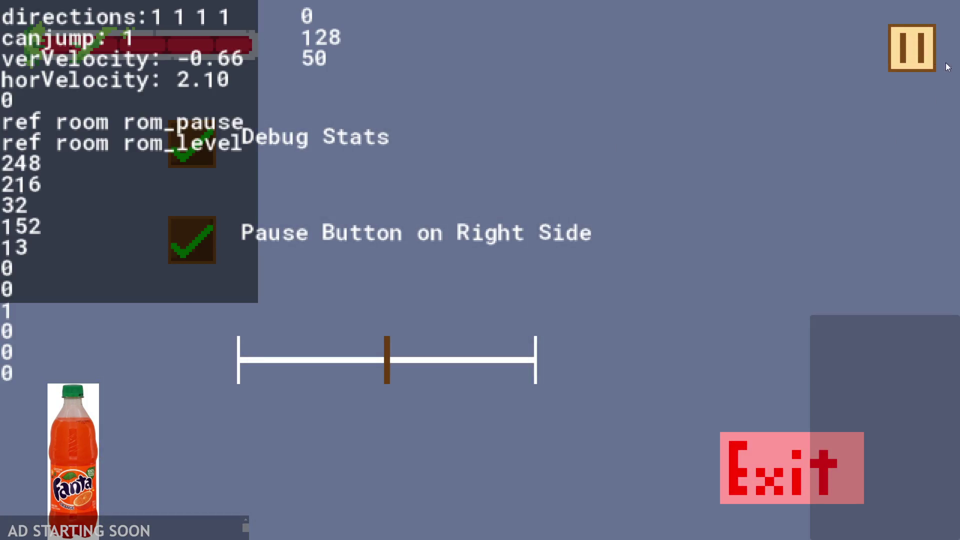
pyautogui.click(901, 68)
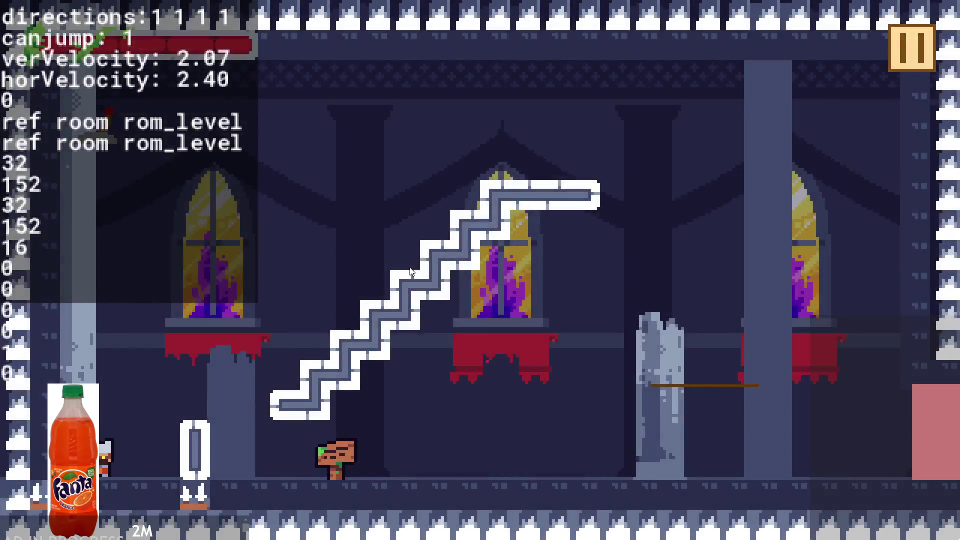
pyautogui.hotkey('alt', 'F4')
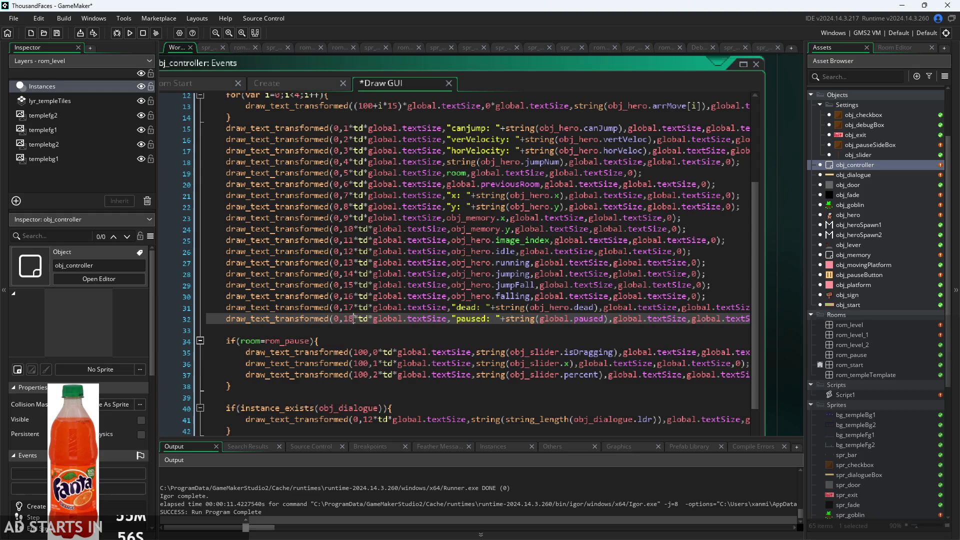
pyautogui.press('F5')
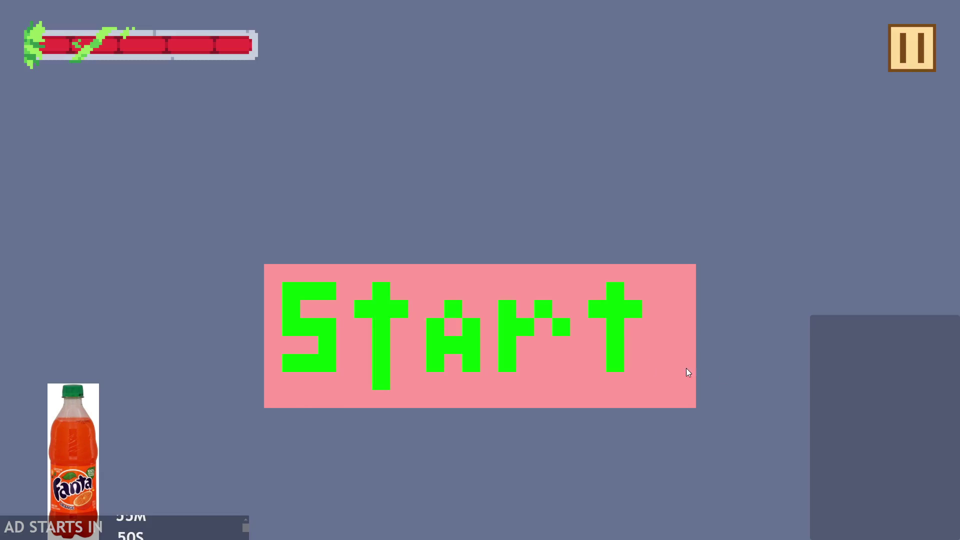
# Start a run with Debug Stats on and let the hero die, reading dead 0 and paused 1.
pyautogui.click(332, 290)
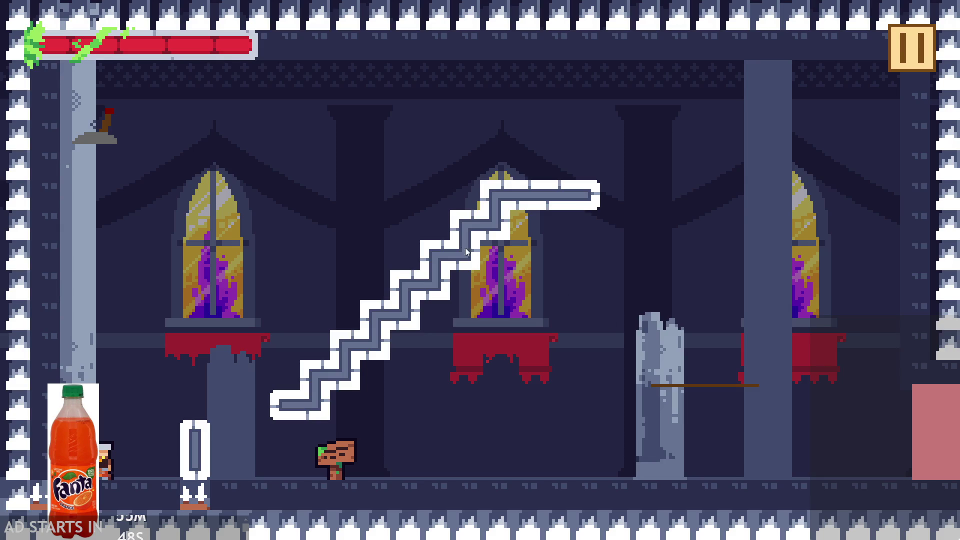
pyautogui.click(461, 247)
pyautogui.click(452, 262)
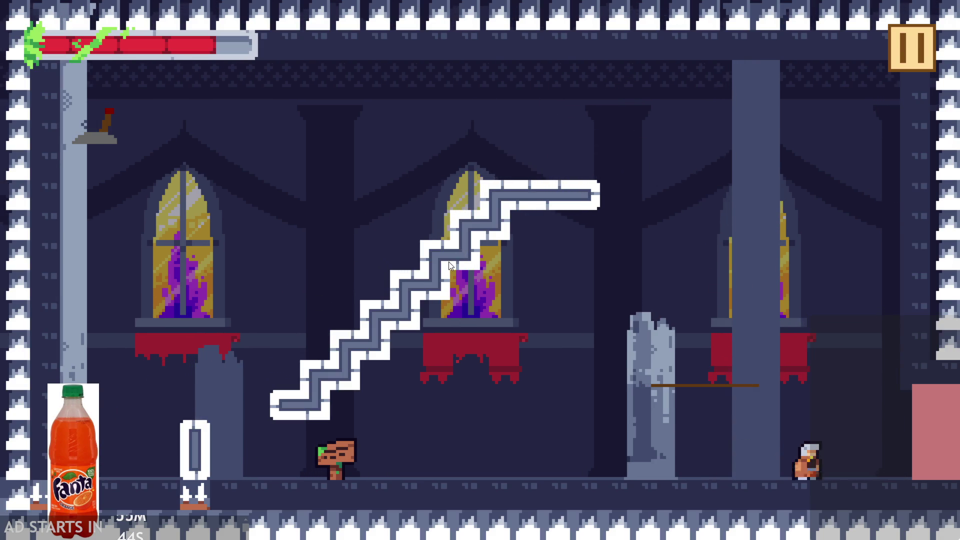
pyautogui.press('Escape')
pyautogui.click(197, 157)
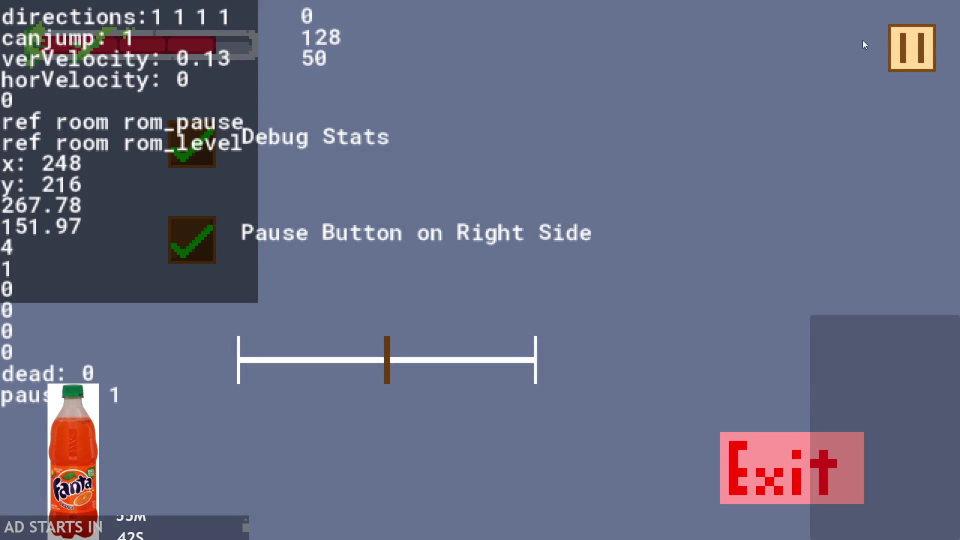
pyautogui.click(893, 52)
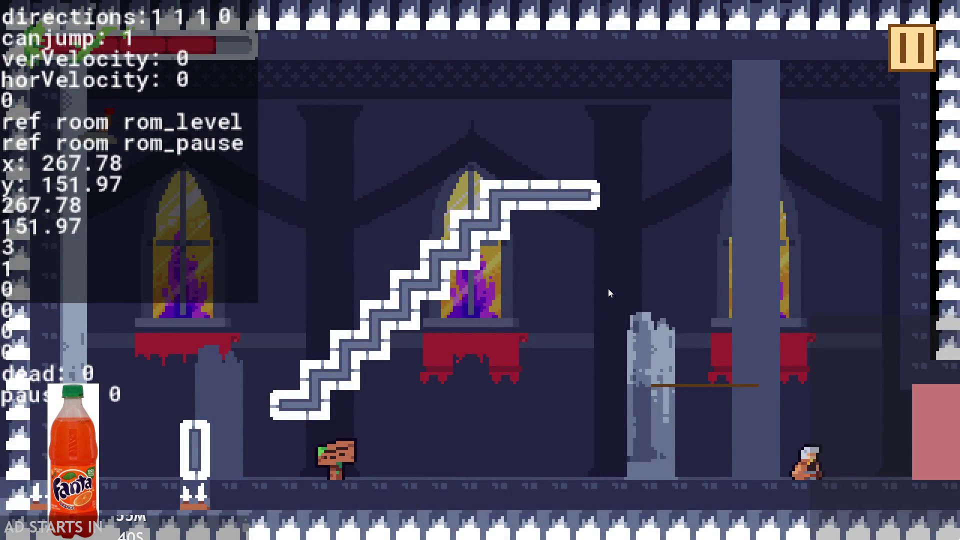
pyautogui.press('Left')
pyautogui.press('Right')
pyautogui.press('Escape')
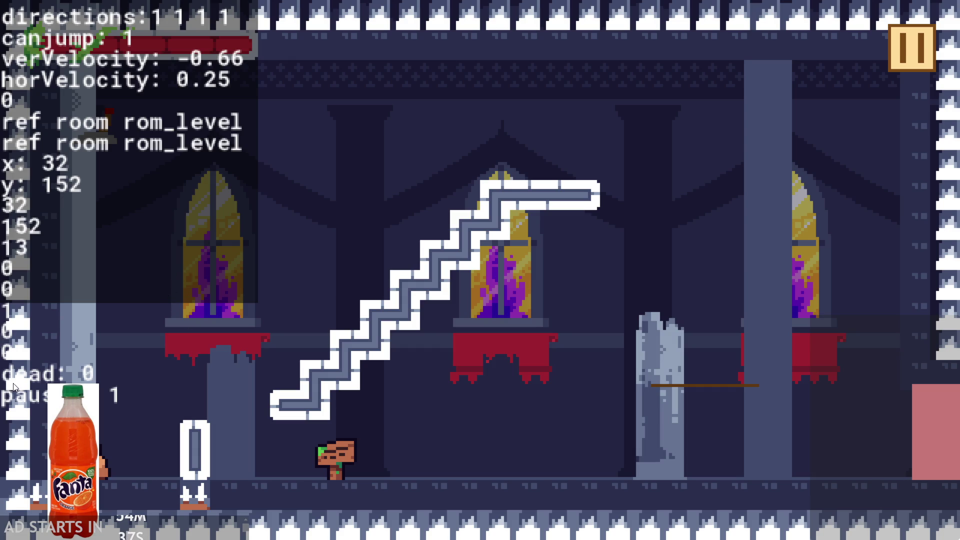
# Exit the game from its pause menu and restore the code editor into the workspace.
pyautogui.click(909, 50)
pyautogui.click(774, 471)
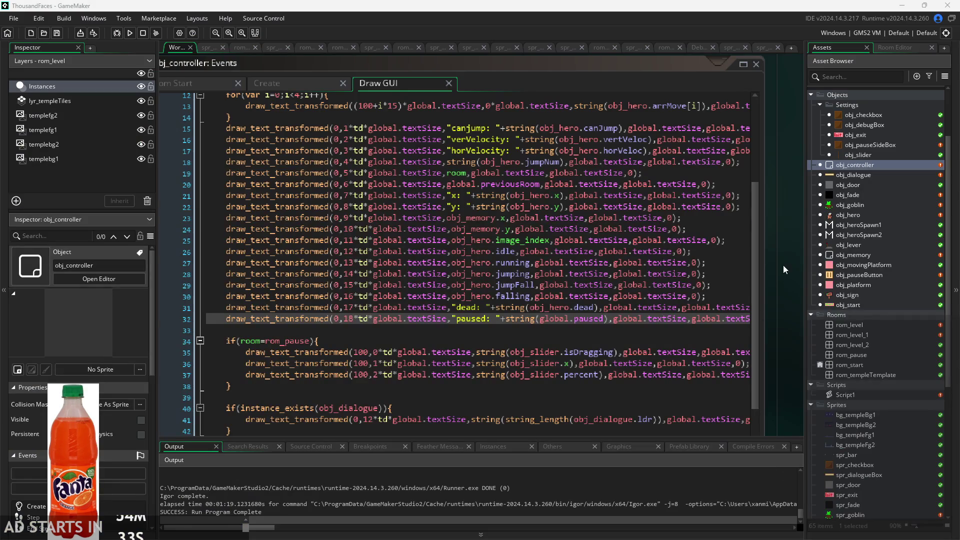
pyautogui.click(784, 262)
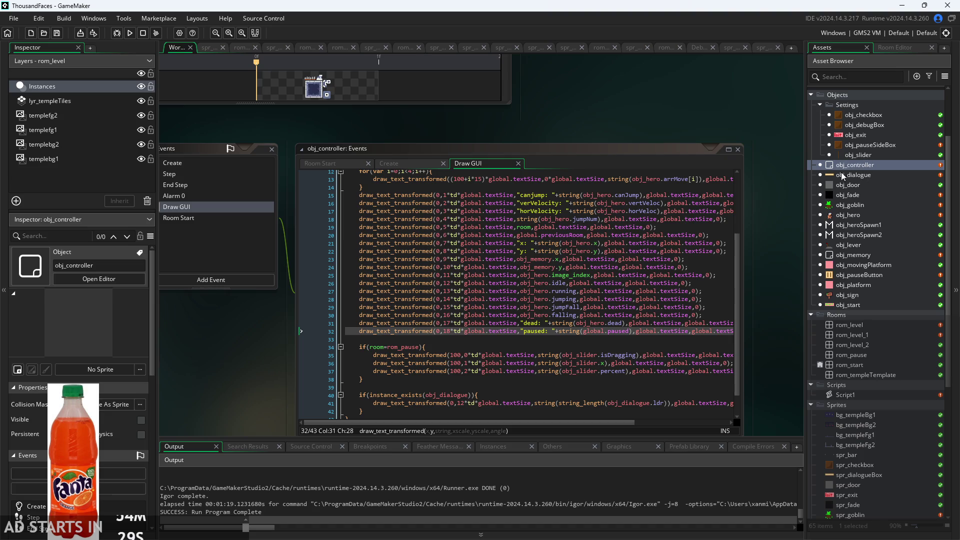
# Look through the rom_level, rom_pause and rom_start room tabs, then open obj_fade's editor.
pyautogui.click(242, 48)
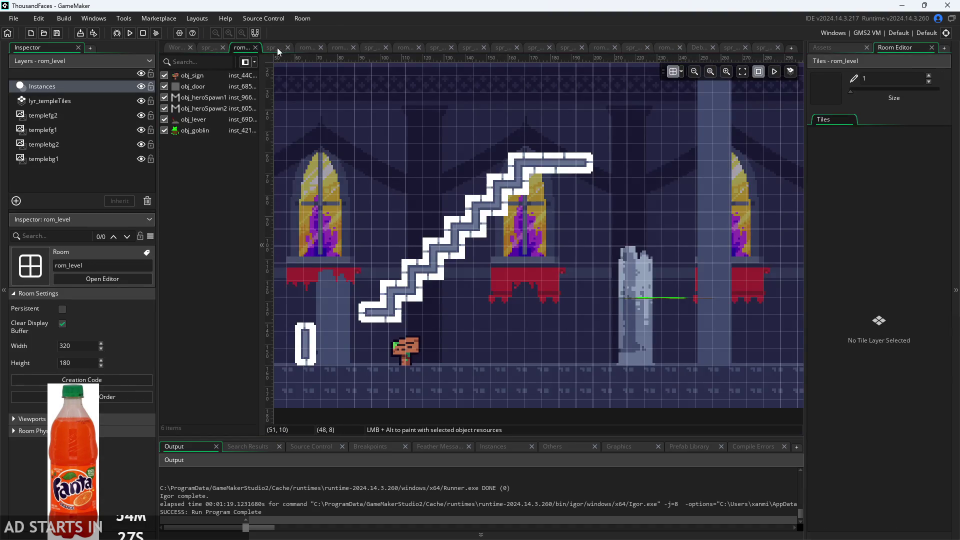
pyautogui.click(277, 47)
pyautogui.click(181, 50)
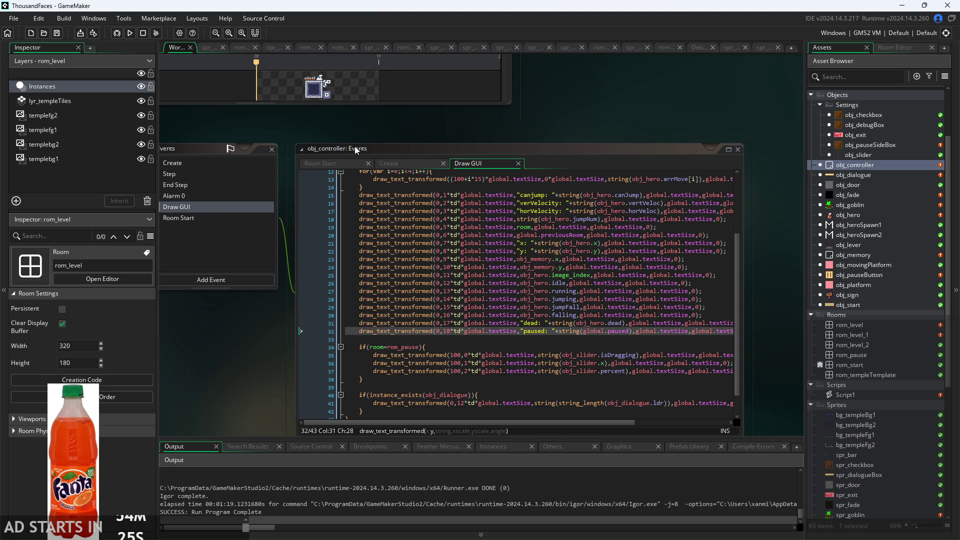
pyautogui.click(336, 48)
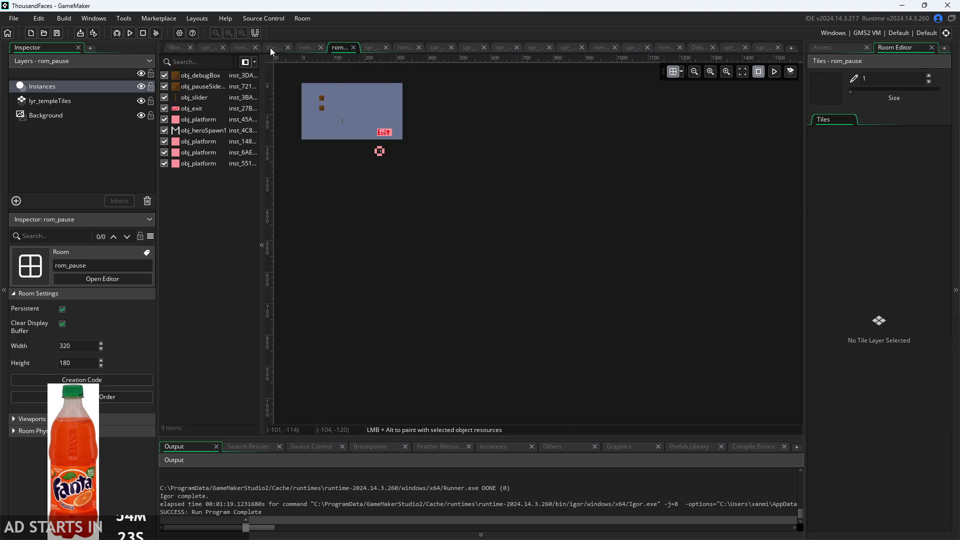
pyautogui.click(270, 47)
pyautogui.click(230, 48)
pyautogui.click(205, 47)
pyautogui.click(175, 48)
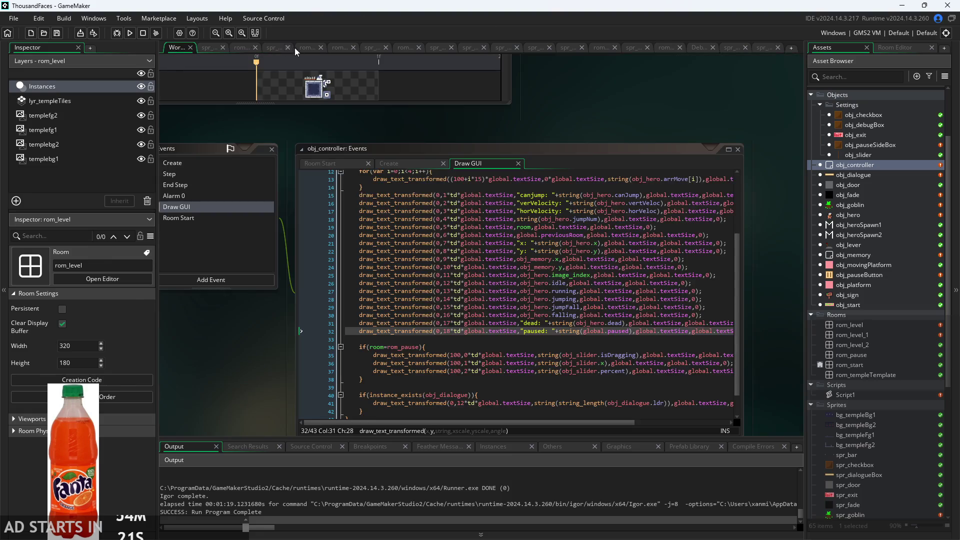
pyautogui.click(306, 48)
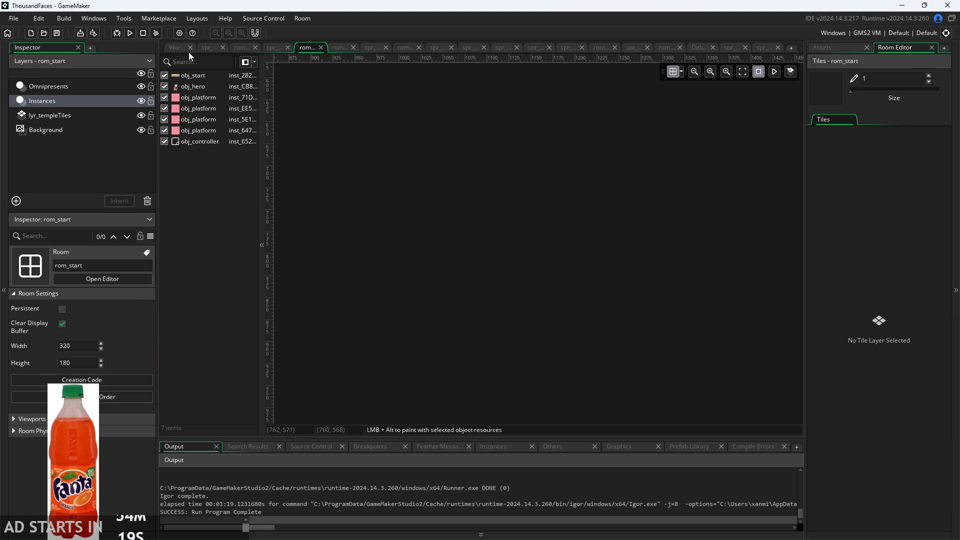
pyautogui.click(177, 48)
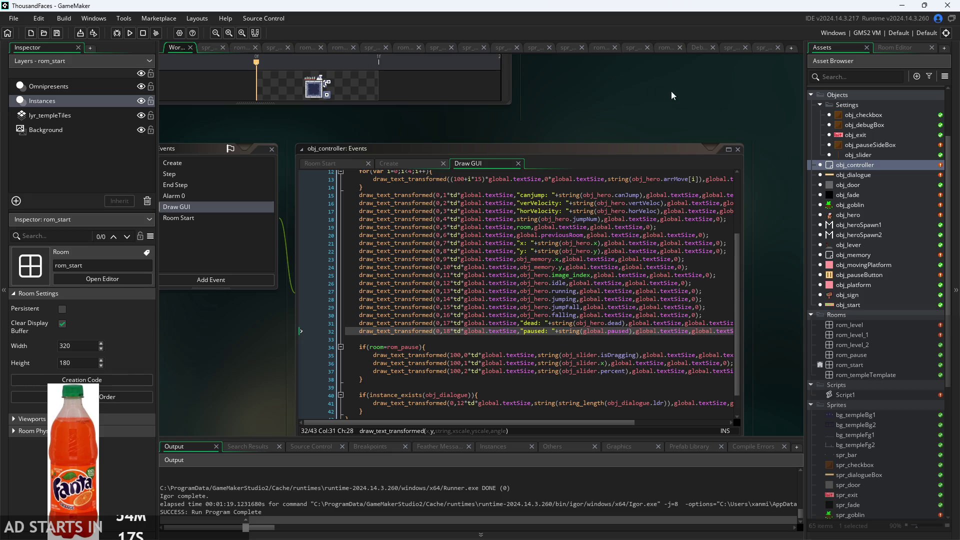
pyautogui.doubleClick(859, 196)
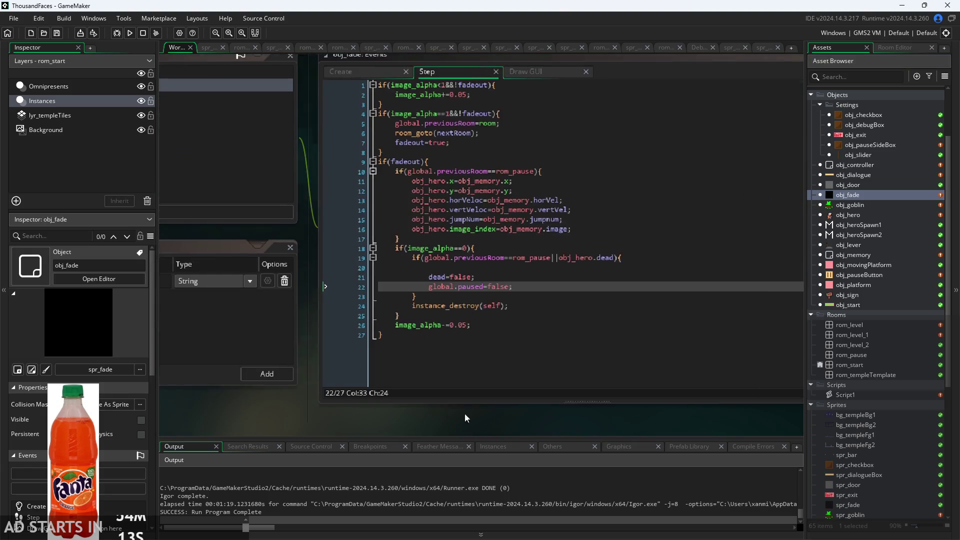
# Delete the blank line 20 in obj_fade's Step code and inspect the line 19 condition.
pyautogui.click(398, 215)
pyautogui.press('BackSpace')
pyautogui.press('BackSpace')
pyautogui.press('BackSpace')
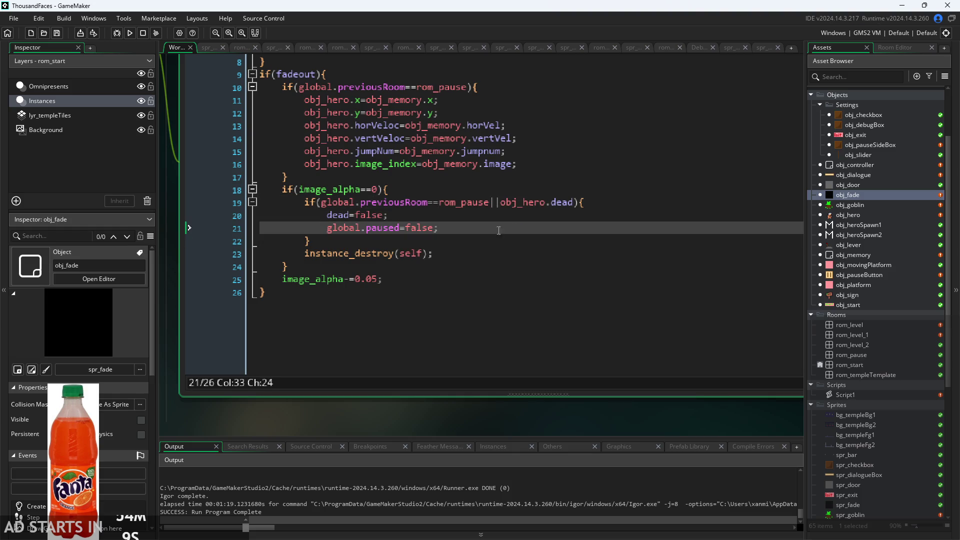
pyautogui.click(457, 204)
pyautogui.click(495, 203)
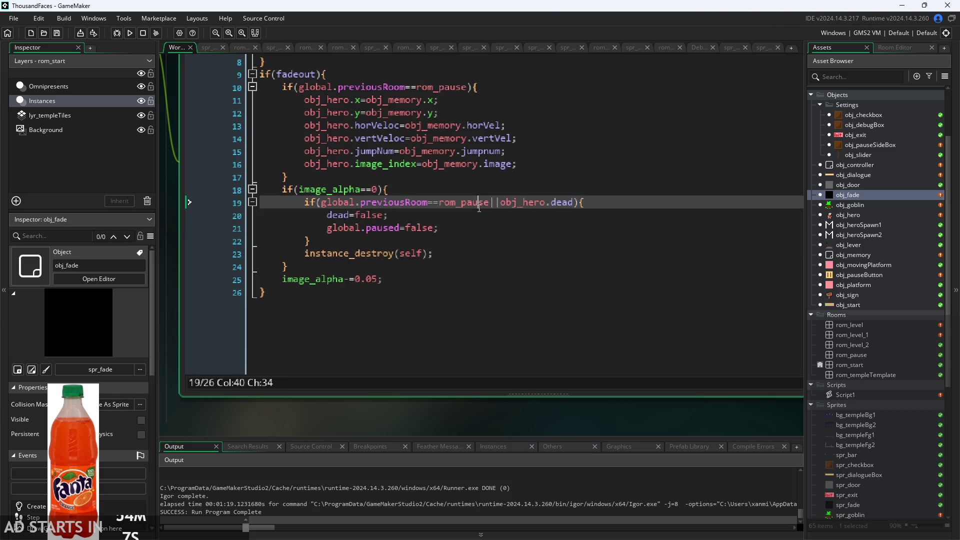
pyautogui.click(503, 206)
pyautogui.press('Down')
pyautogui.scroll(-1, 491, 208)
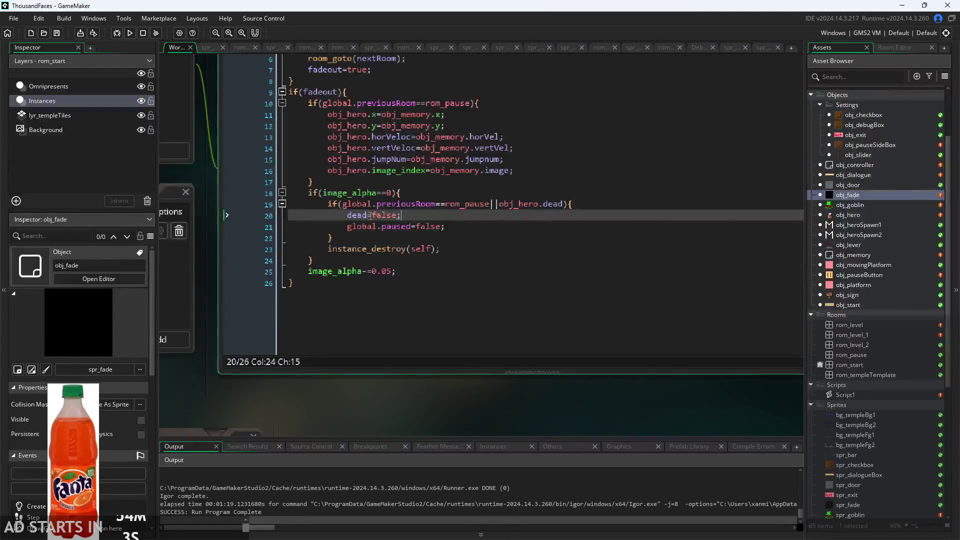
pyautogui.click(449, 225)
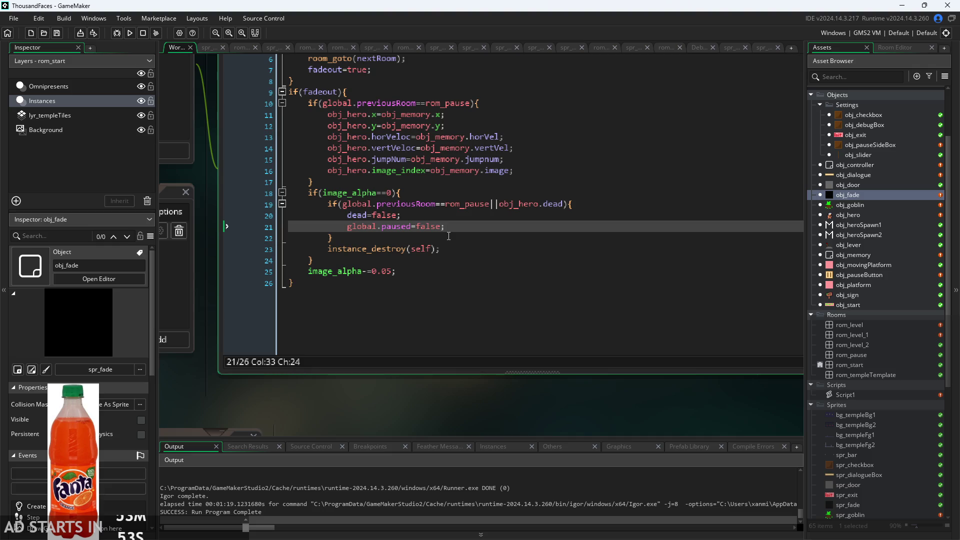
# Review the dead=false and global.paused=false lines, then open obj_hero's events.
pyautogui.click(483, 219)
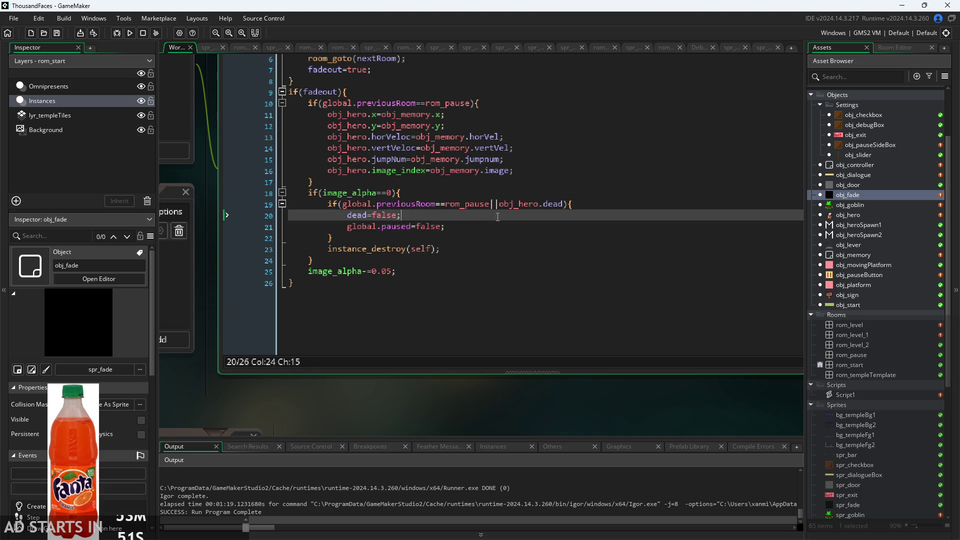
pyautogui.click(541, 205)
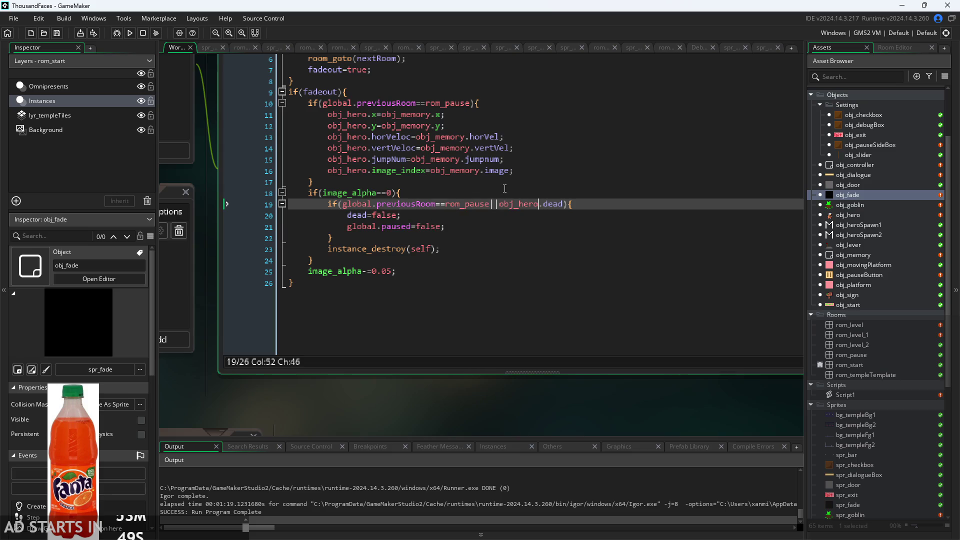
pyautogui.click(547, 205)
pyautogui.click(374, 215)
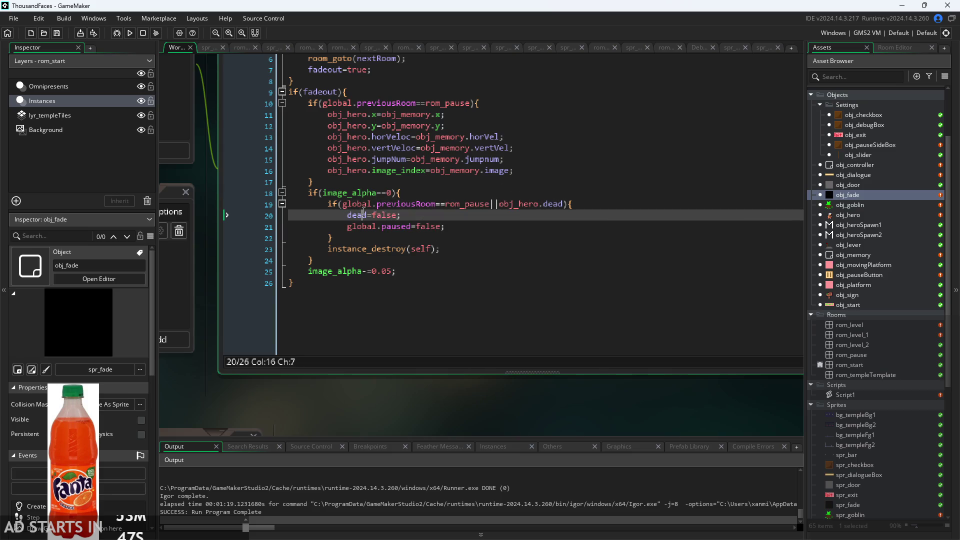
pyautogui.click(407, 214)
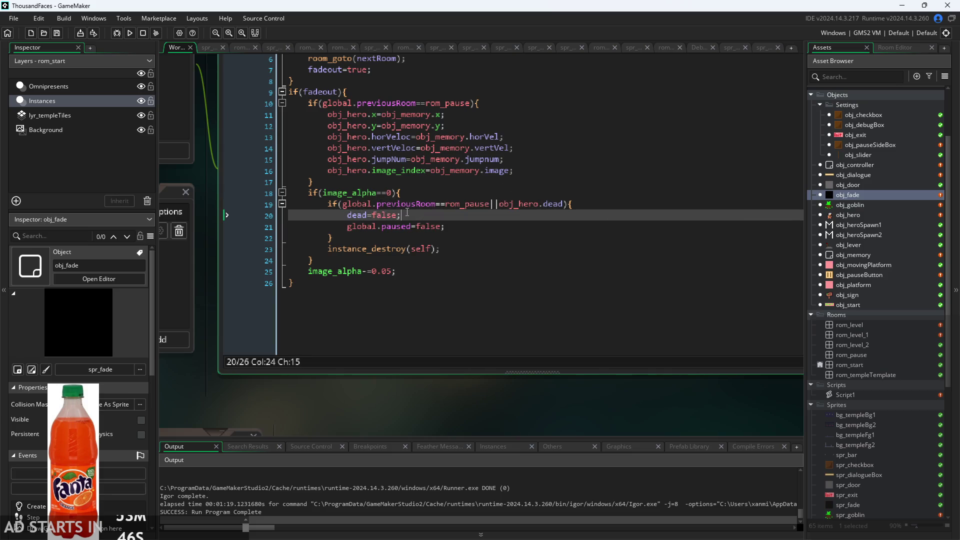
pyautogui.click(483, 237)
pyautogui.click(489, 226)
pyautogui.scroll(-2, 495, 310)
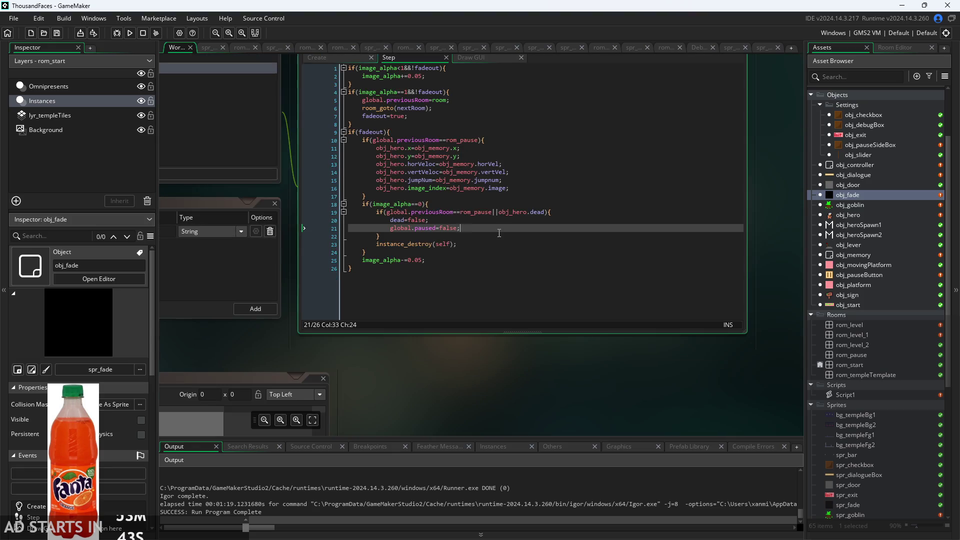
pyautogui.scroll(2, 489, 387)
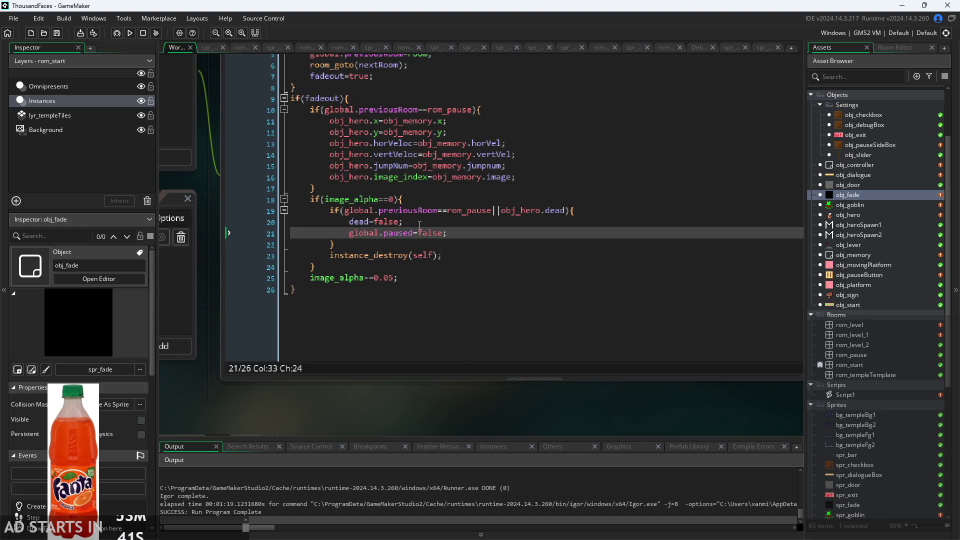
pyautogui.press('Up')
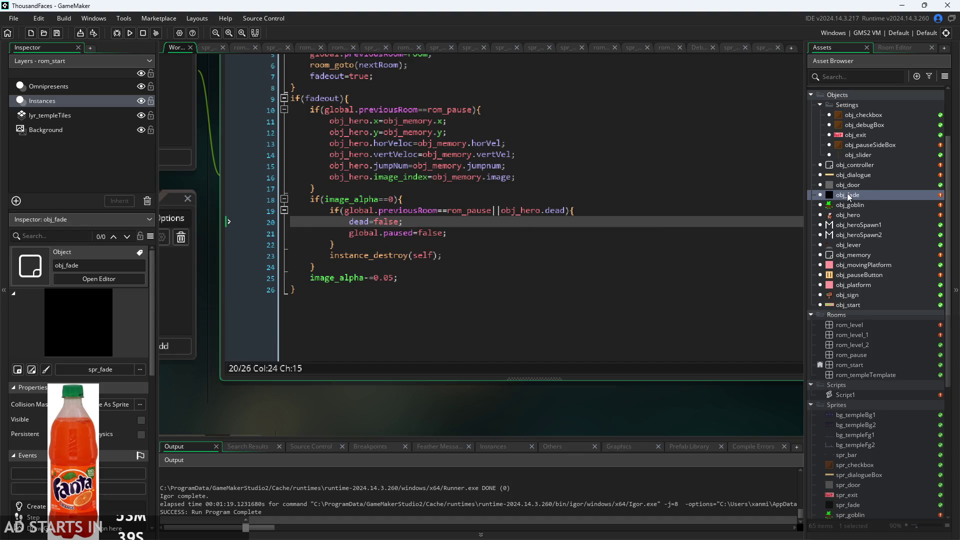
pyautogui.doubleClick(848, 214)
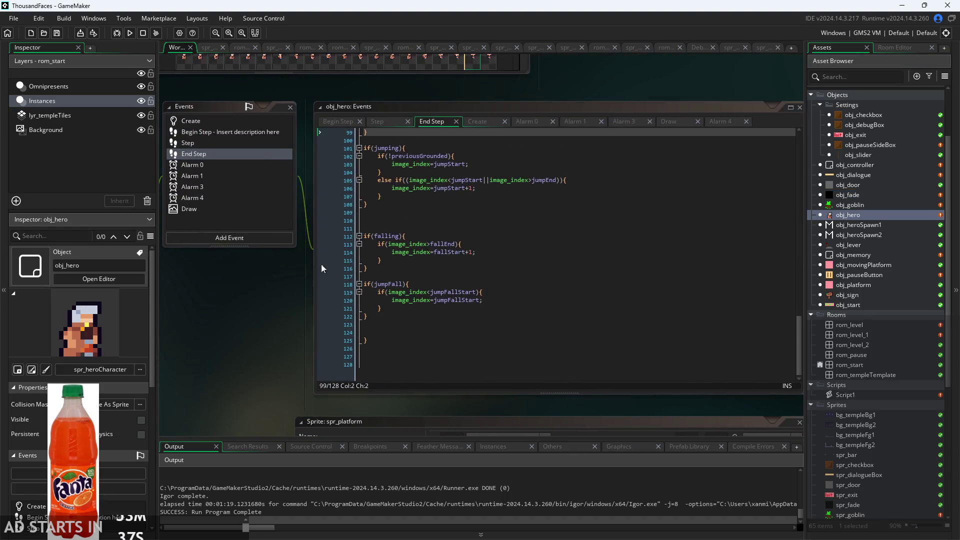
# Comment out obj_hero's Begin Step playerHealth check with Ctrl+K, then run and start the game.
pyautogui.click(350, 121)
pyautogui.scroll(5, 245, 324)
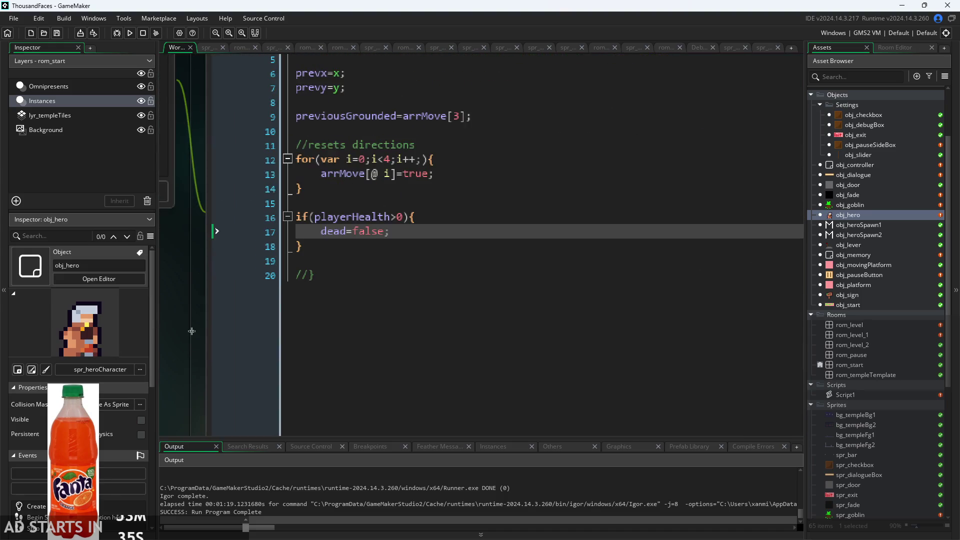
pyautogui.moveTo(302, 246)
pyautogui.mouseDown()
pyautogui.moveTo(172, 230)
pyautogui.moveTo(167, 219)
pyautogui.mouseUp()
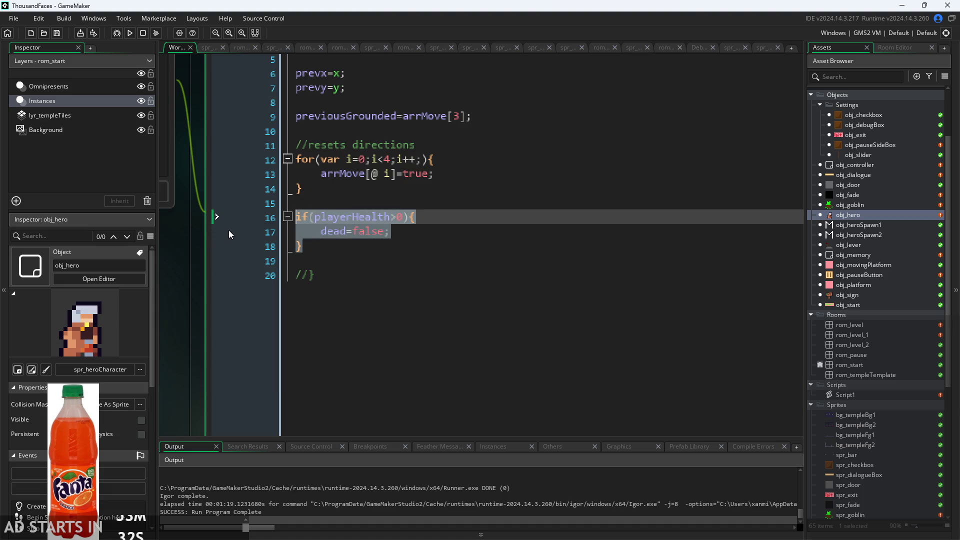
pyautogui.hotkey('ctrl', 'k')
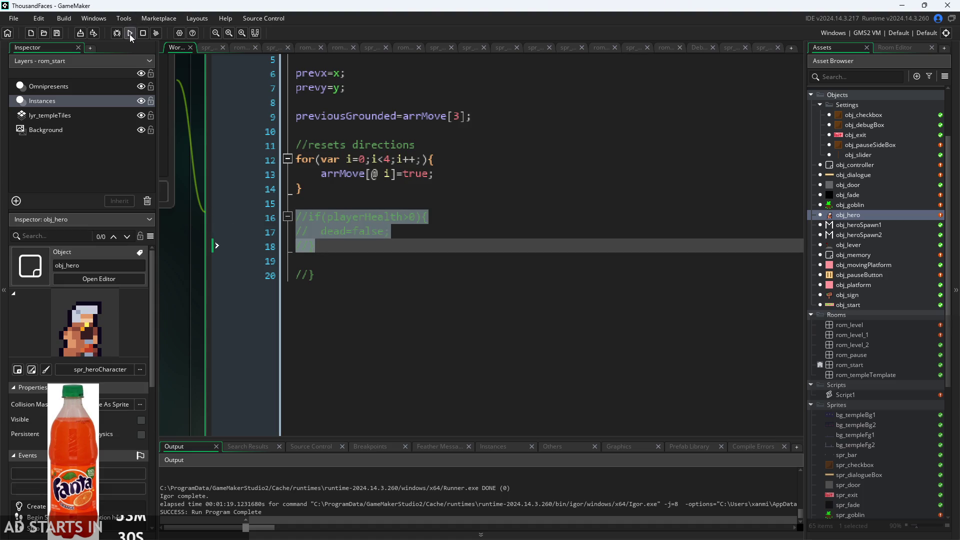
pyautogui.click(130, 34)
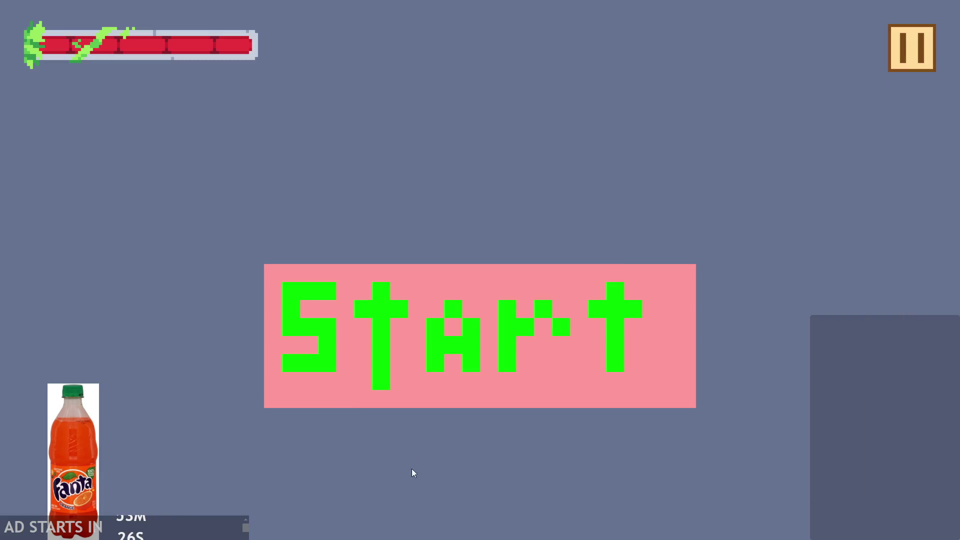
pyautogui.click(493, 359)
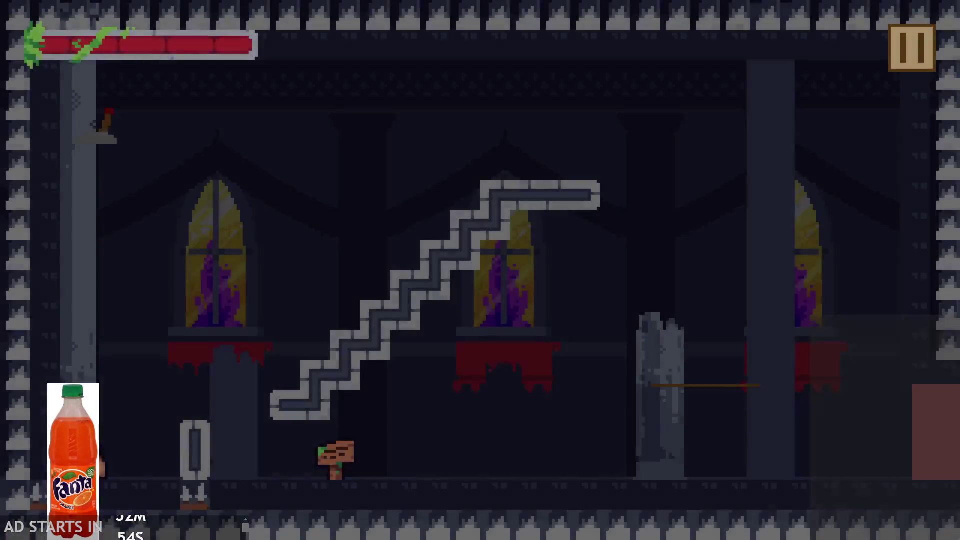
# Close the running test game with Alt+F4 after the hero's death fade.
pyautogui.hotkey('alt', 'F4')
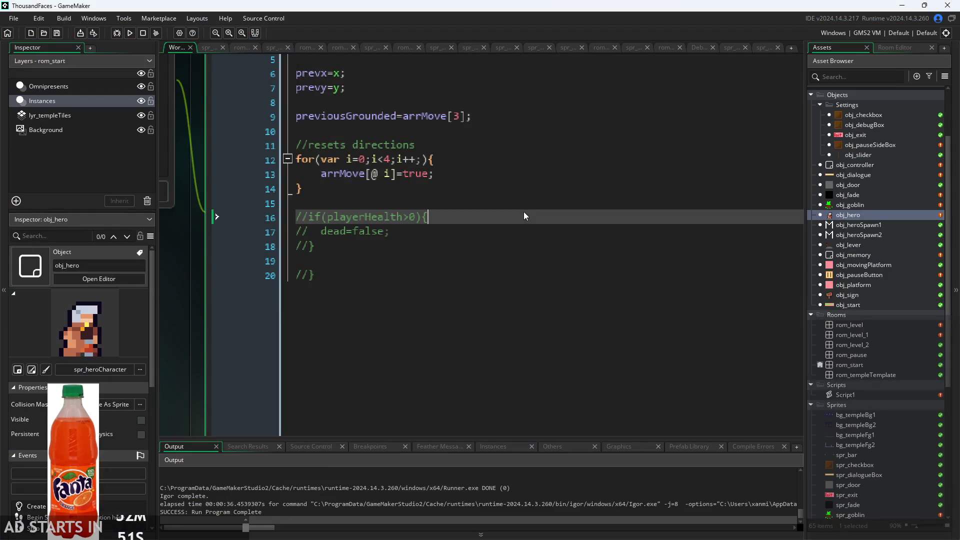
# Check the commented-out lines 16–18, then open obj_fade's Step code and rerun the game.
pyautogui.click(524, 234)
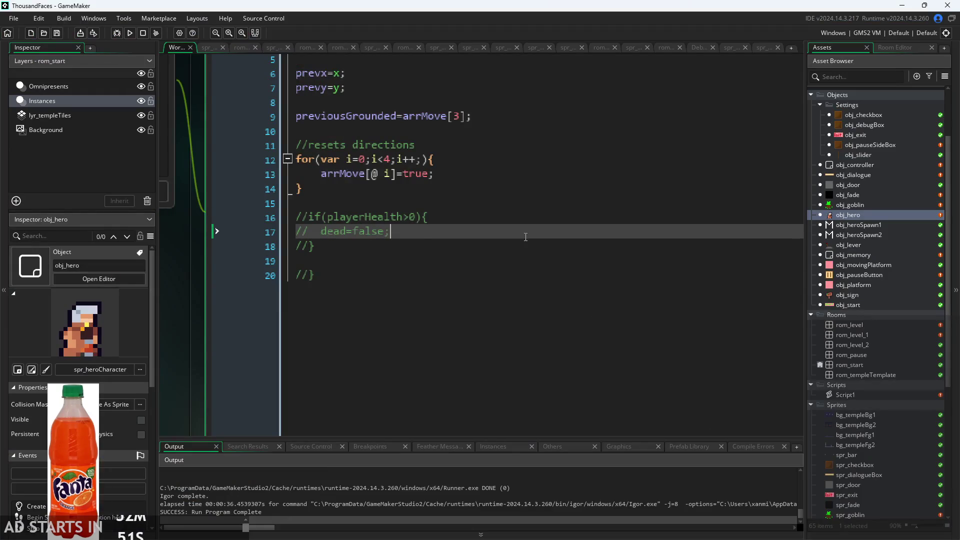
pyautogui.click(506, 249)
pyautogui.click(534, 218)
pyautogui.click(538, 230)
pyautogui.moveTo(533, 246); pyautogui.dragTo(229, 214)
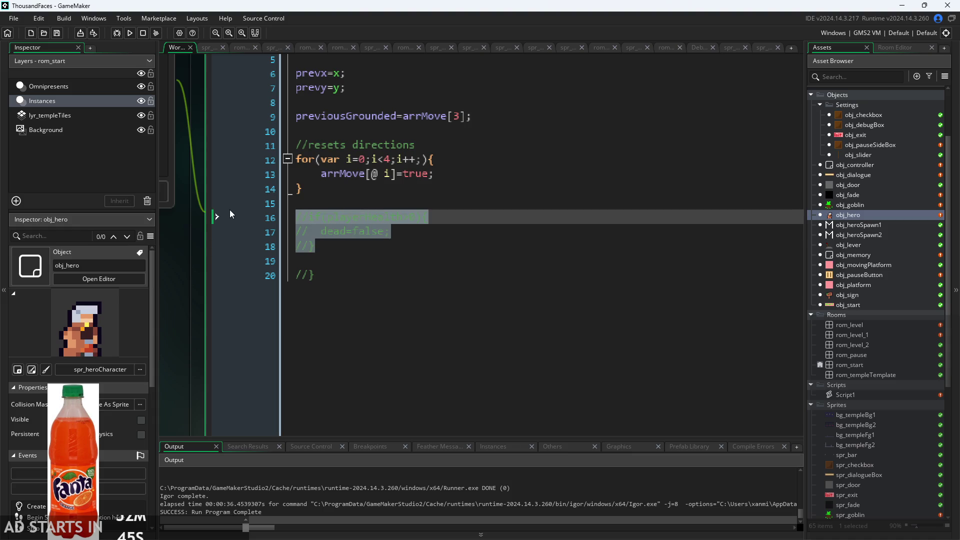
pyautogui.click(495, 254)
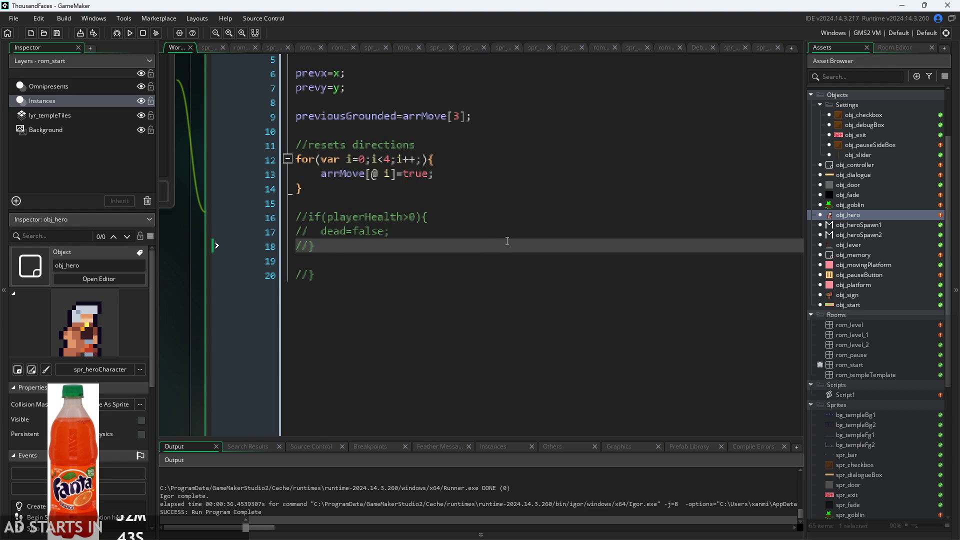
pyautogui.keyDown('ctrl'); pyautogui.scroll(-1, 507, 241); pyautogui.keyUp('ctrl')
pyautogui.doubleClick(856, 196)
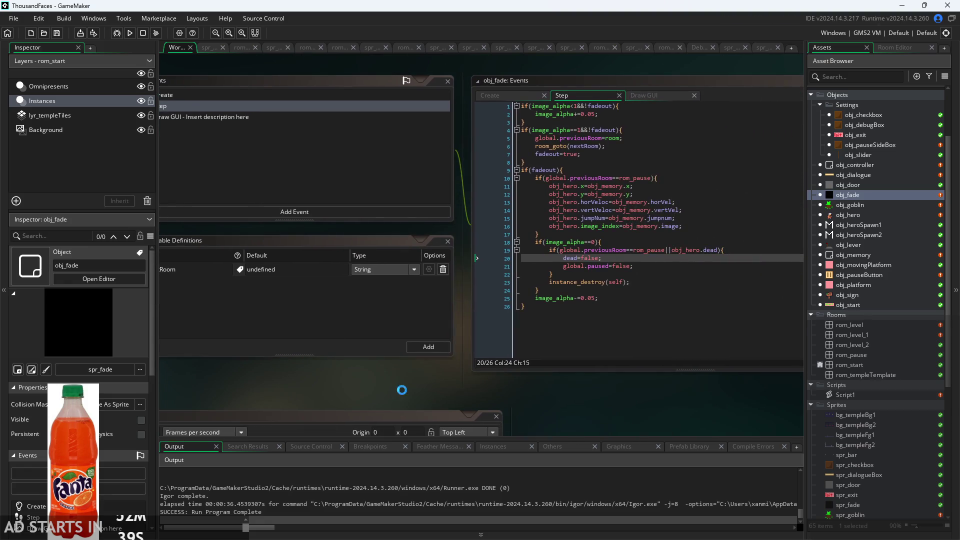
pyautogui.click(123, 36)
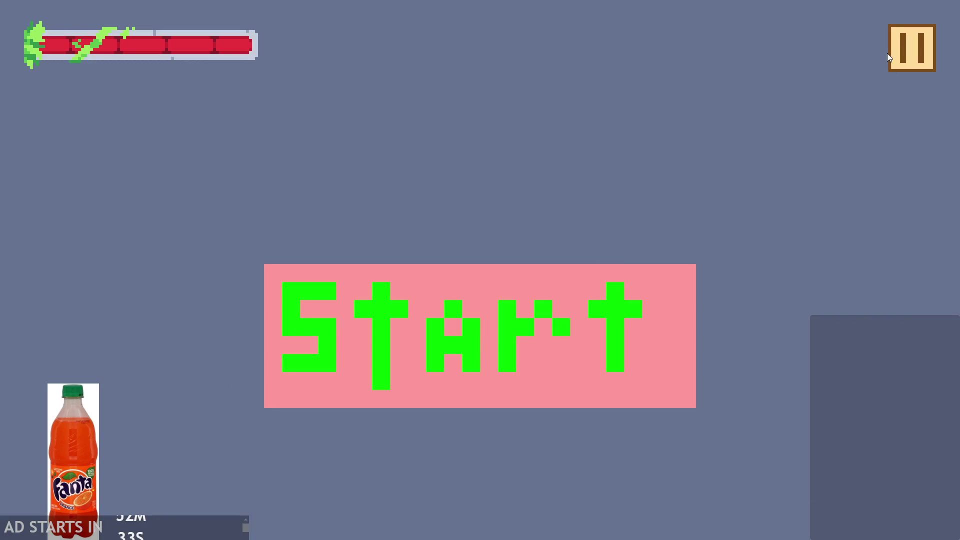
# Enable Debug Stats from the pause menu, start the level, and jump the hero until it dies.
pyautogui.click(889, 53)
pyautogui.click(209, 145)
pyautogui.click(904, 46)
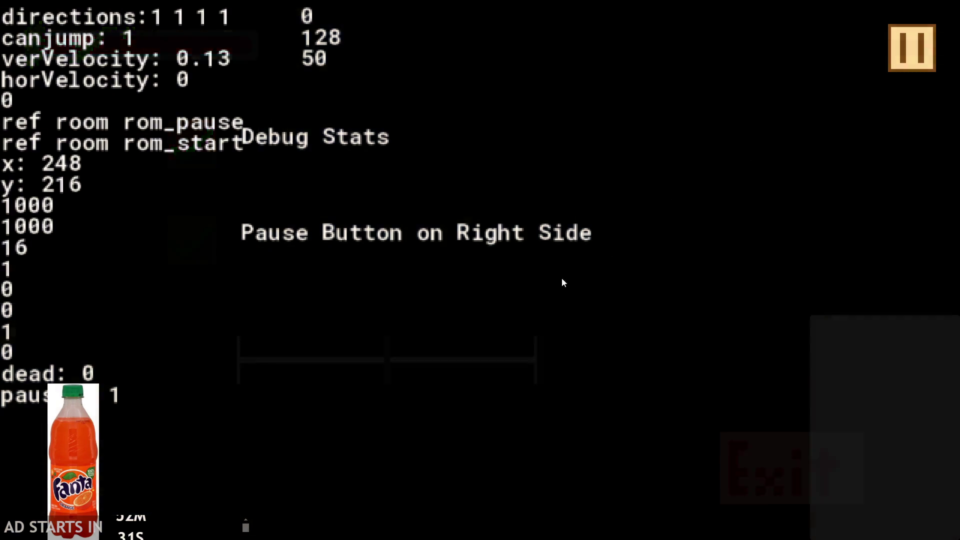
pyautogui.click(568, 295)
pyautogui.click(563, 290)
pyautogui.click(563, 289)
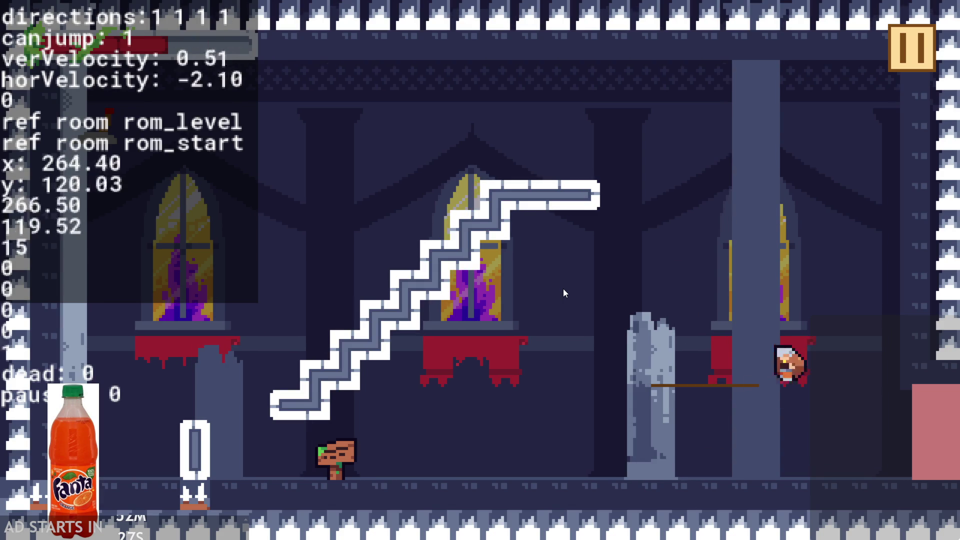
pyautogui.click(563, 290)
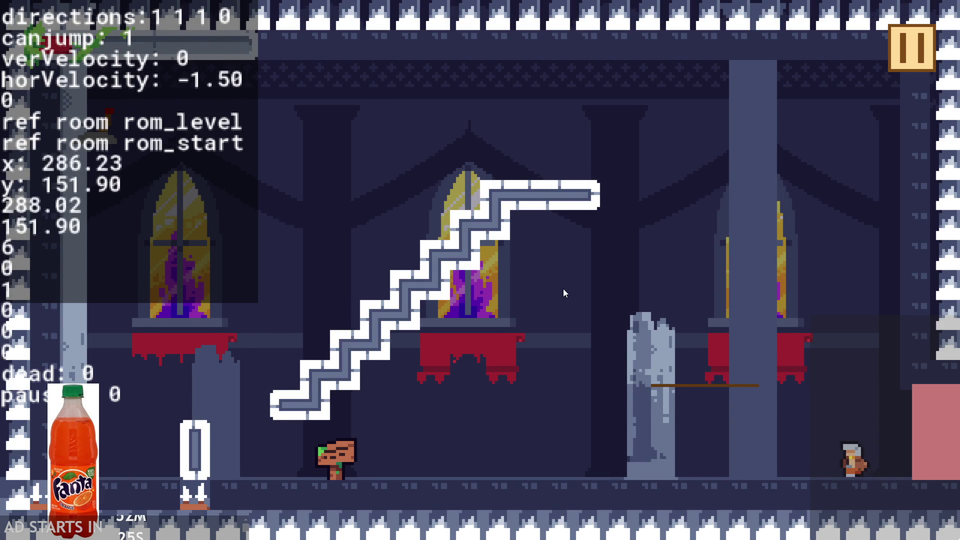
pyautogui.click(563, 289)
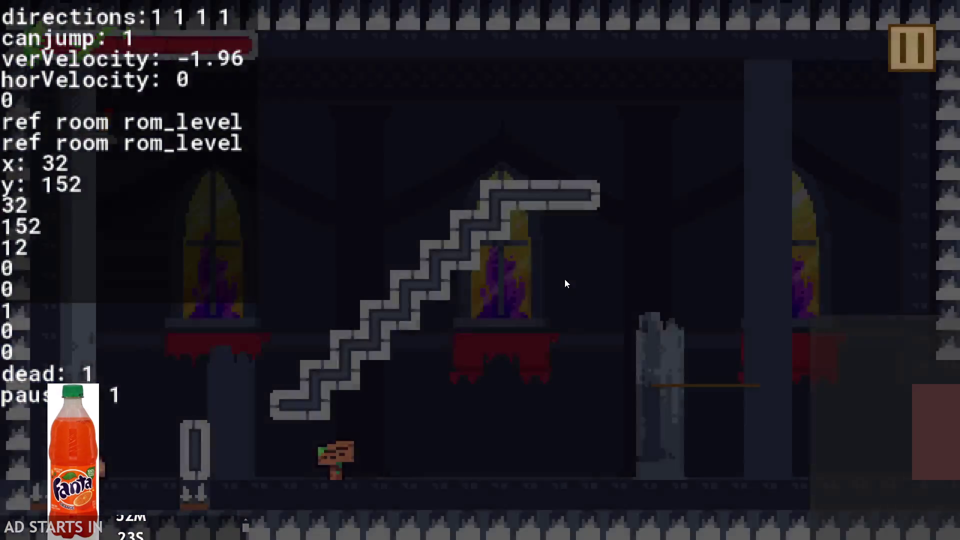
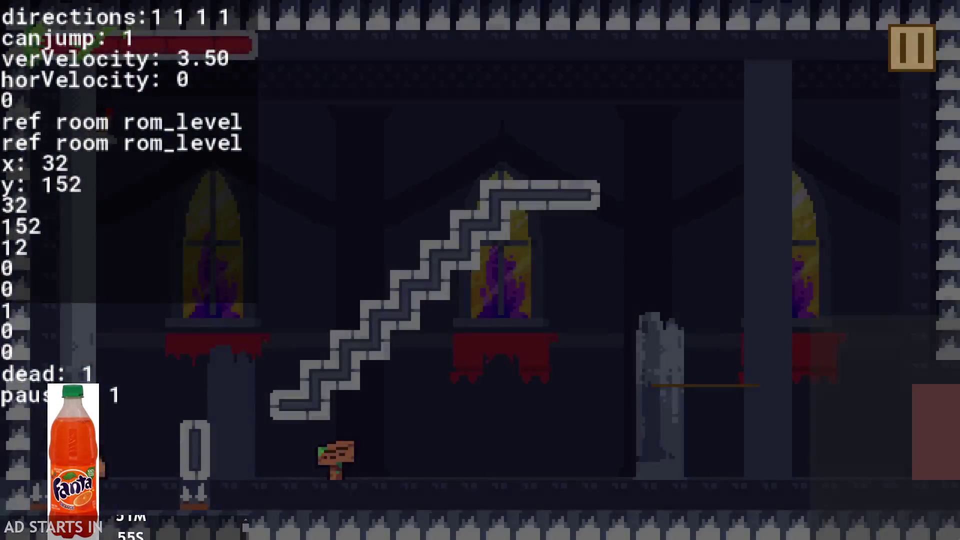
# Stop the playtest and return to obj_fade's Step code in the editor.
pyautogui.hotkey('alt', 'Tab')
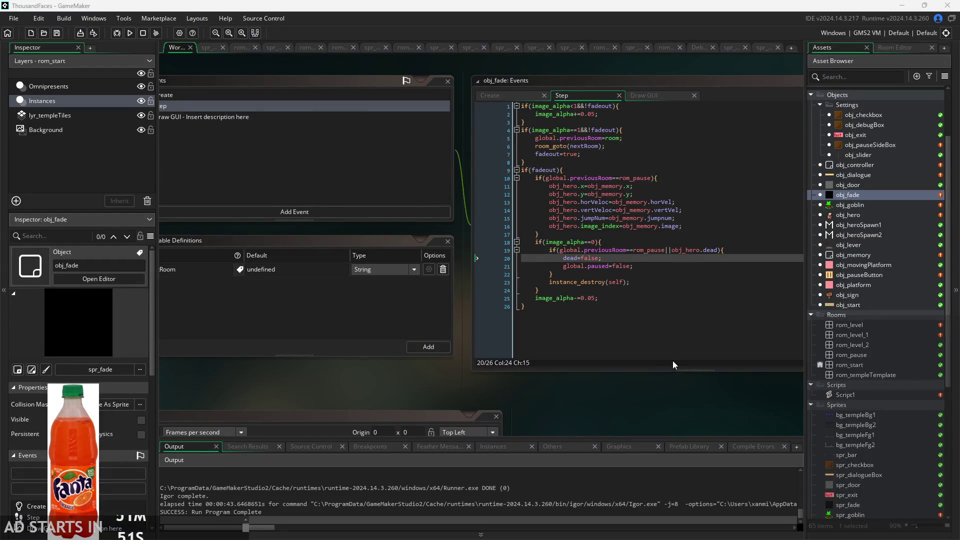
# Add || after obj_hero.dead in line 19's condition of obj_fade's Step code.
pyautogui.doubleClick(890, 196)
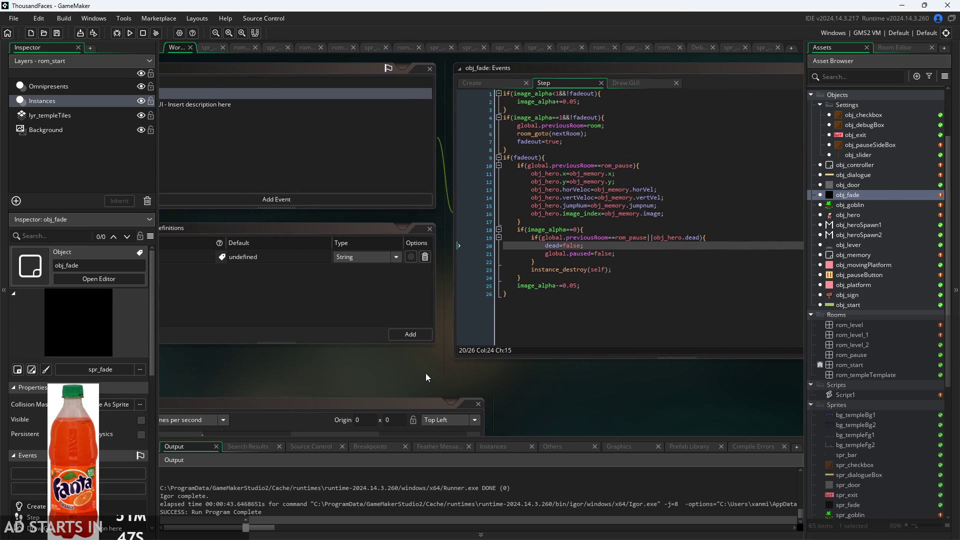
pyautogui.scroll(5, 593, 376)
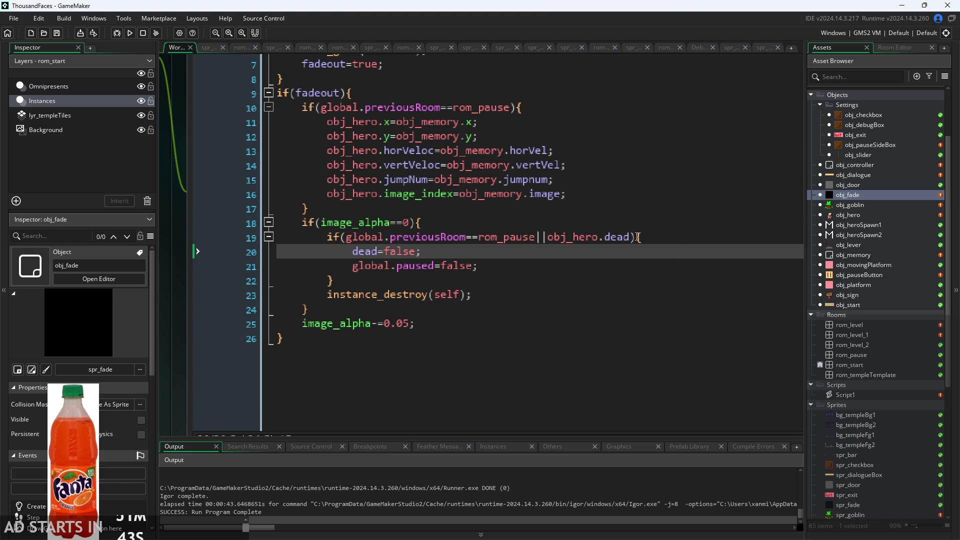
pyautogui.click(566, 237)
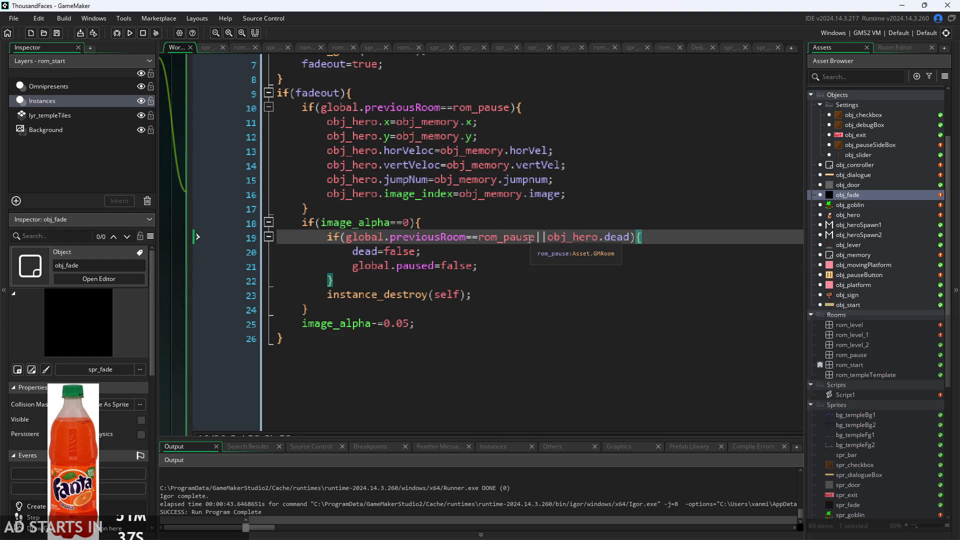
pyautogui.click(498, 244)
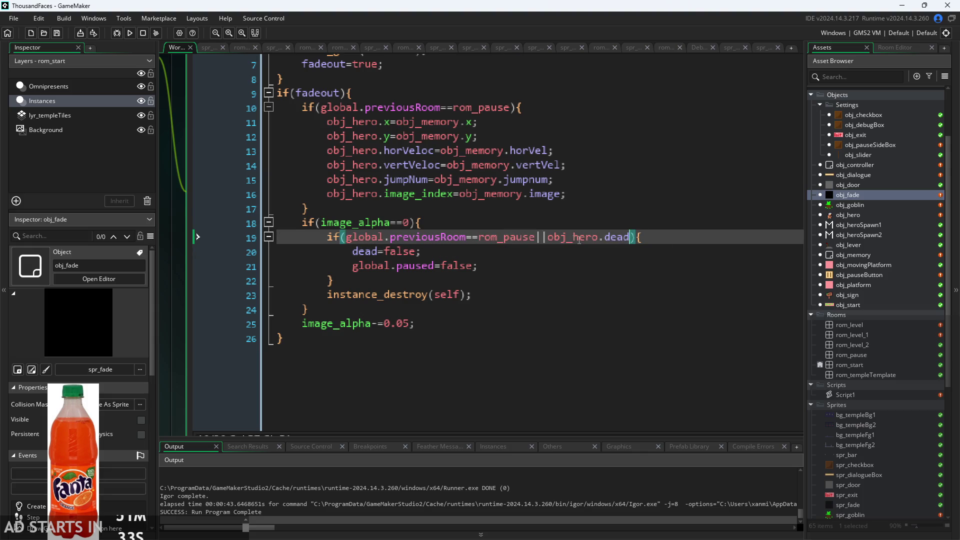
pyautogui.click(529, 248)
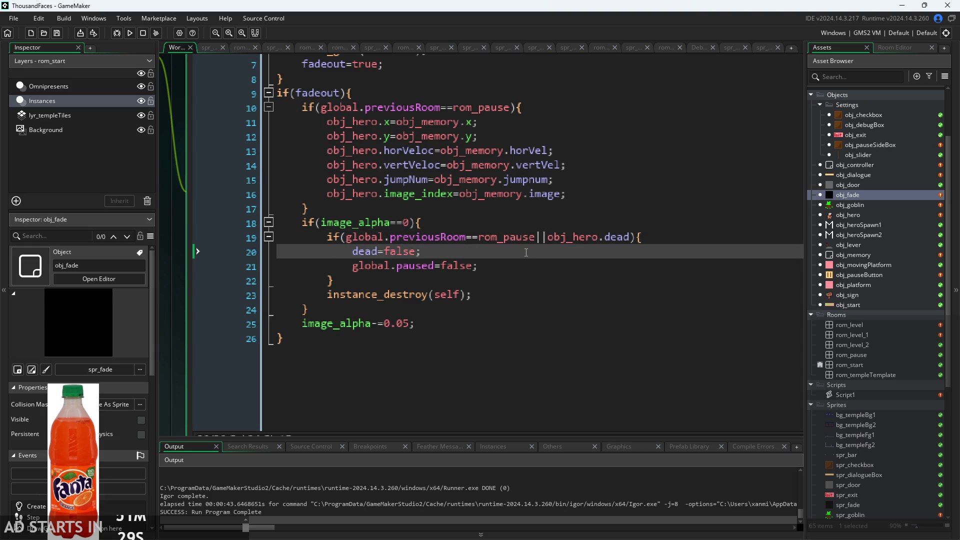
pyautogui.click(524, 261)
pyautogui.click(631, 237)
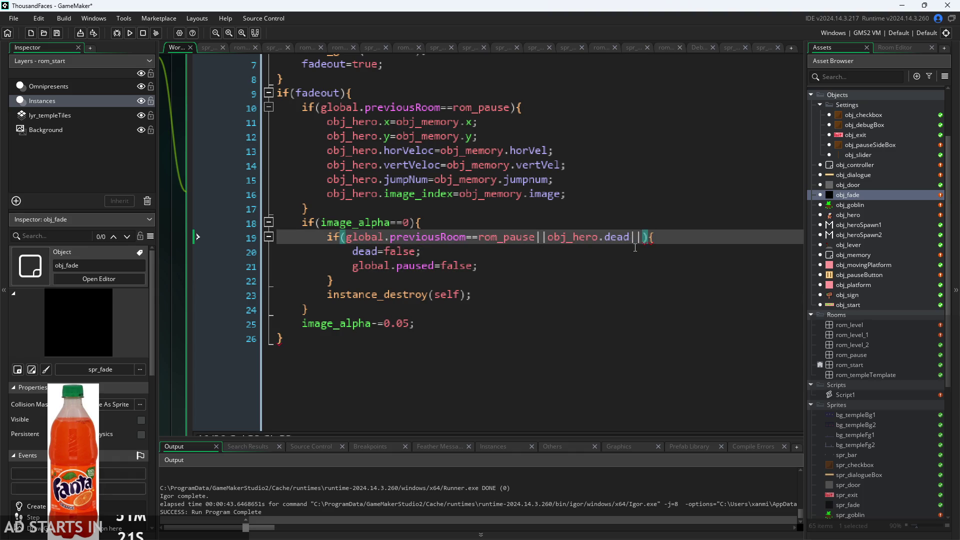
pyautogui.press('BackSpace')
pyautogui.press('BackSpace')
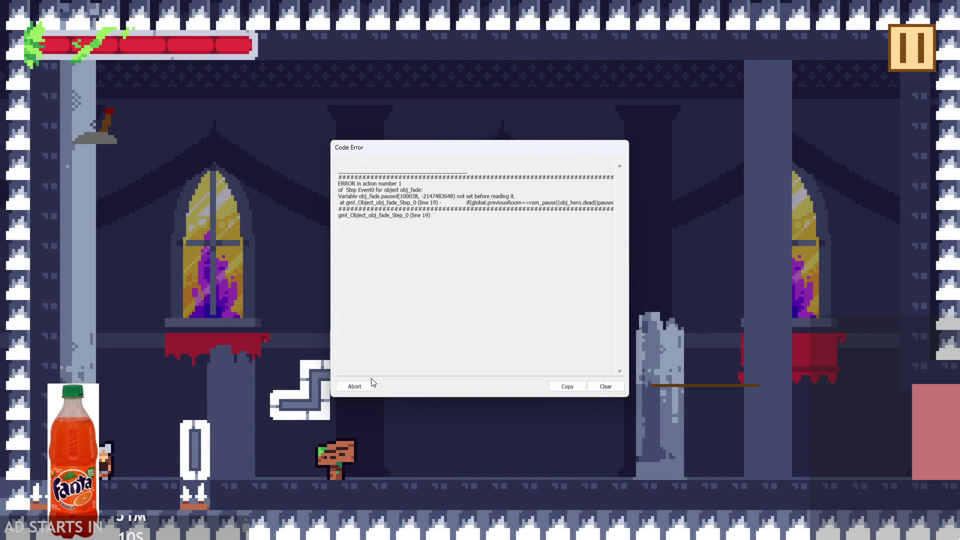
# Dismiss the Code Error and rebuild the game with line 19 checking global.paused.
pyautogui.click(355, 387)
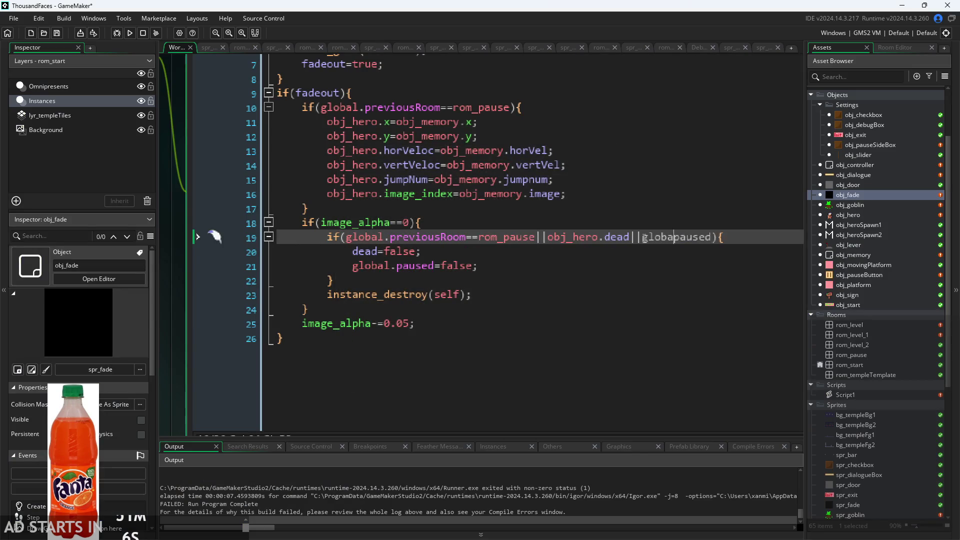
pyautogui.click(130, 33)
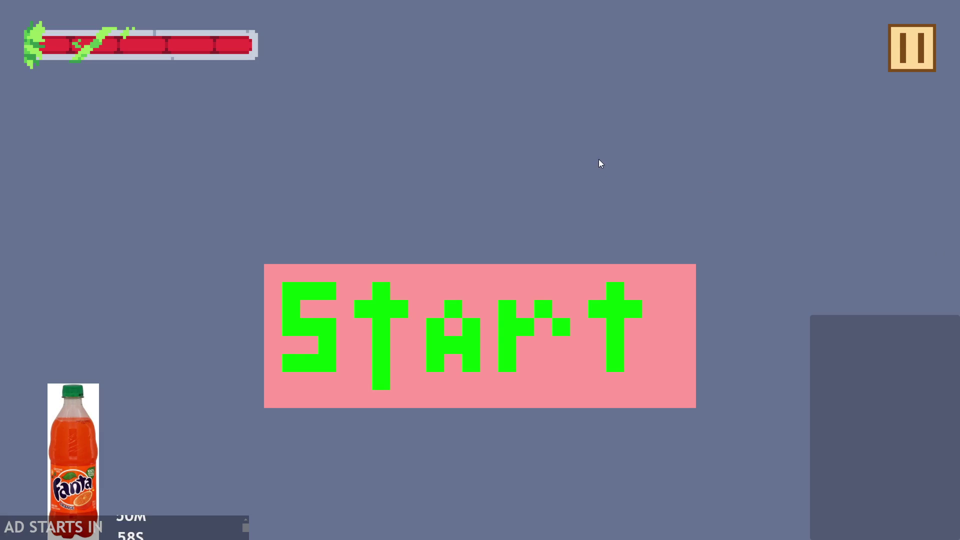
# Start the game and run and jump the hero around the castle level.
pyautogui.click(519, 341)
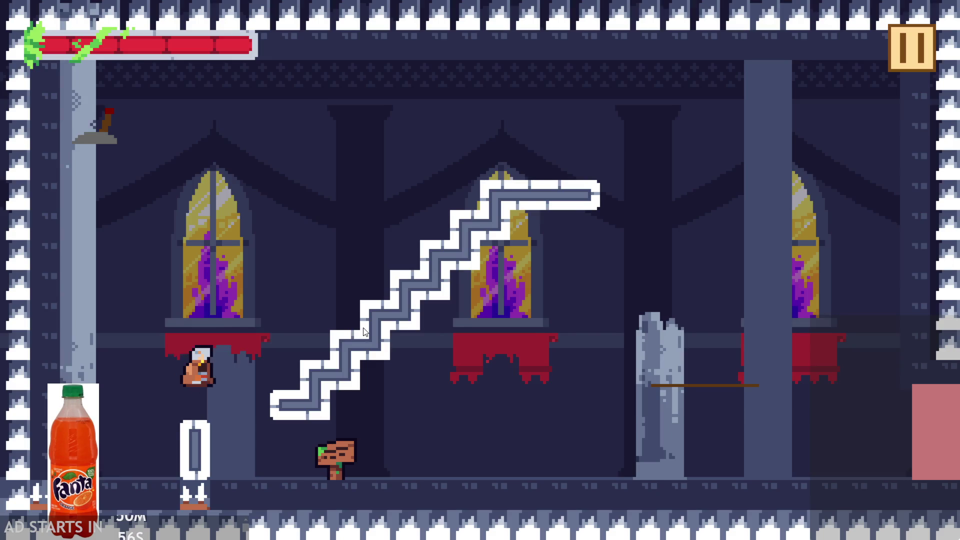
pyautogui.press('Right')
pyautogui.press('space')
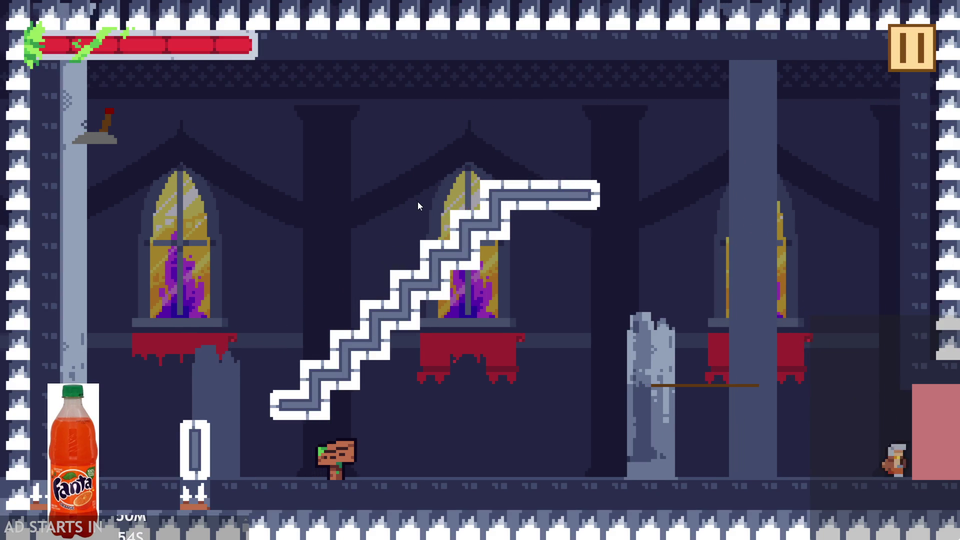
pyautogui.press('Left')
pyautogui.press('Right')
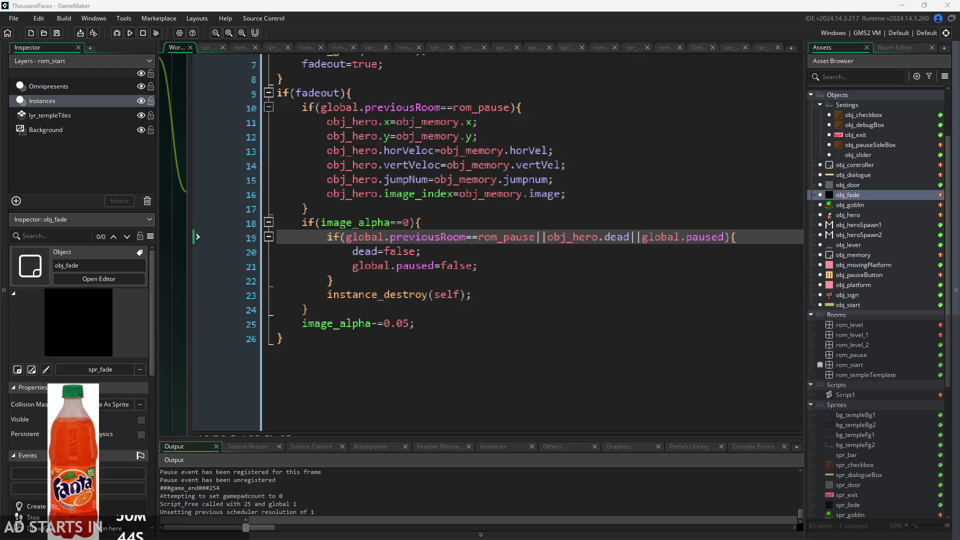
# Review the image_alpha check and dead/paused reset block on lines 18–22.
pyautogui.click(566, 307)
pyautogui.click(555, 264)
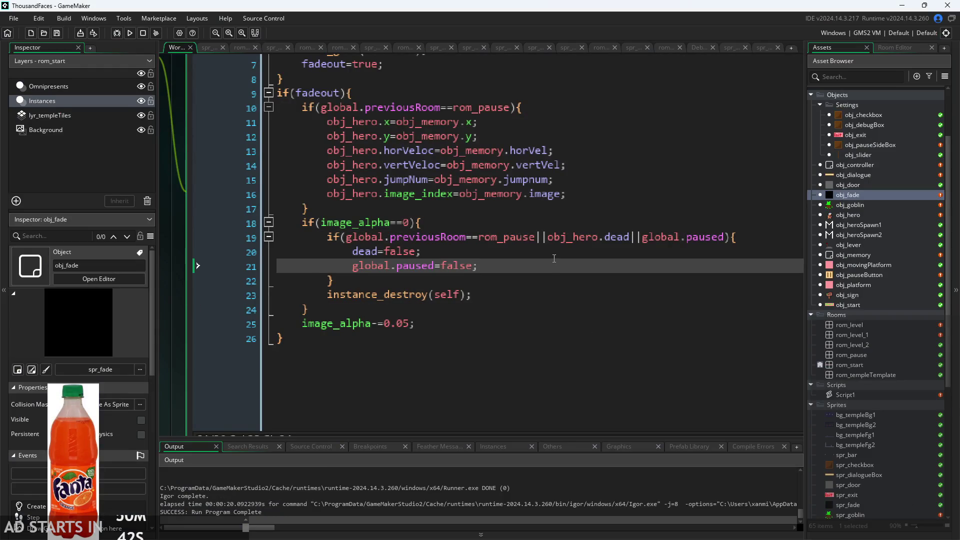
pyautogui.click(558, 251)
pyautogui.click(567, 236)
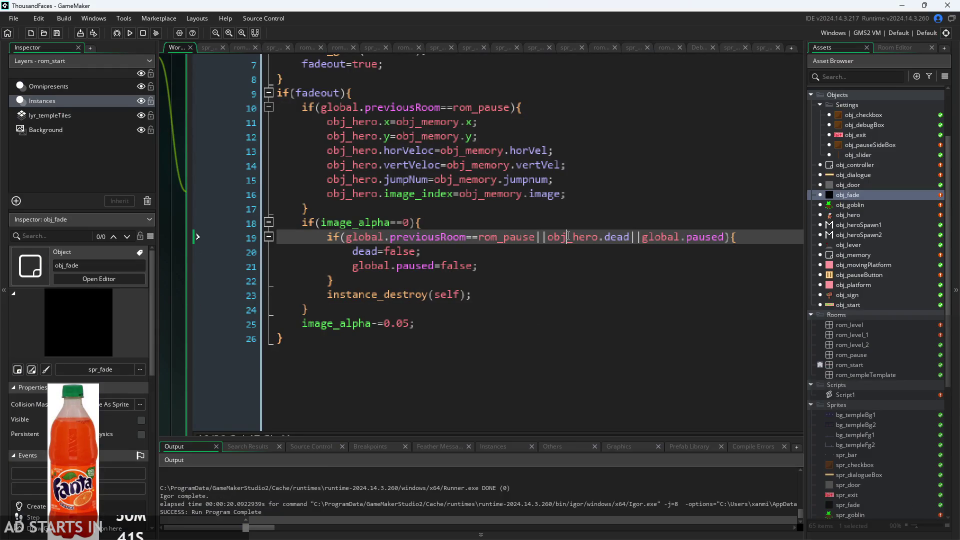
pyautogui.click(531, 213)
pyautogui.click(525, 221)
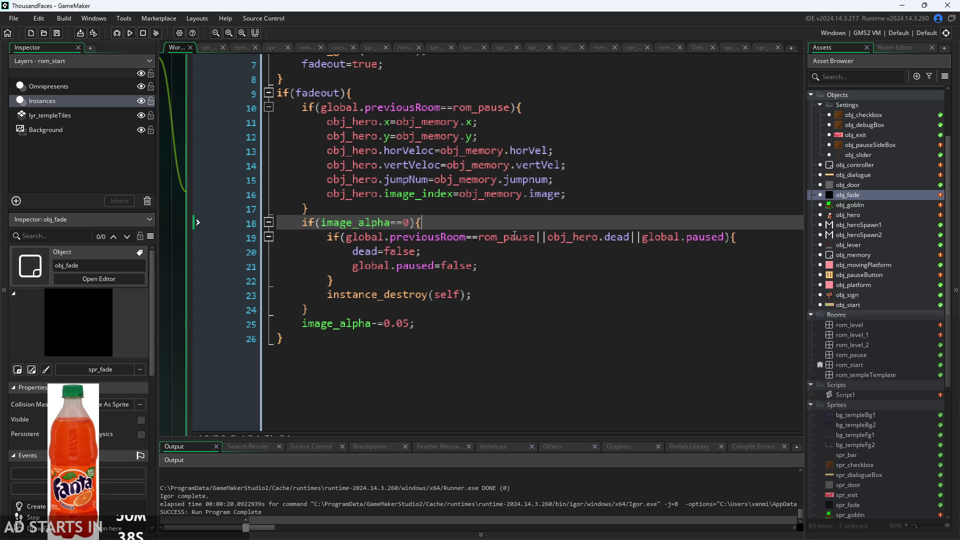
pyautogui.click(492, 290)
pyautogui.click(507, 274)
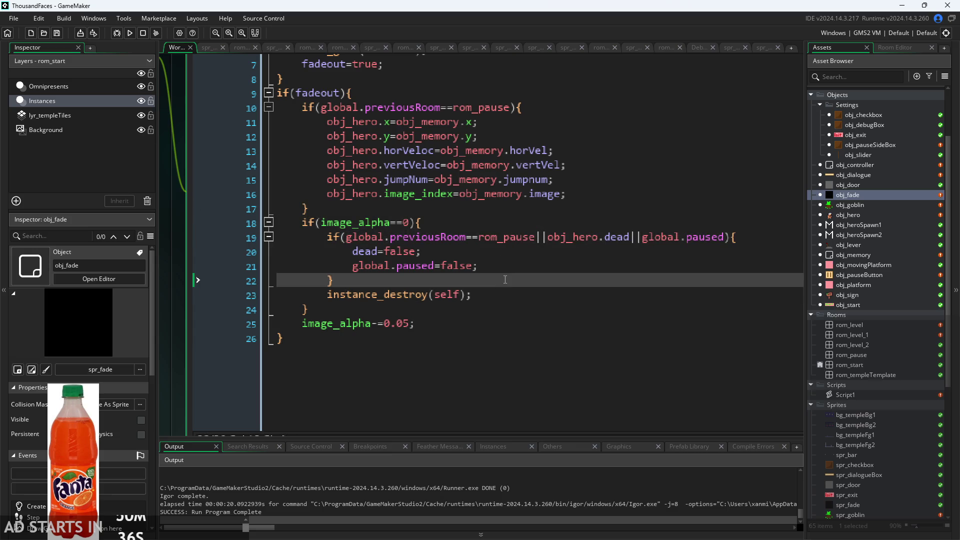
# Cut the dead/paused reset block (lines 19–22) out of obj_fade's Step code.
pyautogui.moveTo(505, 279); pyautogui.dragTo(202, 228)
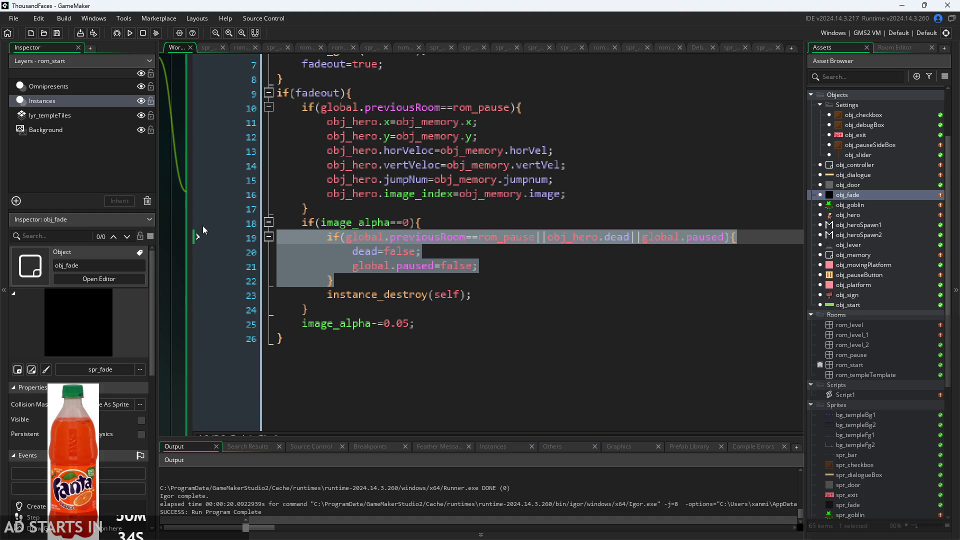
pyautogui.press('Delete')
pyautogui.click(438, 292)
pyautogui.scroll(-5, 439, 292)
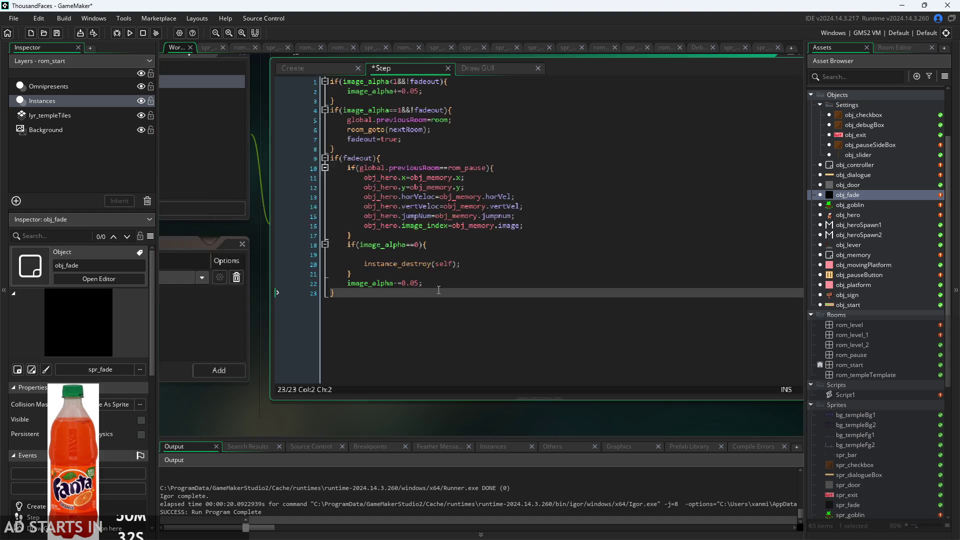
pyautogui.moveTo(258, 417); pyautogui.dragTo(478, 415)
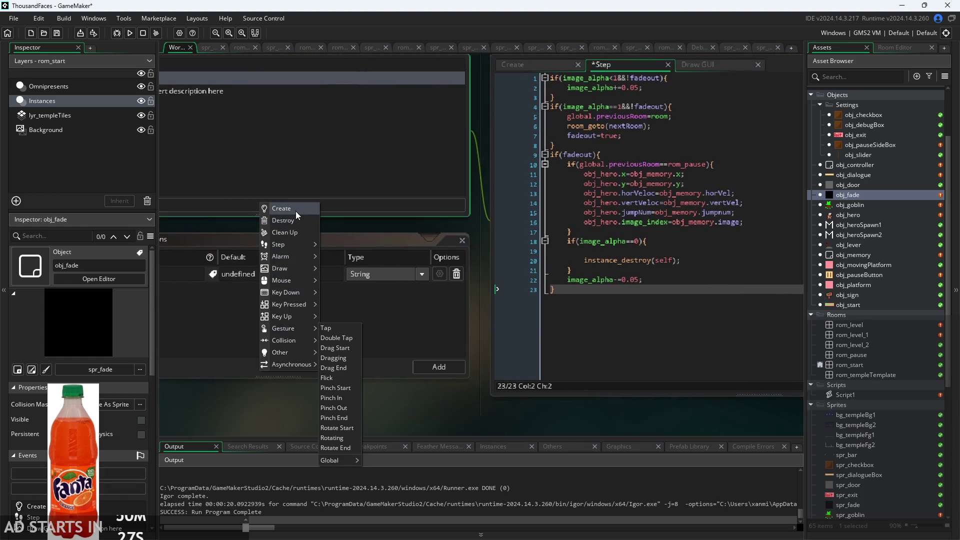
# Paste the reset block into a new Destroy event, then rebuild and start the castle level.
pyautogui.click(296, 221)
pyautogui.hotkey('ctrl', 'a')
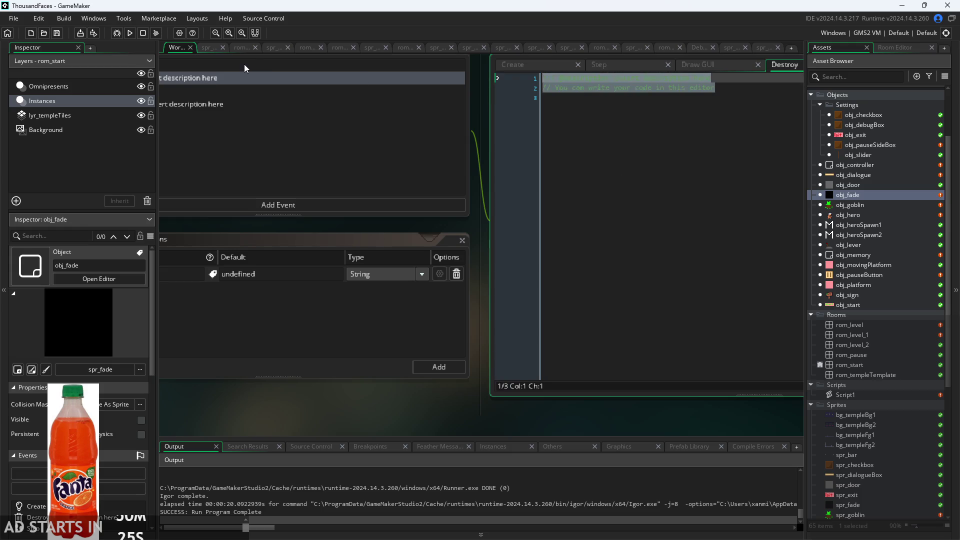
pyautogui.hotkey('ctrl', 'v')
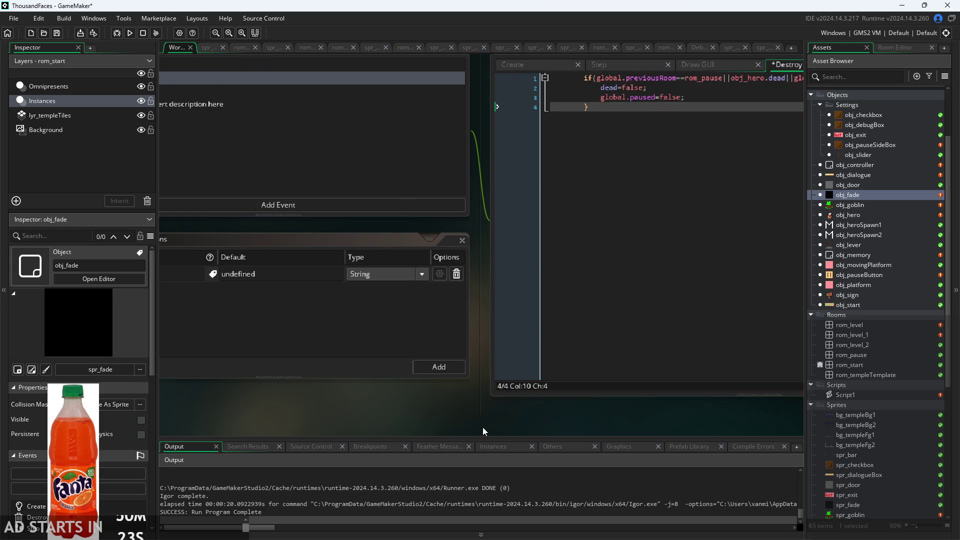
pyautogui.click(130, 33)
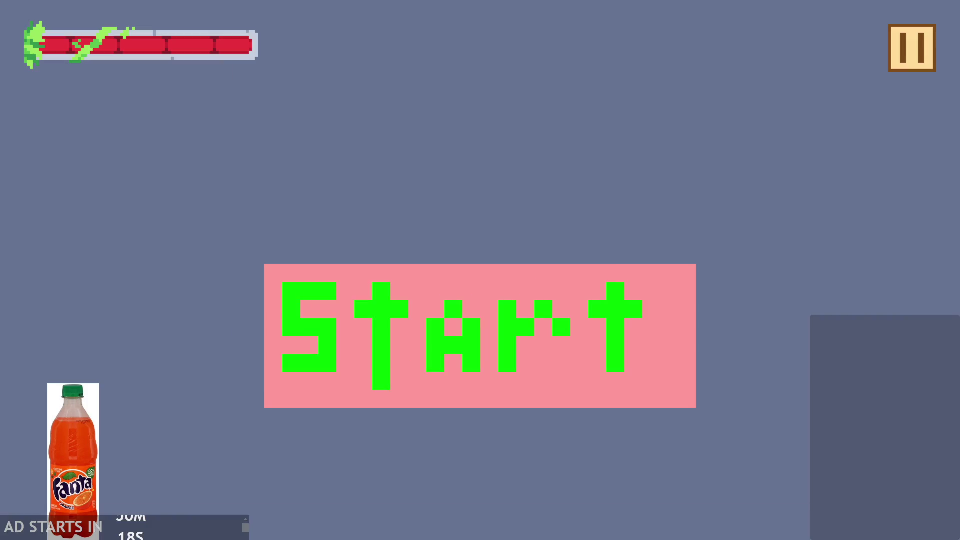
pyautogui.click(443, 321)
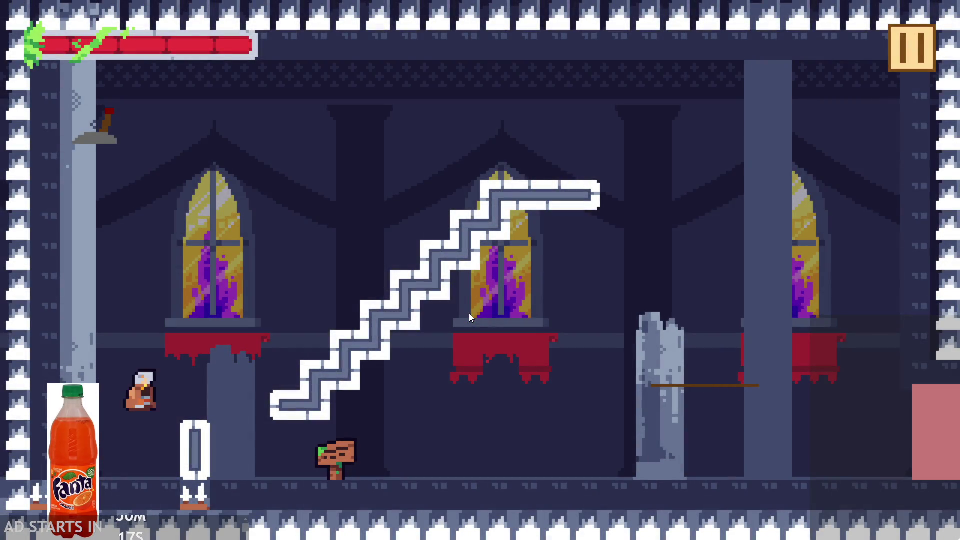
# Play the castle level until the hero dies, the screen fades and the level restarts.
pyautogui.press('space')
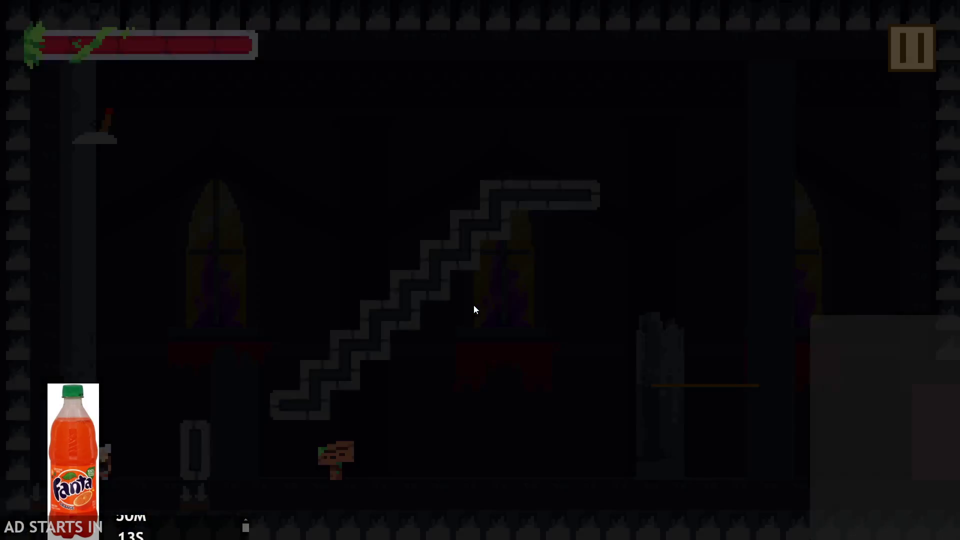
pyautogui.press('space')
pyautogui.press('space')
pyautogui.press('space')
pyautogui.press('space')
pyautogui.press('space')
pyautogui.press('space')
pyautogui.press('space')
pyautogui.press('space')
pyautogui.press('space')
pyautogui.press('space')
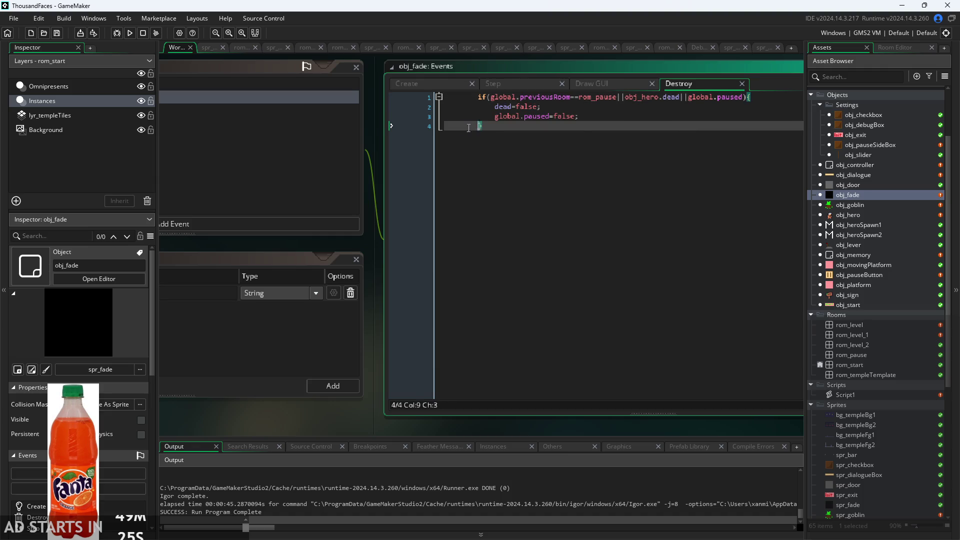
# Unindent the four lines of obj_fade's Destroy code by two levels.
pyautogui.hotkey('shift', 'Up')
pyautogui.hotkey('shift', 'Home')
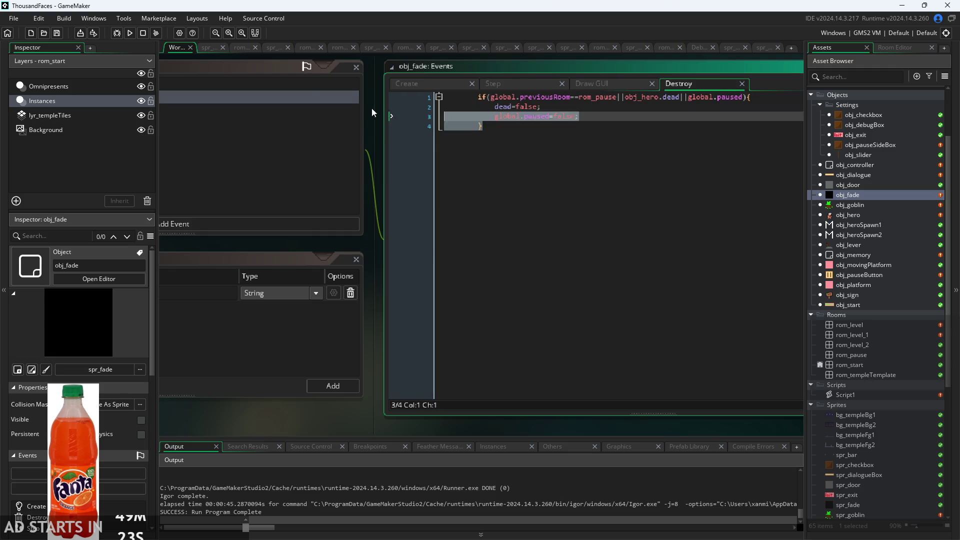
pyautogui.hotkey('shift', 'Up')
pyautogui.hotkey('shift', 'Up')
pyautogui.hotkey('shift', 'Tab')
pyautogui.hotkey('shift', 'Tab')
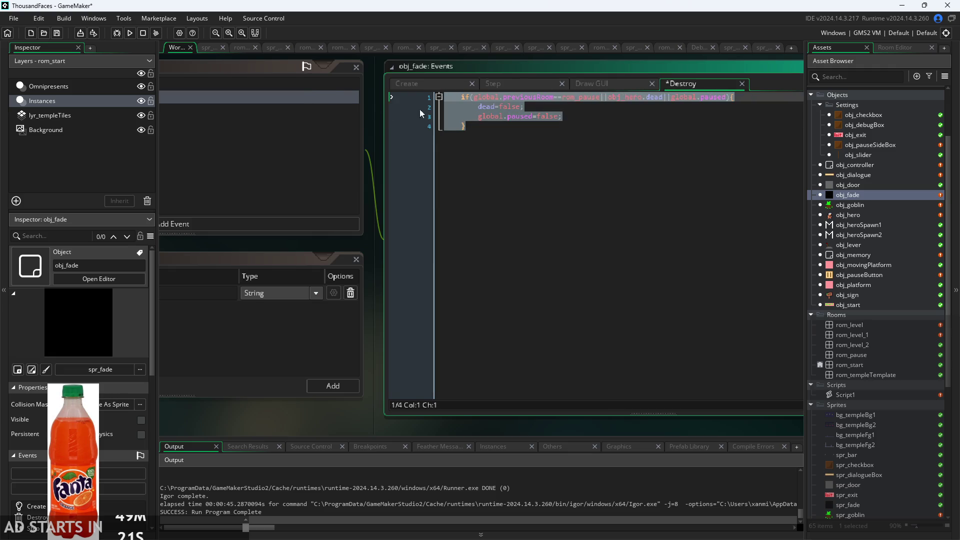
pyautogui.click(607, 125)
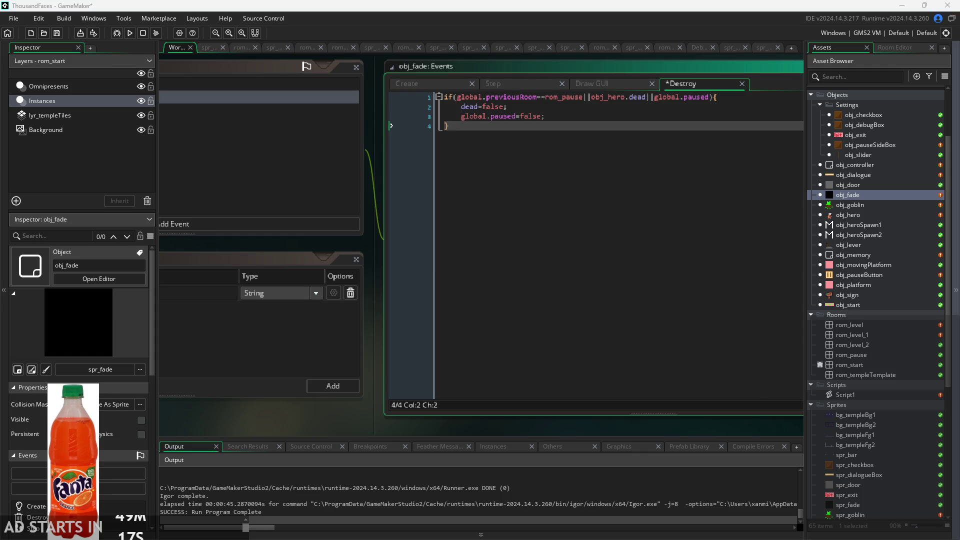
# Paste dead=false; global.paused=false; after the Destroy event's if block and rebuild the game.
pyautogui.click(634, 126)
pyautogui.moveTo(491, 132); pyautogui.dragTo(362, 97)
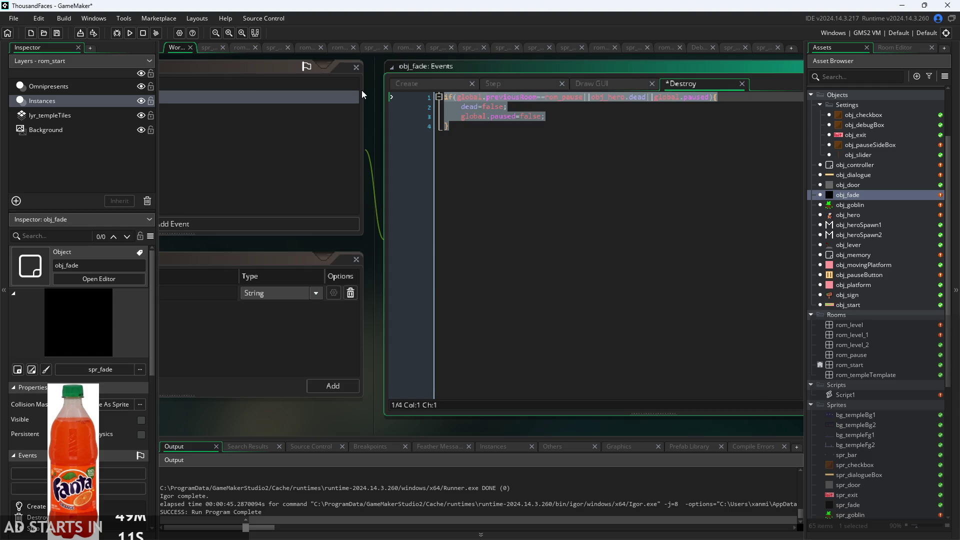
pyautogui.click(632, 127)
pyautogui.moveTo(546, 116); pyautogui.dragTo(398, 106)
pyautogui.hotkey('ctrl', 'c')
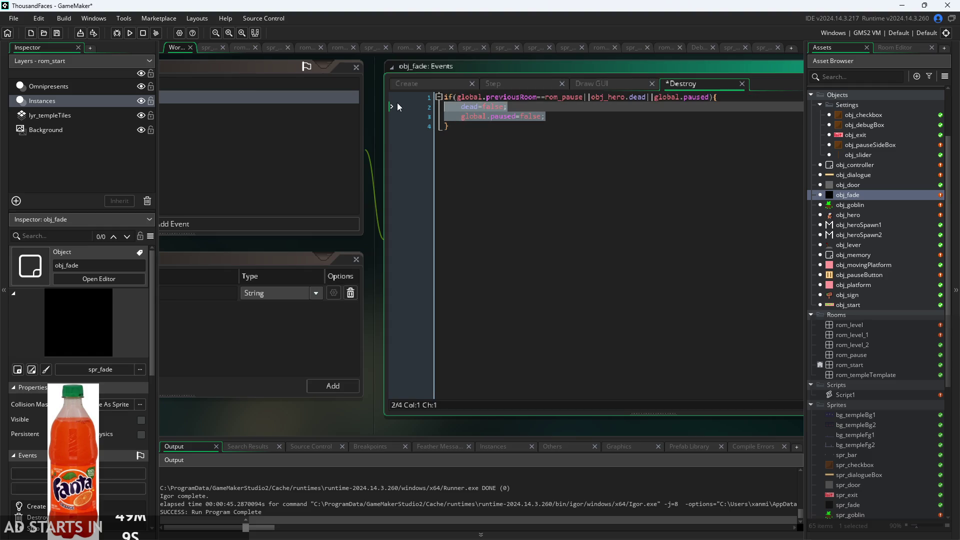
pyautogui.click(505, 134)
pyautogui.press('Return')
pyautogui.hotkey('ctrl', 'v')
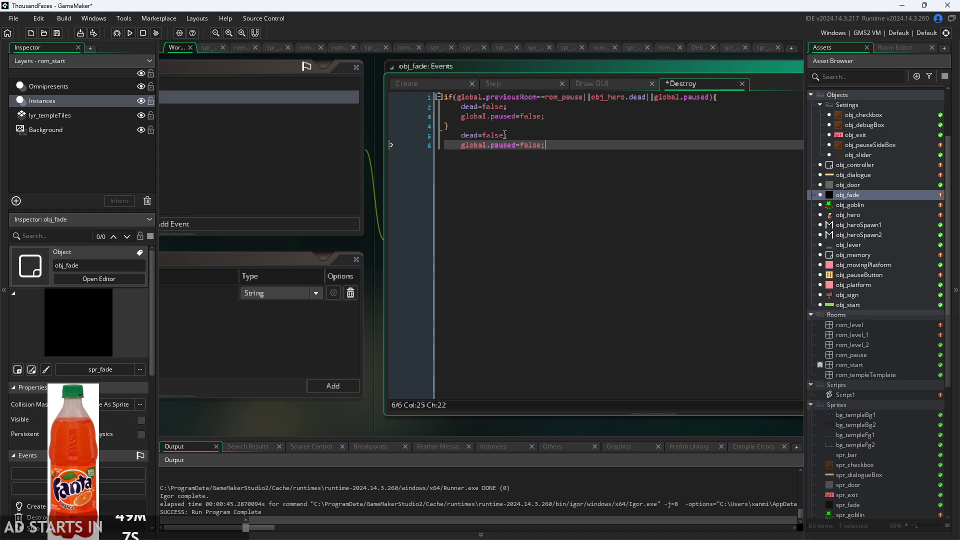
pyautogui.click(129, 34)
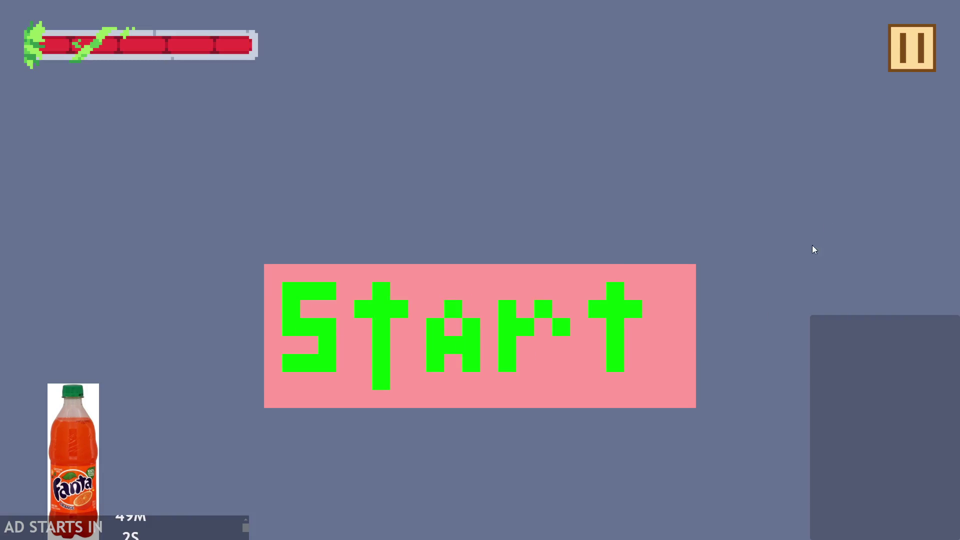
# Enable Debug Stats from the pause menu and start the castle level.
pyautogui.click(909, 48)
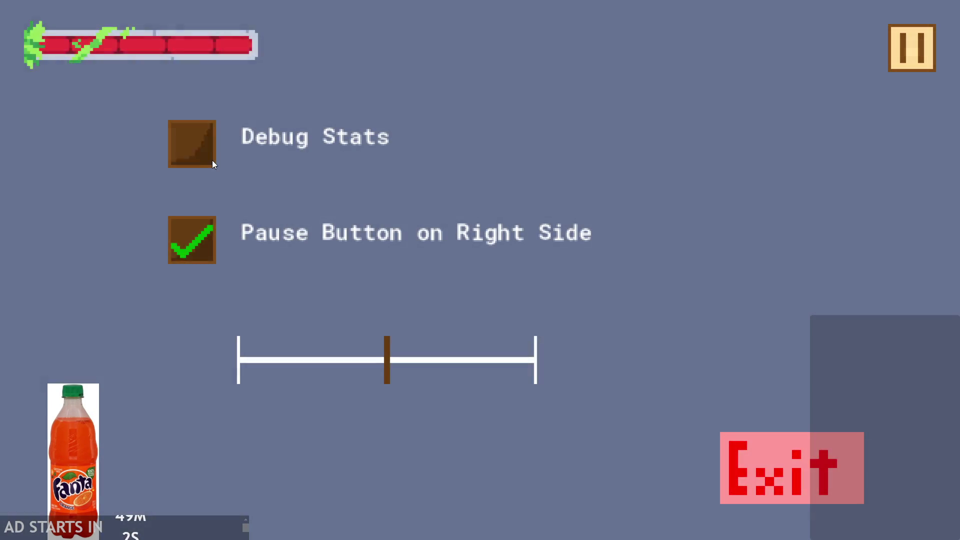
pyautogui.click(898, 50)
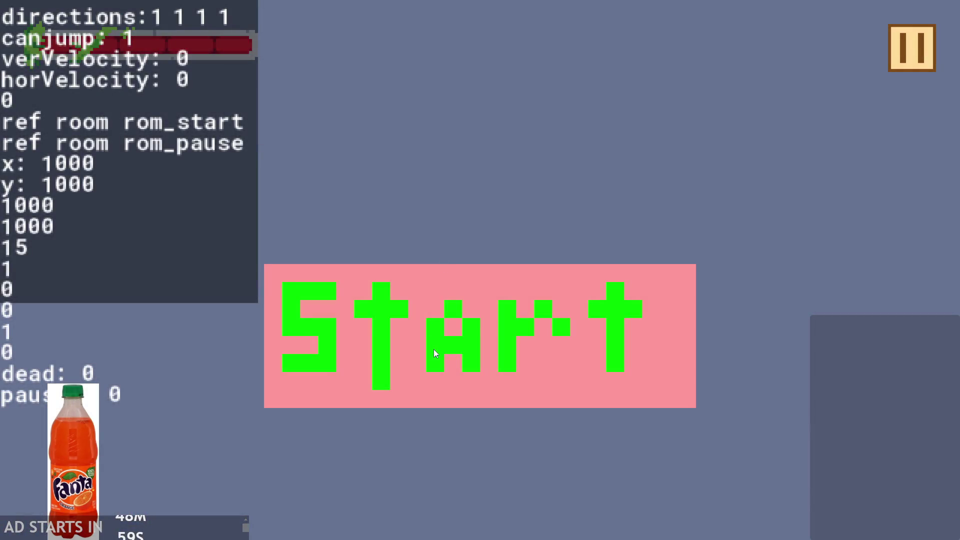
pyautogui.click(411, 331)
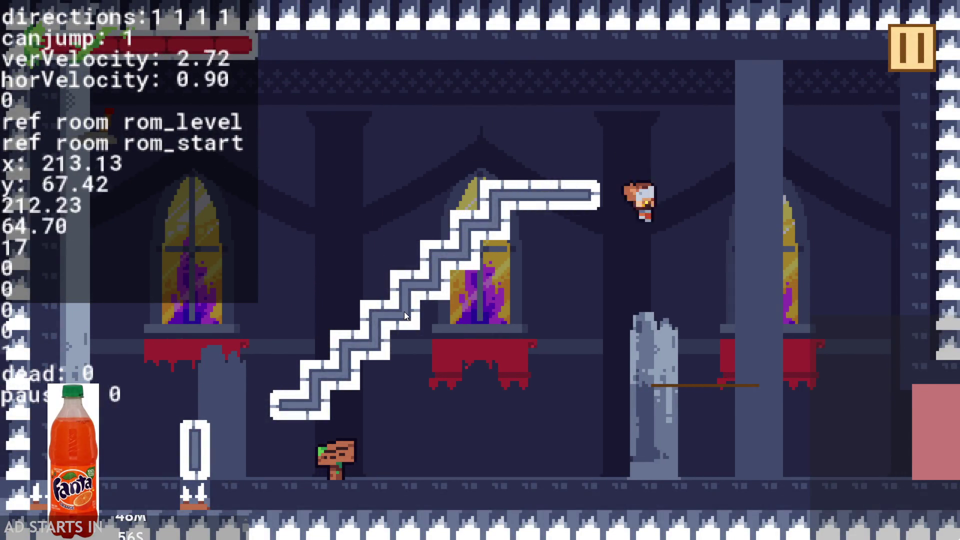
# Jump the hero into a hazard, note dead still reads 1 after respawn, and close the game.
pyautogui.press('Left')
pyautogui.press('Up')
pyautogui.press('Right')
pyautogui.press('Up')
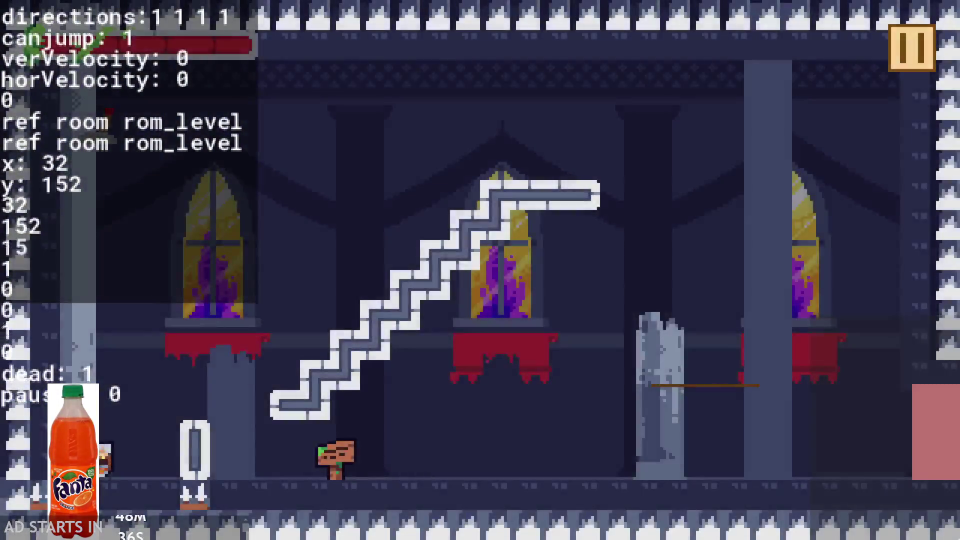
pyautogui.hotkey('alt', 'F4')
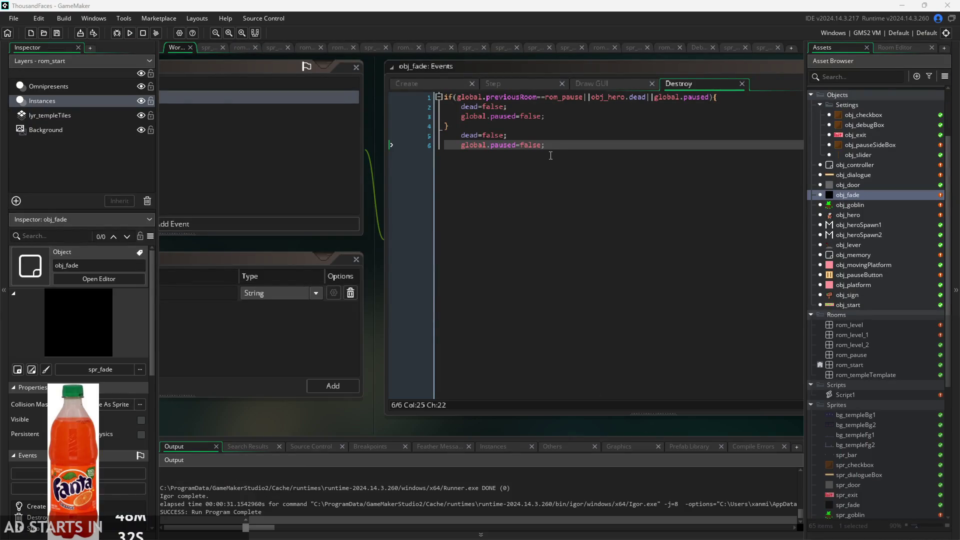
# Open obj_hero's Step event code from the Asset Browser.
pyautogui.click(577, 138)
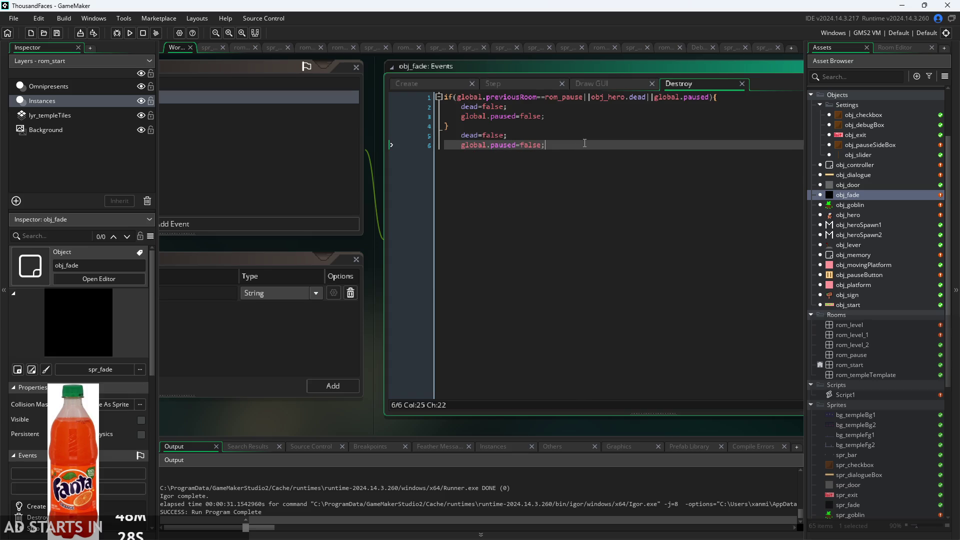
pyautogui.doubleClick(854, 215)
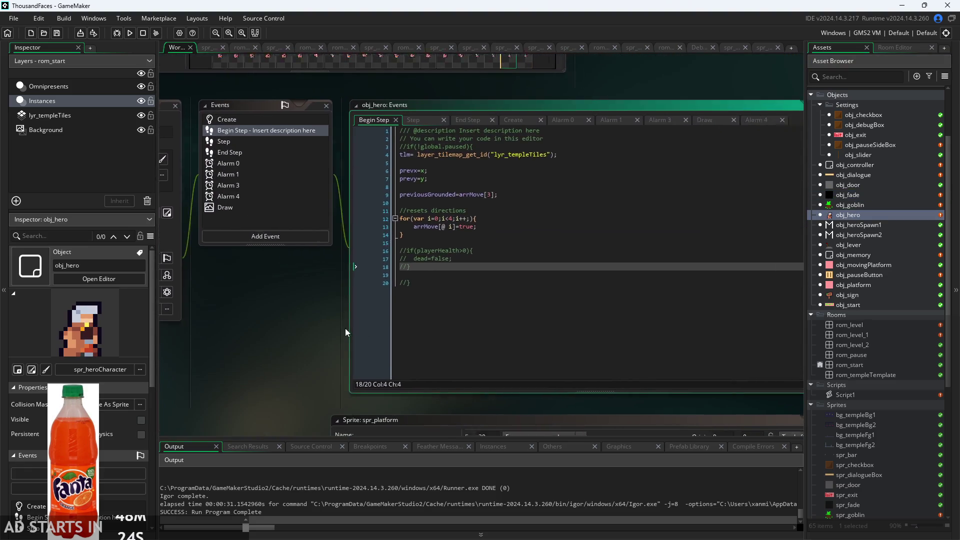
pyautogui.click(344, 105)
pyautogui.scroll(2, 238, 320)
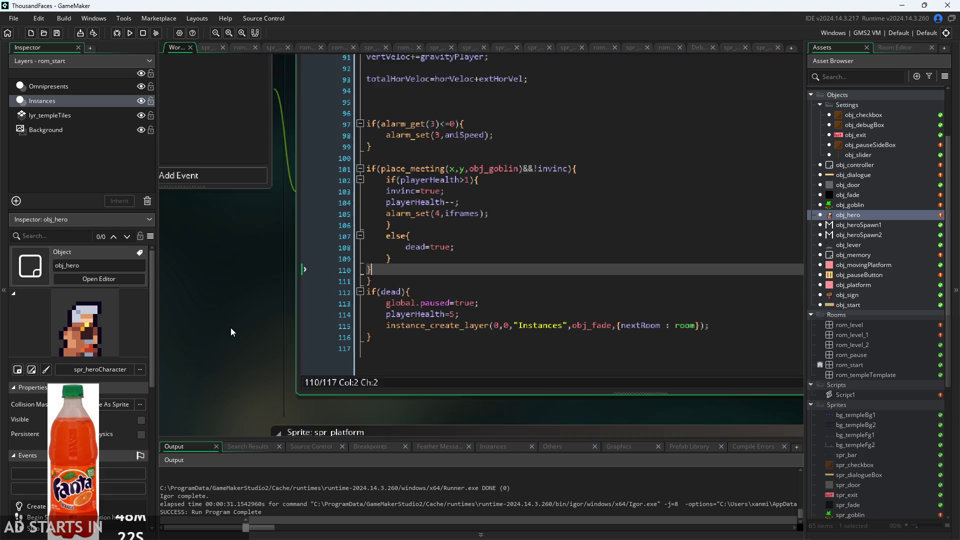
# Inspect the goblin-collision code: the else branch setting dead, playerHealth>1 check and health decrement.
pyautogui.click(354, 270)
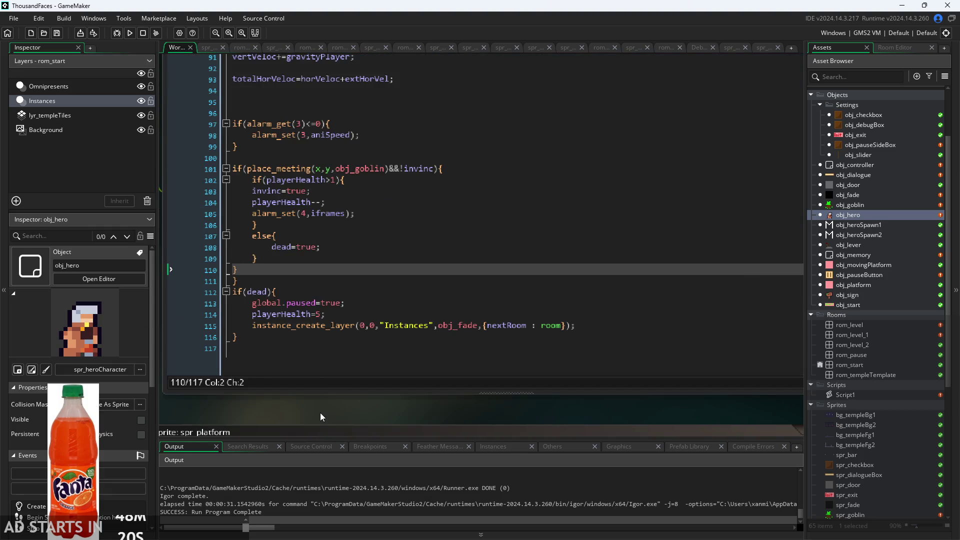
pyautogui.hscroll(-3, 320, 416)
pyautogui.click(435, 250)
pyautogui.press('Up')
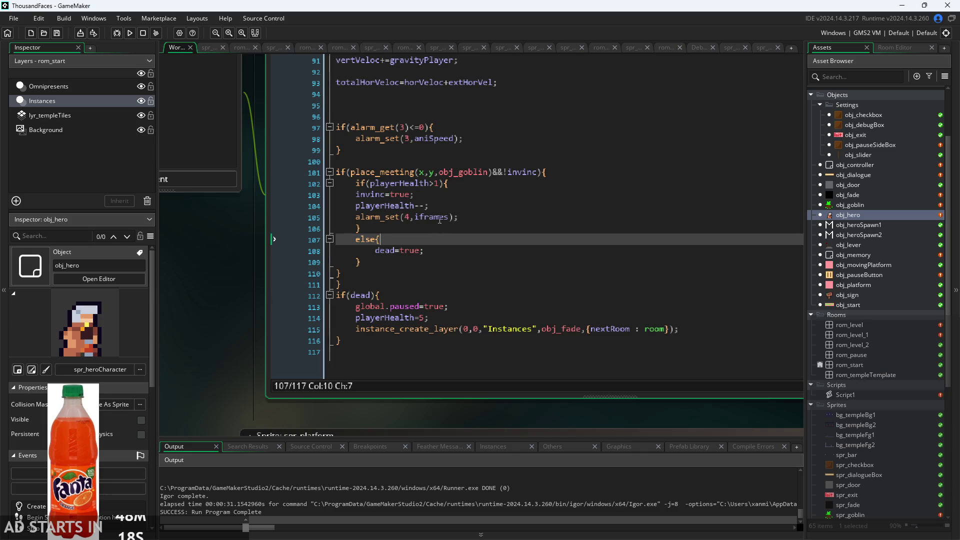
pyautogui.click(436, 184)
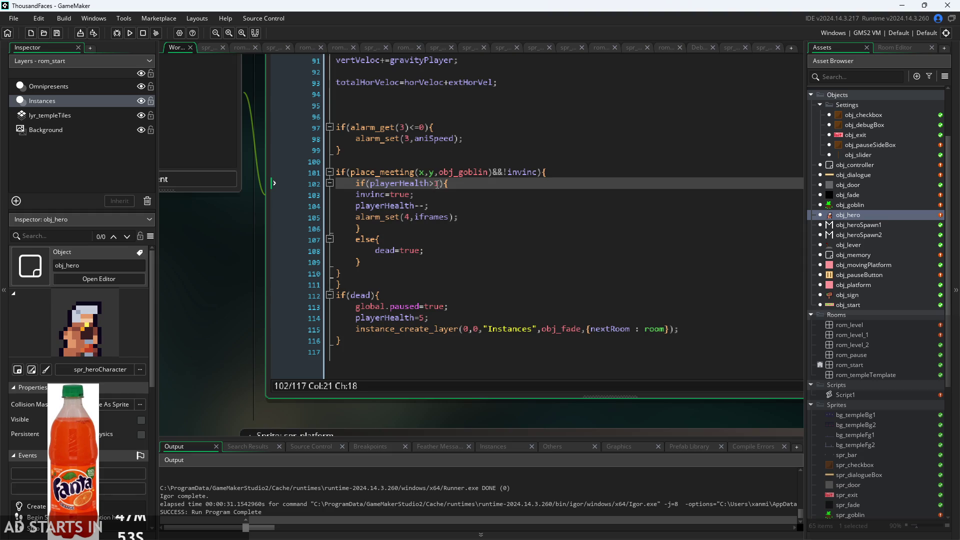
pyautogui.scroll(2, 250, 322)
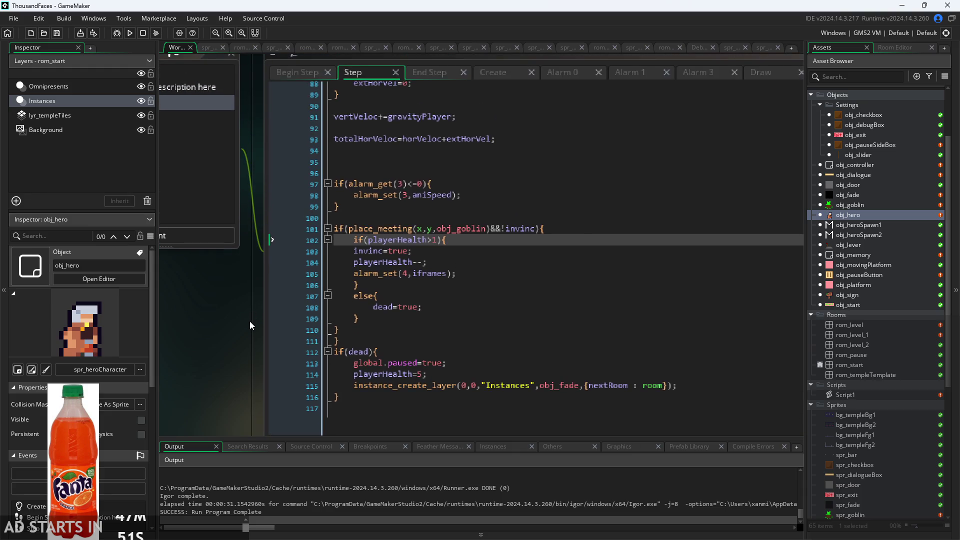
pyautogui.scroll(3, 250, 321)
pyautogui.click(439, 221)
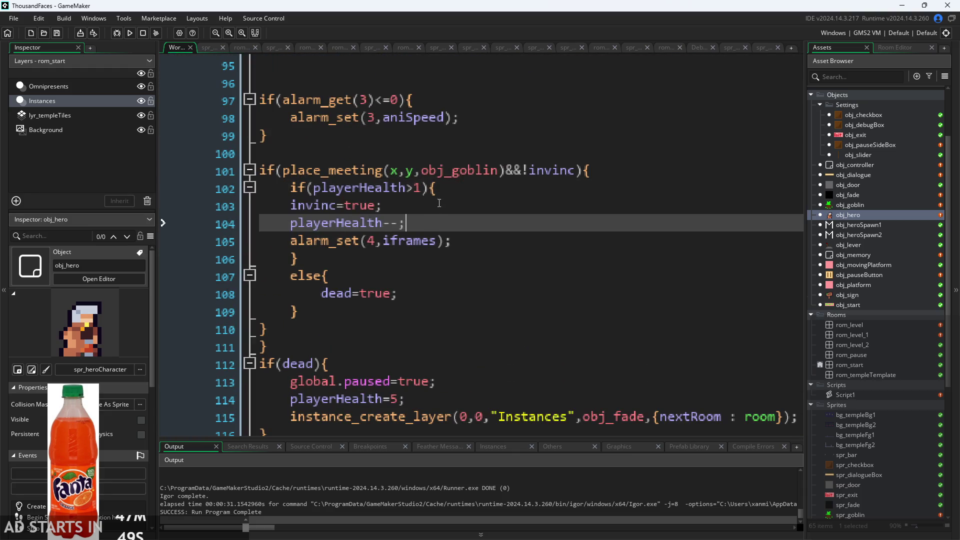
pyautogui.click(439, 205)
pyautogui.scroll(3, 439, 205)
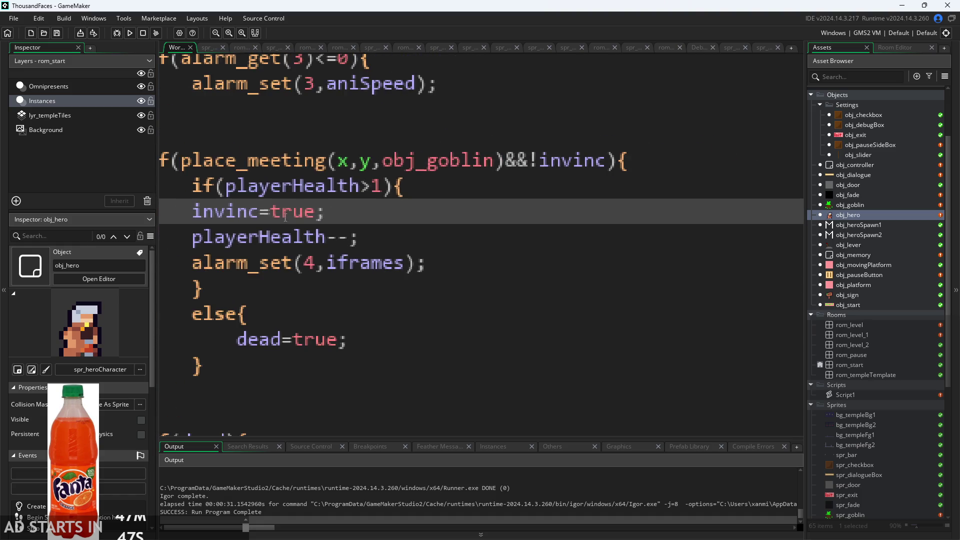
pyautogui.scroll(2, 203, 243)
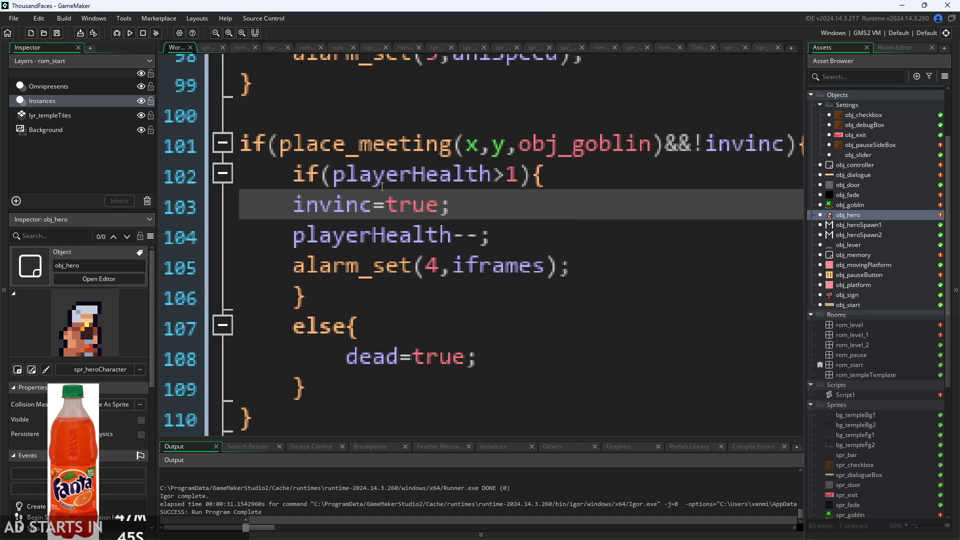
pyautogui.click(373, 174)
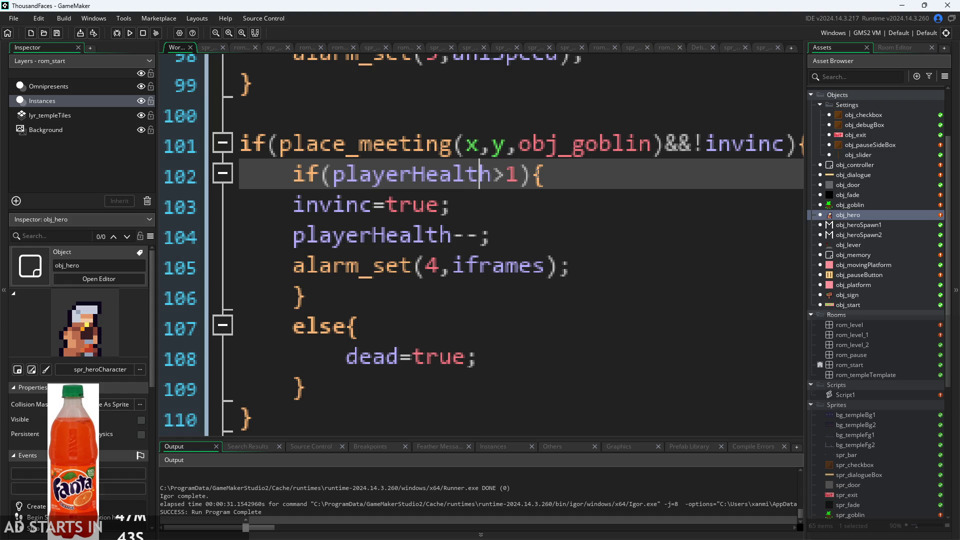
pyautogui.click(468, 266)
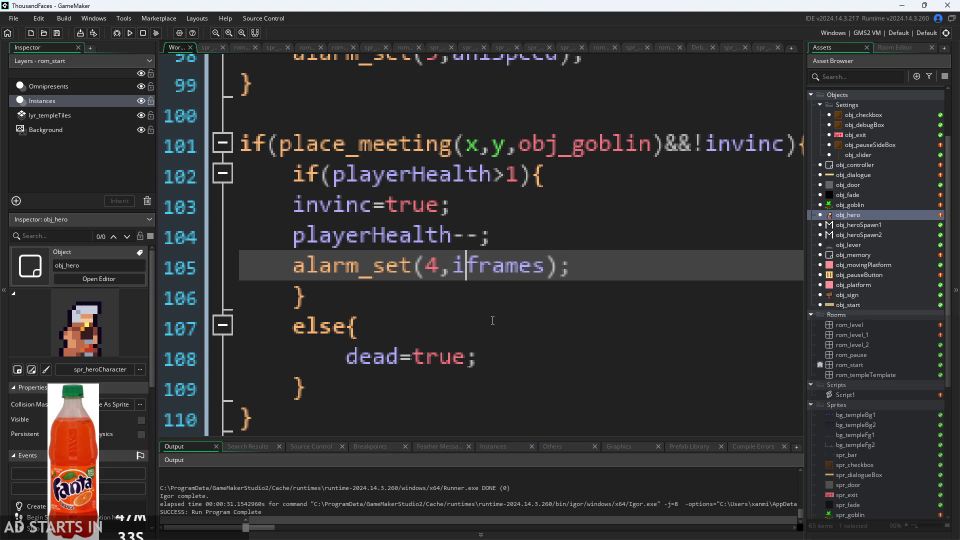
pyautogui.click(469, 356)
pyautogui.click(500, 330)
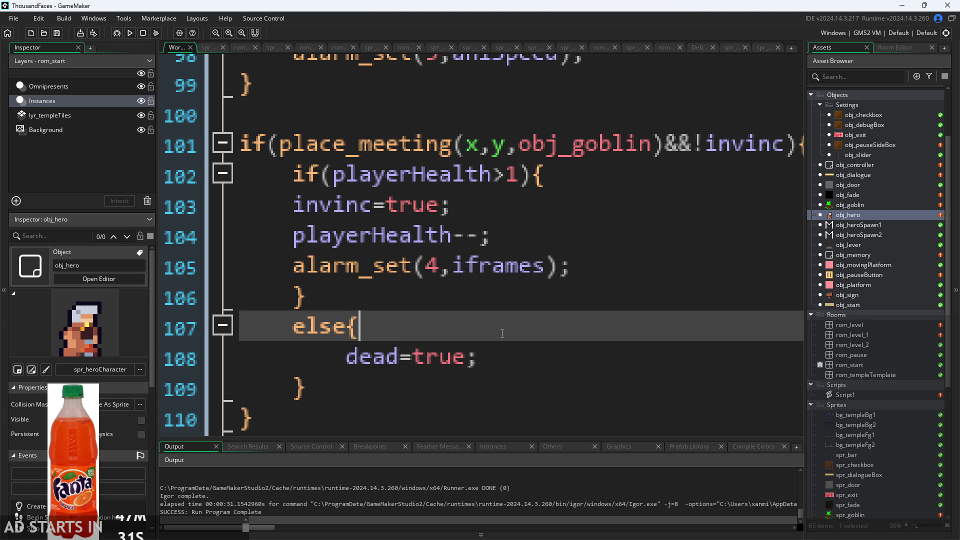
pyautogui.scroll(-2, 500, 330)
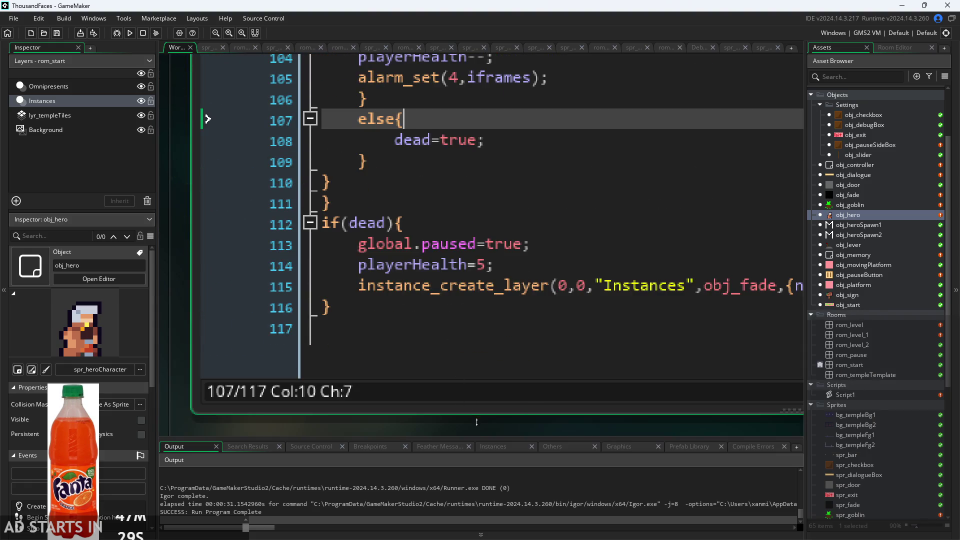
pyautogui.scroll(-2, 269, 429)
pyautogui.hscroll(3, 296, 419)
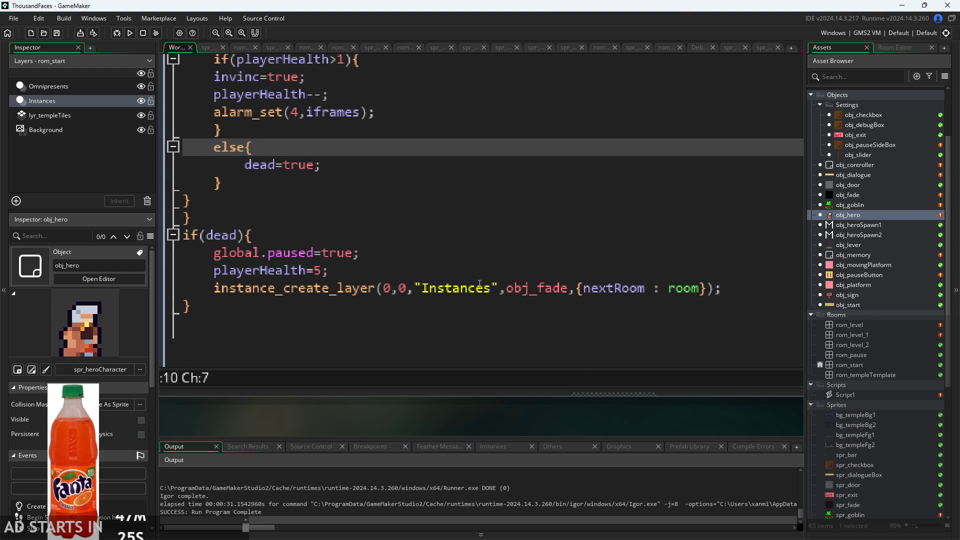
pyautogui.click(511, 288)
pyautogui.click(520, 288)
pyautogui.click(566, 288)
pyautogui.click(607, 288)
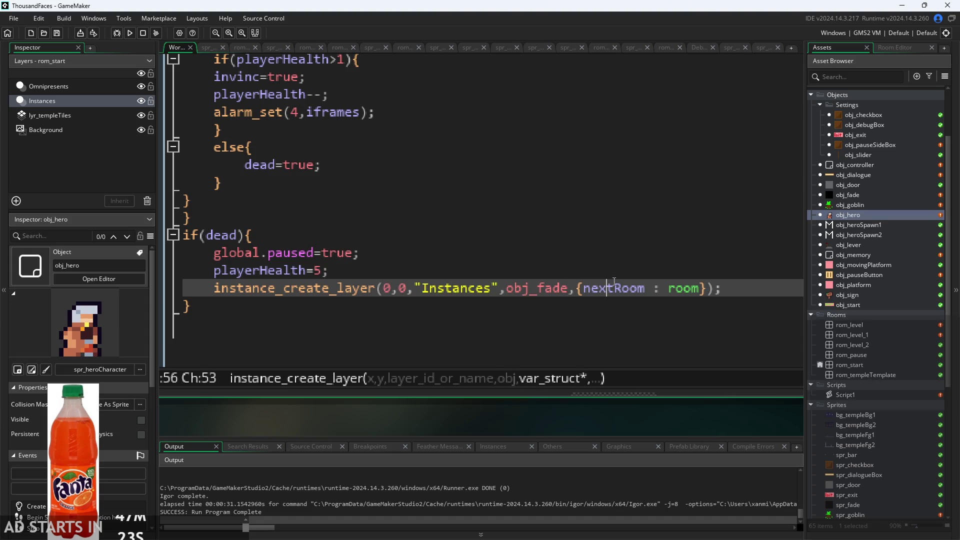
pyautogui.click(680, 270)
pyautogui.click(689, 253)
pyautogui.click(692, 270)
pyautogui.click(703, 251)
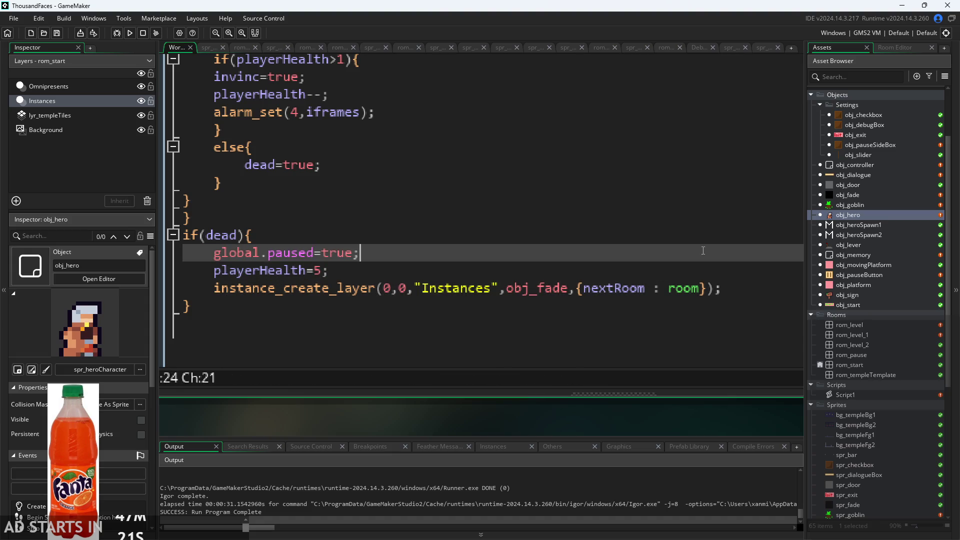
pyautogui.click(700, 267)
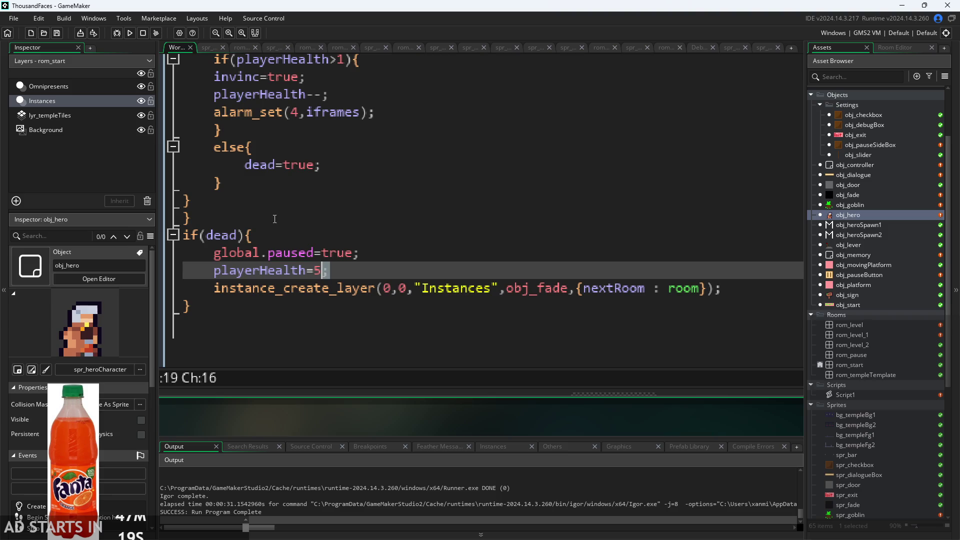
pyautogui.click(412, 243)
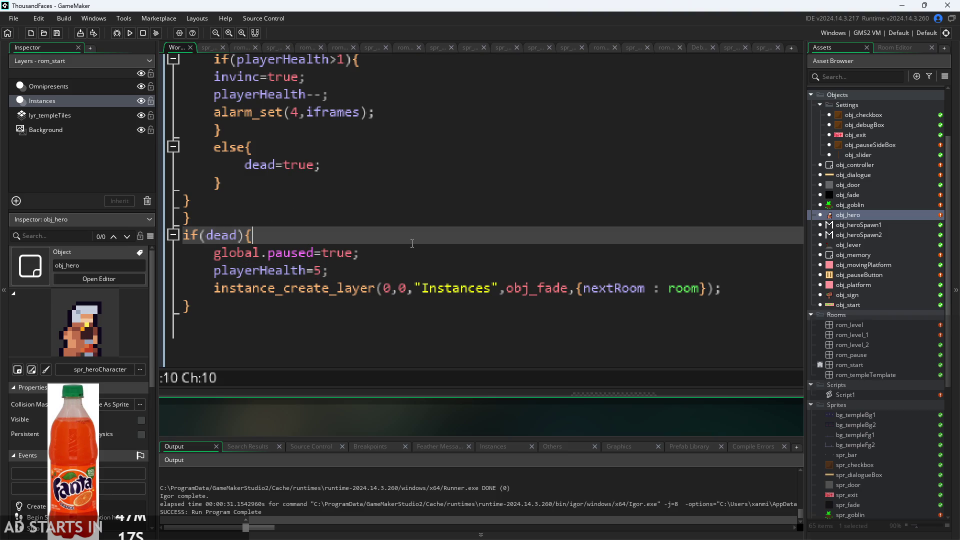
pyautogui.click(408, 275)
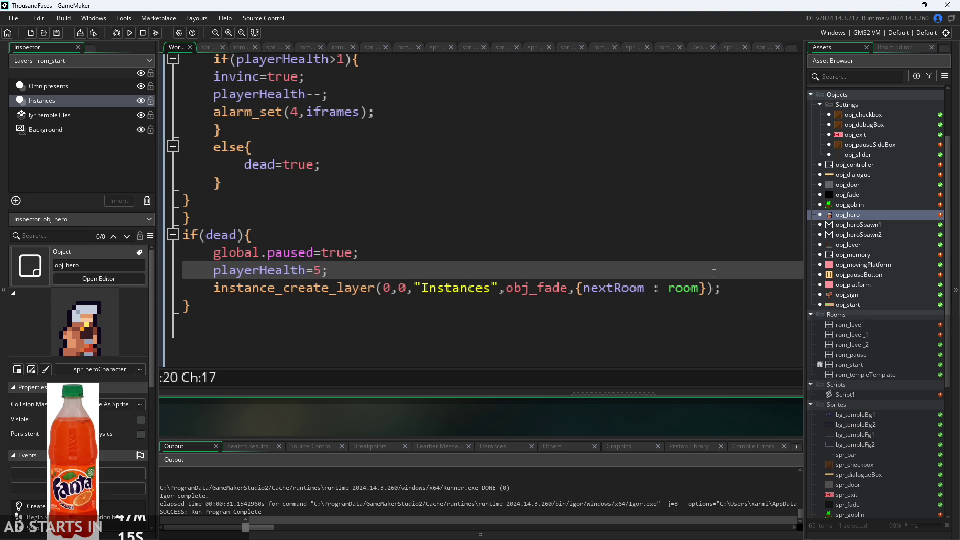
pyautogui.click(740, 285)
# End obj_hero's if(dead) block with dead=false; and save the code.
pyautogui.press('Return')
pyautogui.write('dead')
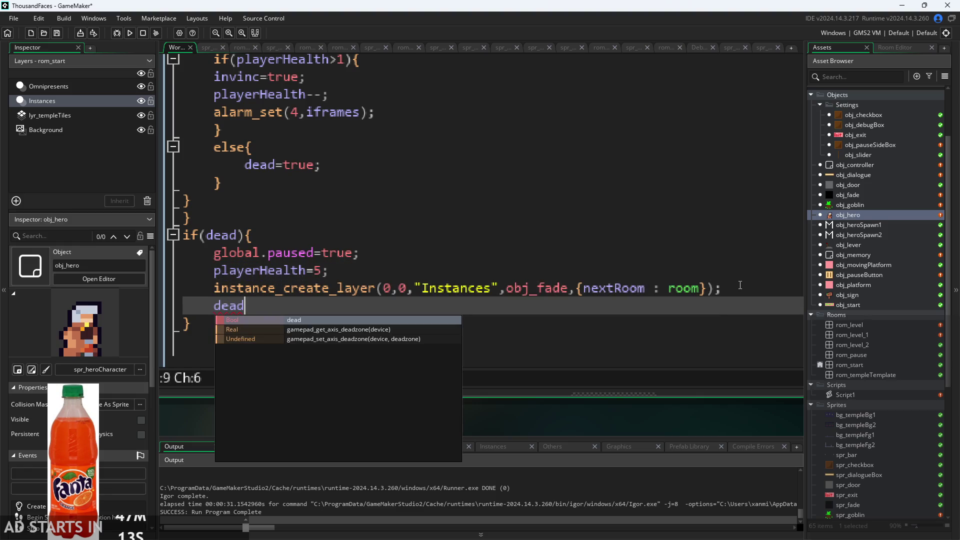
pyautogui.write('=false;')
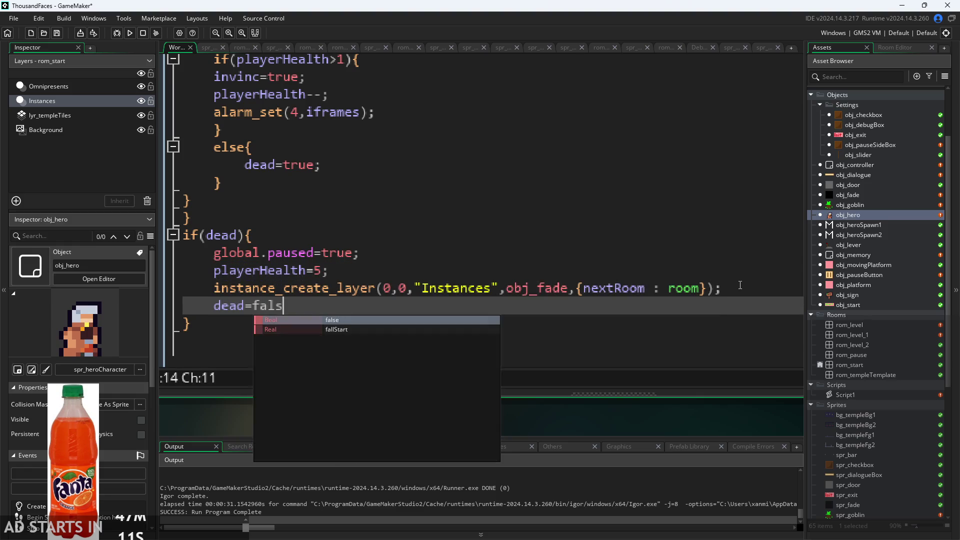
pyautogui.press('F5')
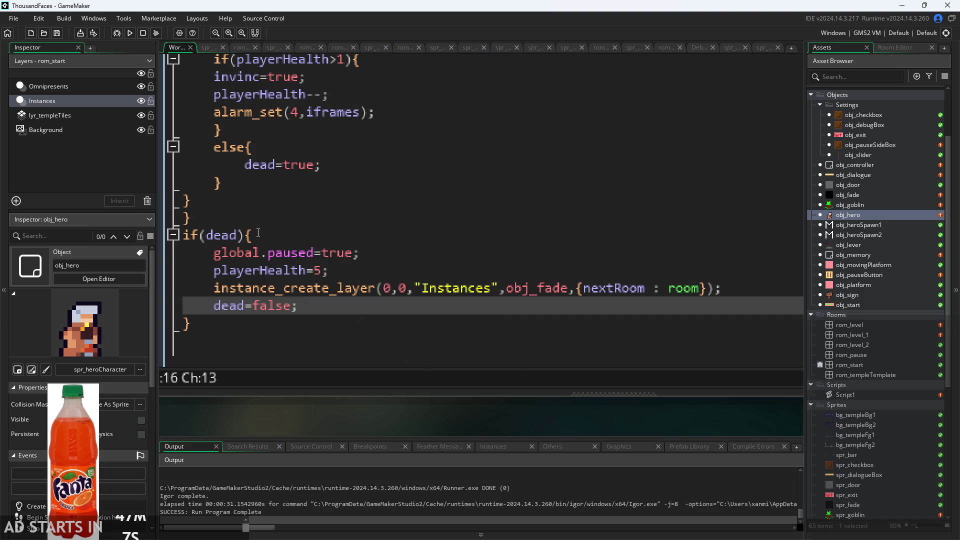
# Move the if(dead) block below the goblin-collision block and build the game.
pyautogui.moveTo(232, 317)
pyautogui.mouseDown()
pyautogui.moveTo(110, 247)
pyautogui.moveTo(103, 230)
pyautogui.mouseUp()
pyautogui.hotkey('ctrl', 'c')
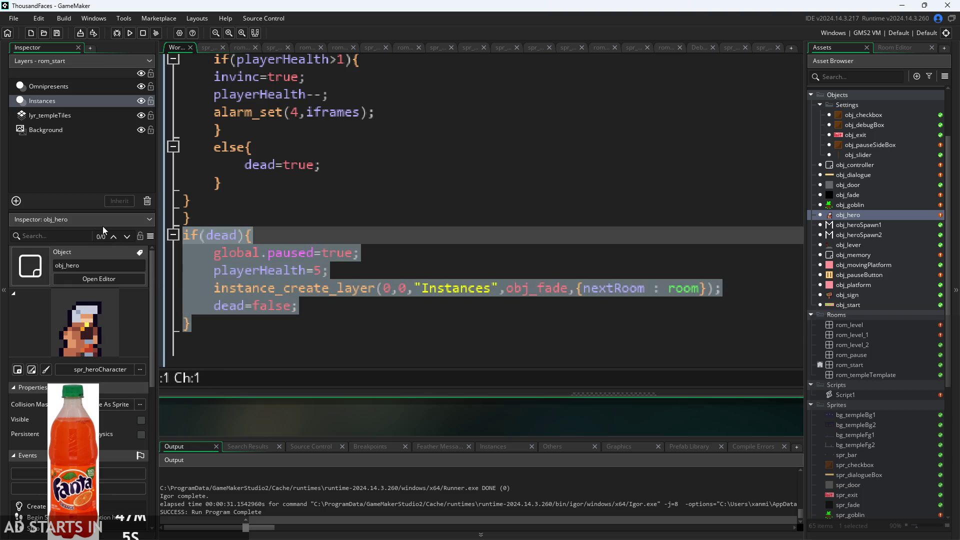
pyautogui.press('Delete')
pyautogui.click(223, 271)
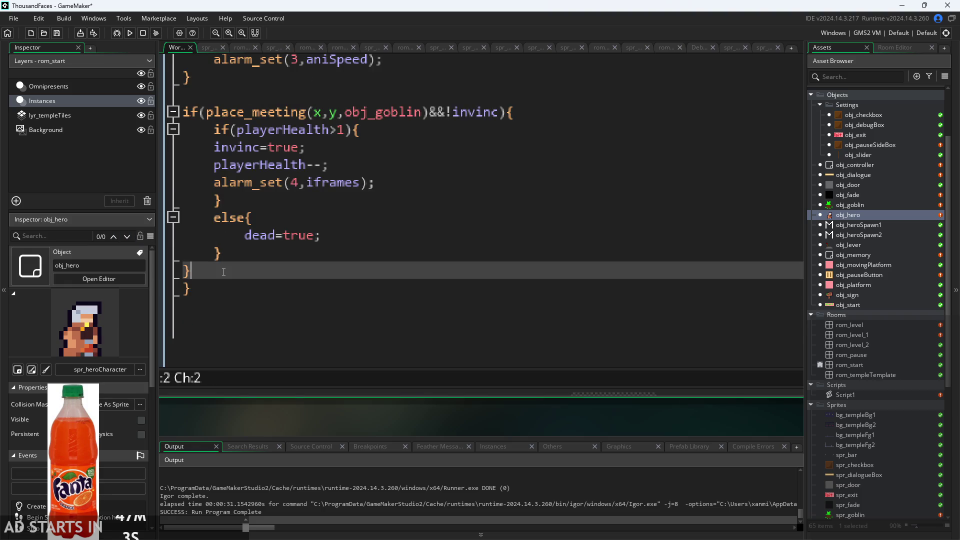
pyautogui.press('Return')
pyautogui.hotkey('ctrl', 'v')
pyautogui.press('F5')
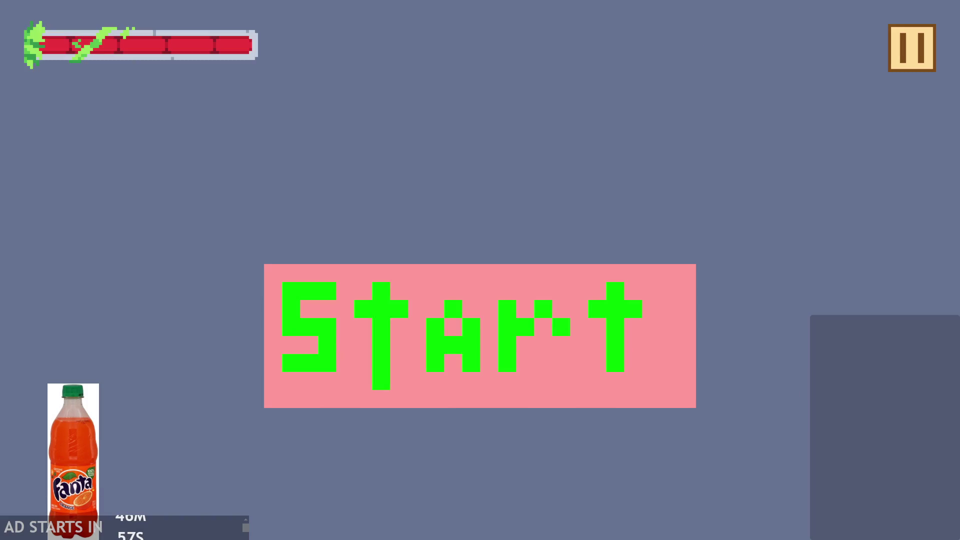
# Start the game, turn on Debug Stats in the pause menu, and resume.
pyautogui.click(401, 290)
pyautogui.press('Escape')
pyautogui.click(191, 144)
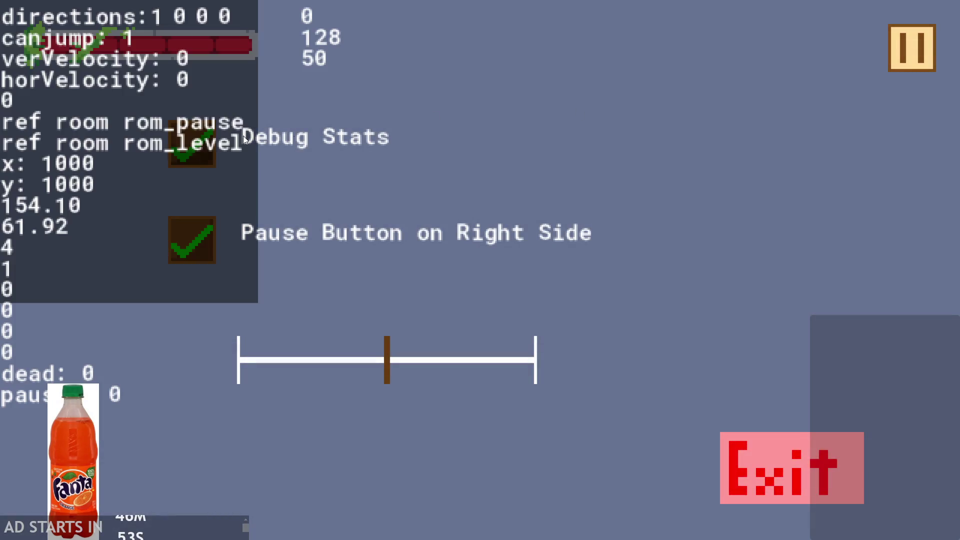
pyautogui.click(925, 65)
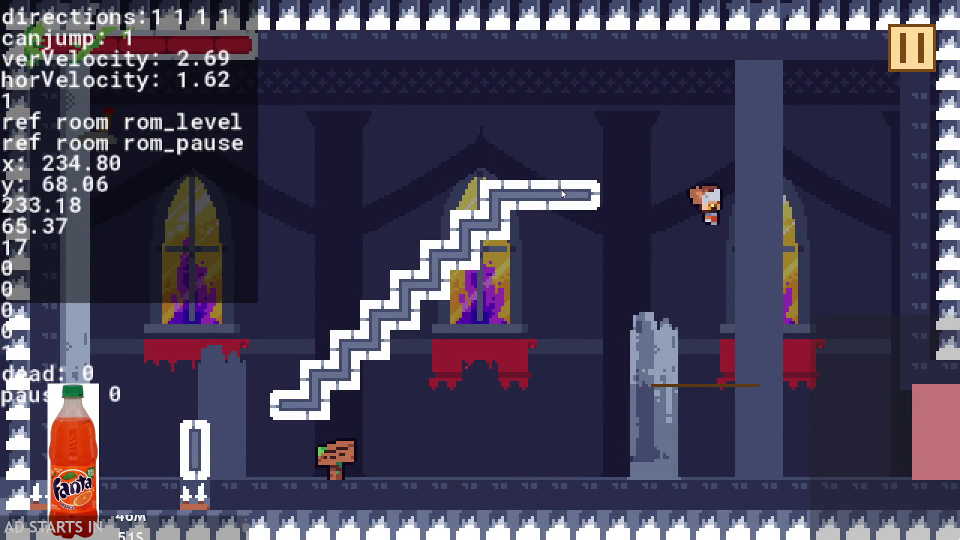
# Steer the hero into danger until it dies and respawns at the left spawn.
pyautogui.press('Up')
pyautogui.press('Left')
pyautogui.press('Right')
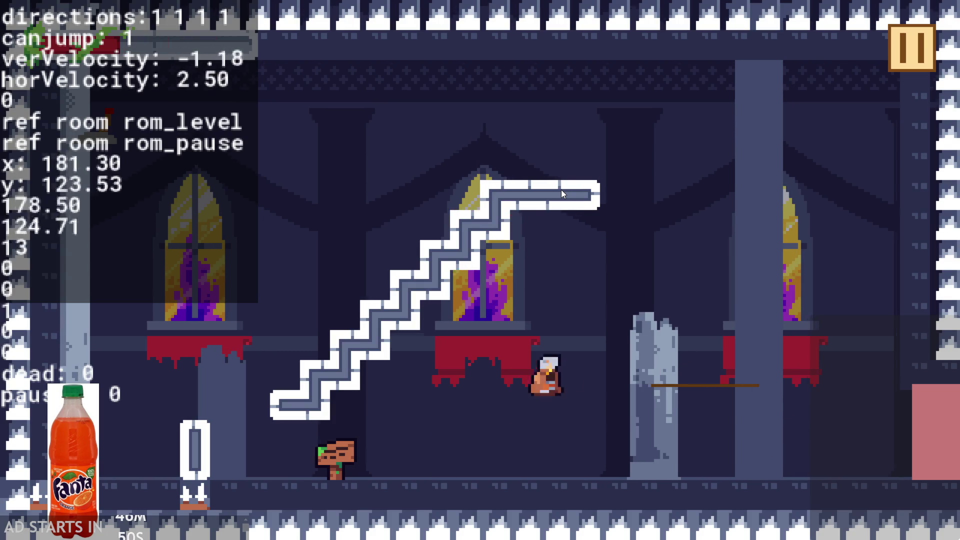
pyautogui.press('r')
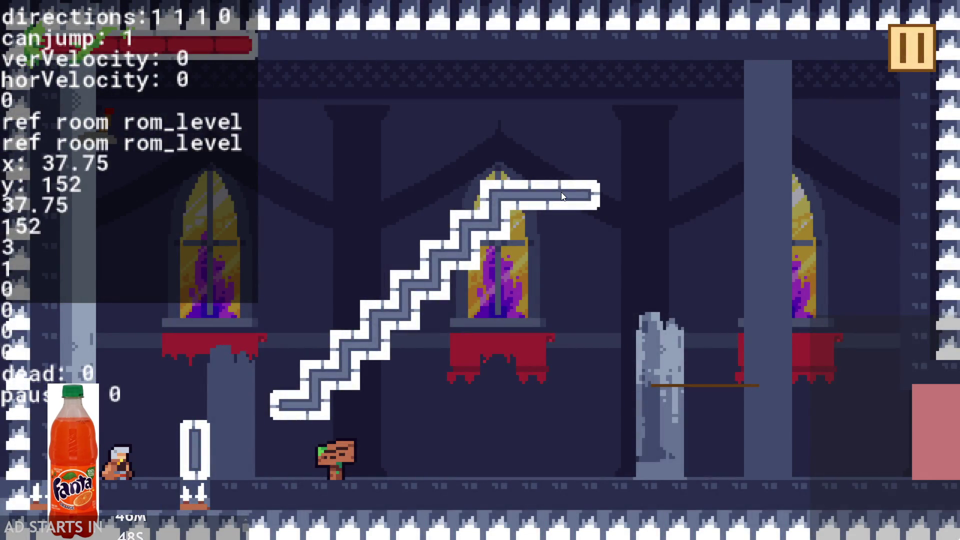
pyautogui.press('Right')
pyautogui.press('Up')
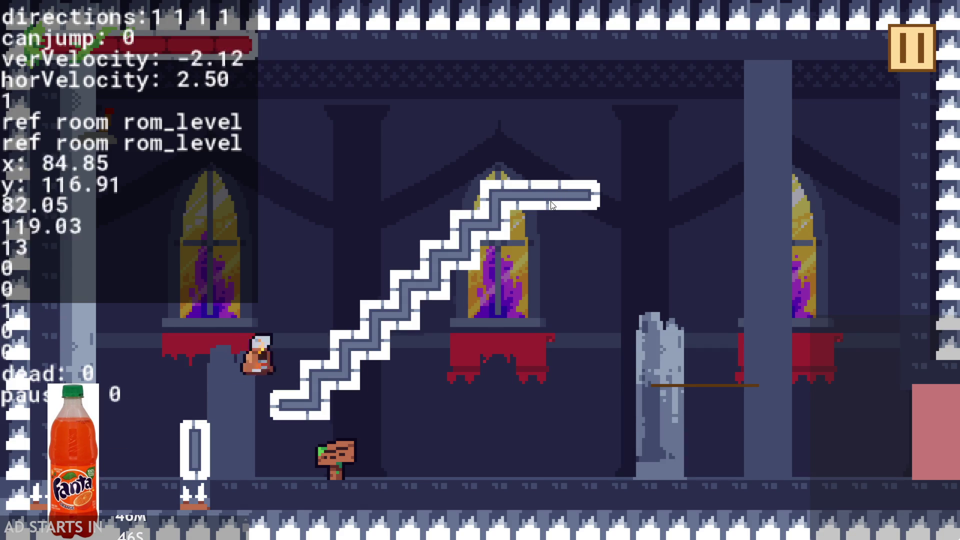
pyautogui.press('Up')
pyautogui.press('Left')
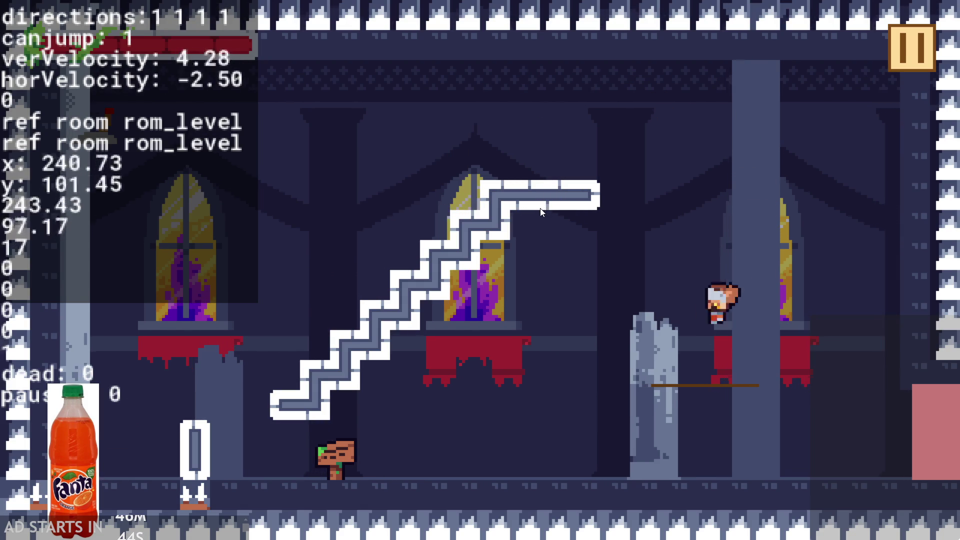
pyautogui.press('Right')
pyautogui.press('Up')
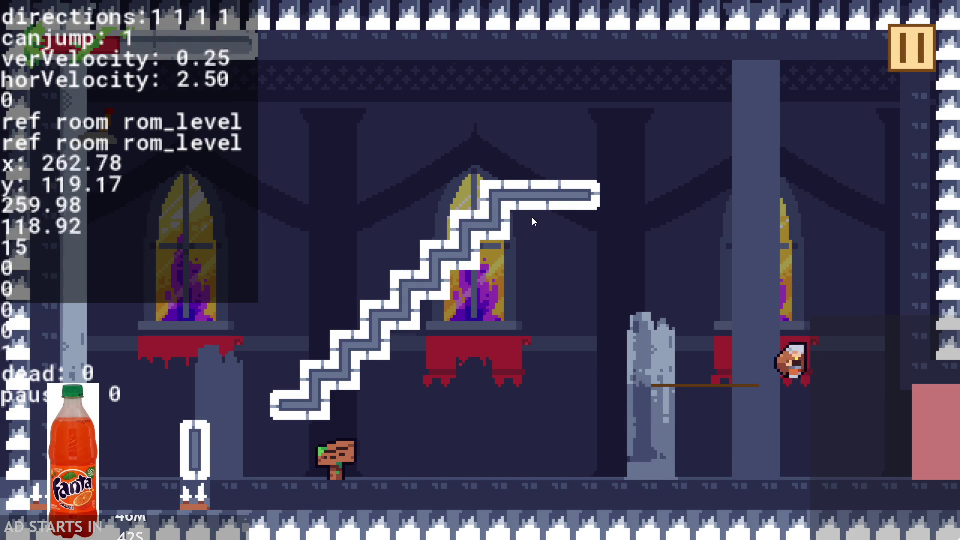
pyautogui.press('Left')
pyautogui.press('Up')
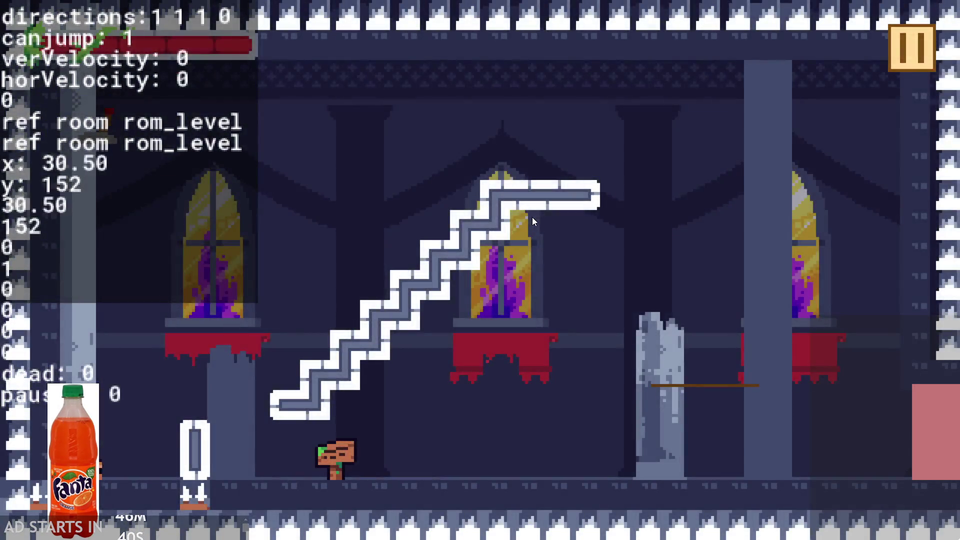
pyautogui.press('Right')
pyautogui.press('Up')
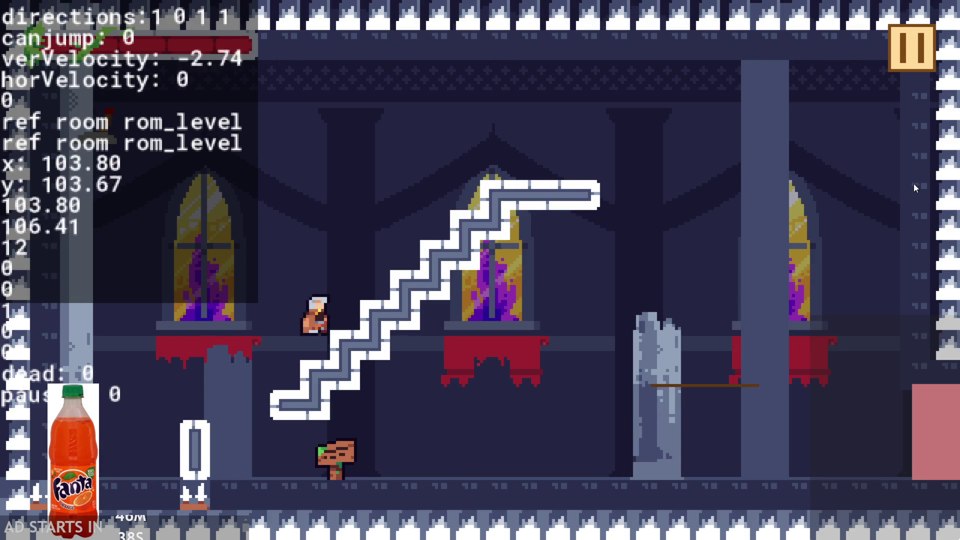
pyautogui.click(925, 40)
pyautogui.click(913, 41)
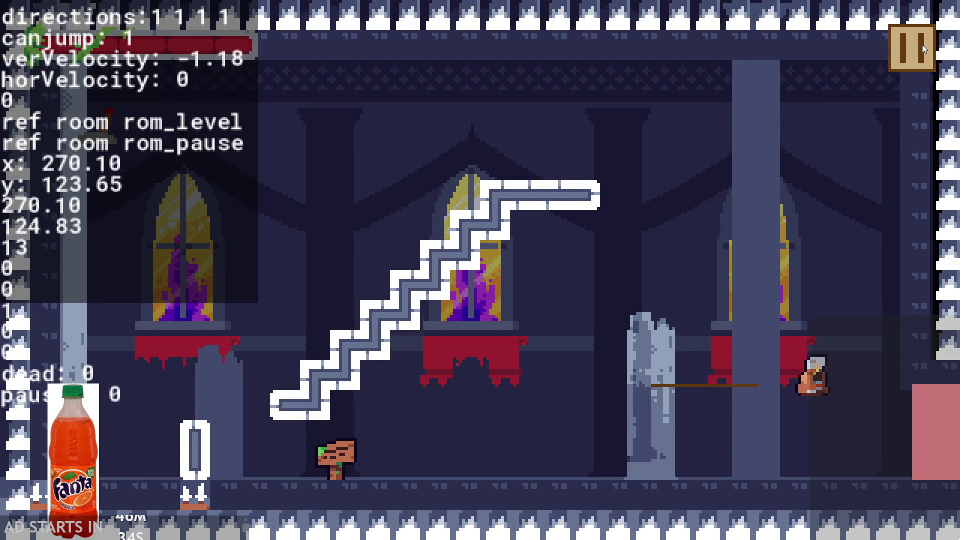
# Pause and resume the game several times.
pyautogui.click(922, 44)
pyautogui.click(921, 44)
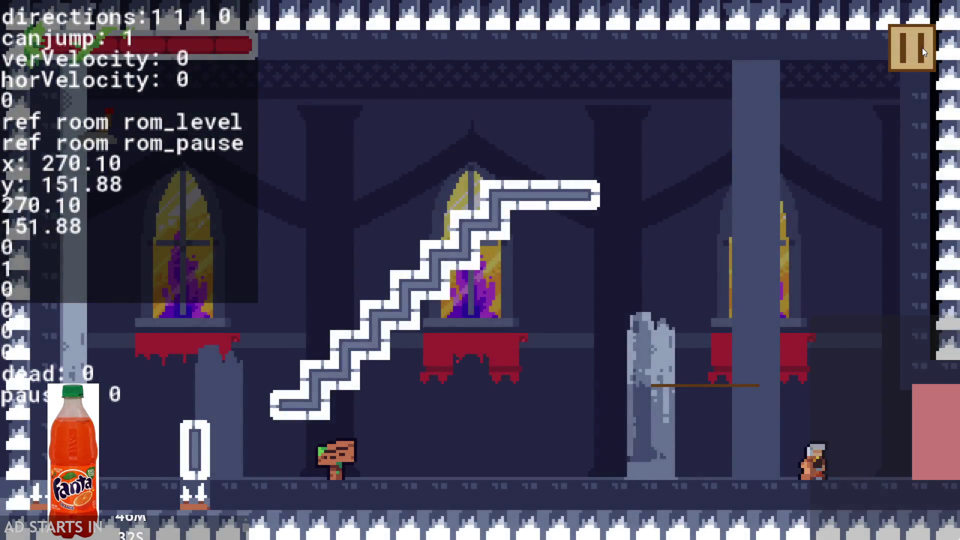
pyautogui.click(922, 47)
pyautogui.click(922, 47)
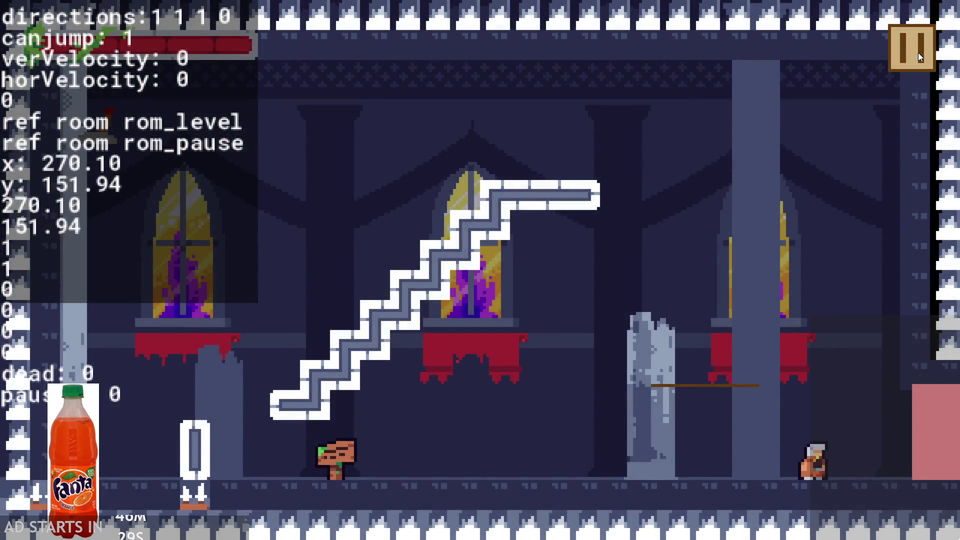
pyautogui.click(918, 52)
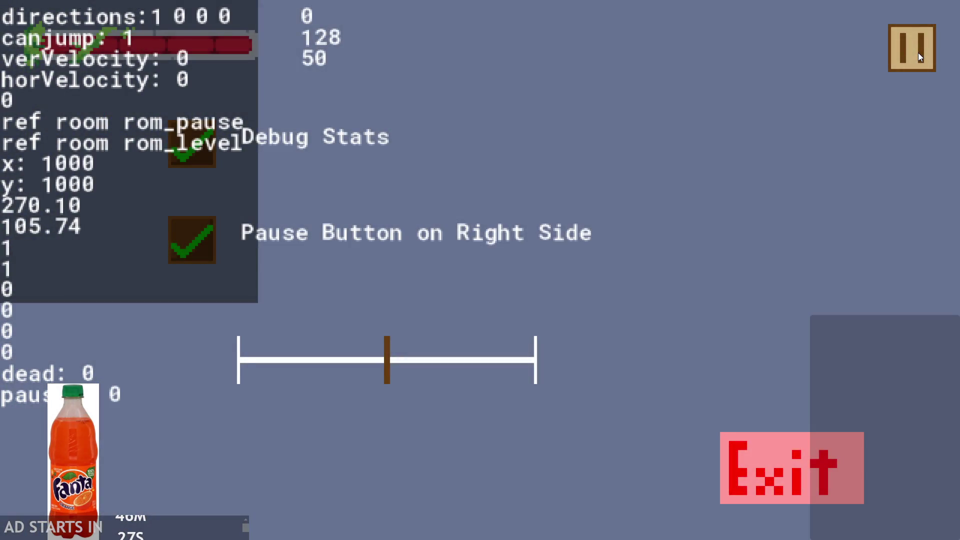
pyautogui.click(918, 53)
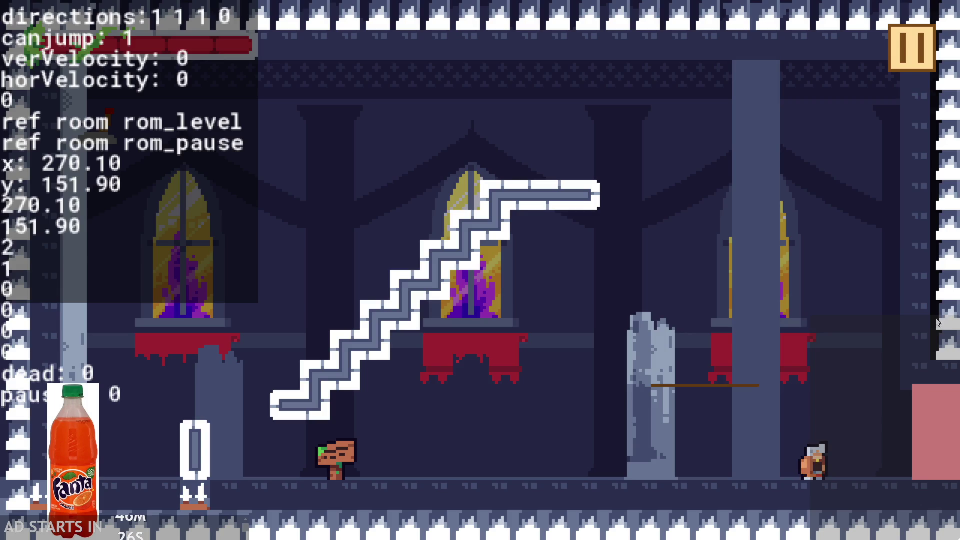
# Run and jump the hero around the stairs.
pyautogui.press('Right')
pyautogui.press('Up')
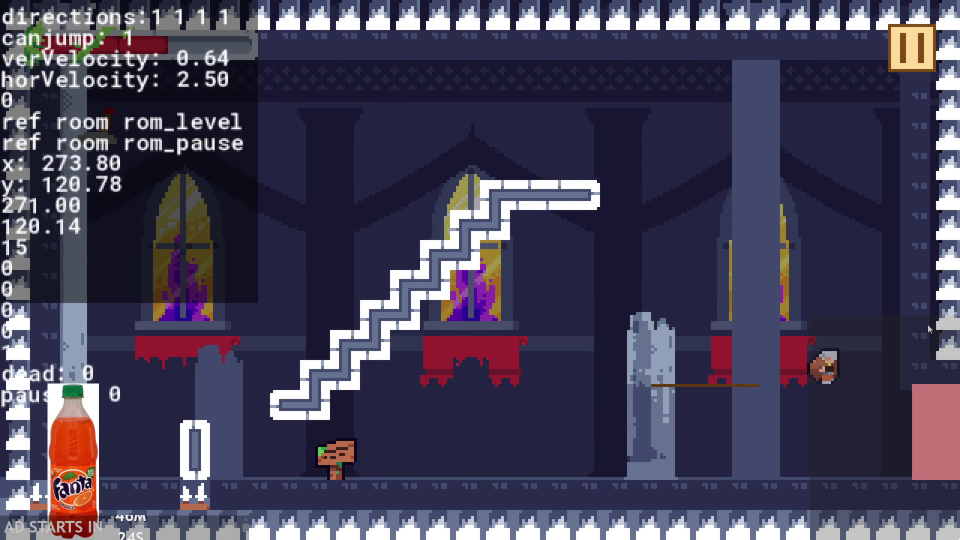
pyautogui.press('Left')
pyautogui.press('Right')
pyautogui.press('Up')
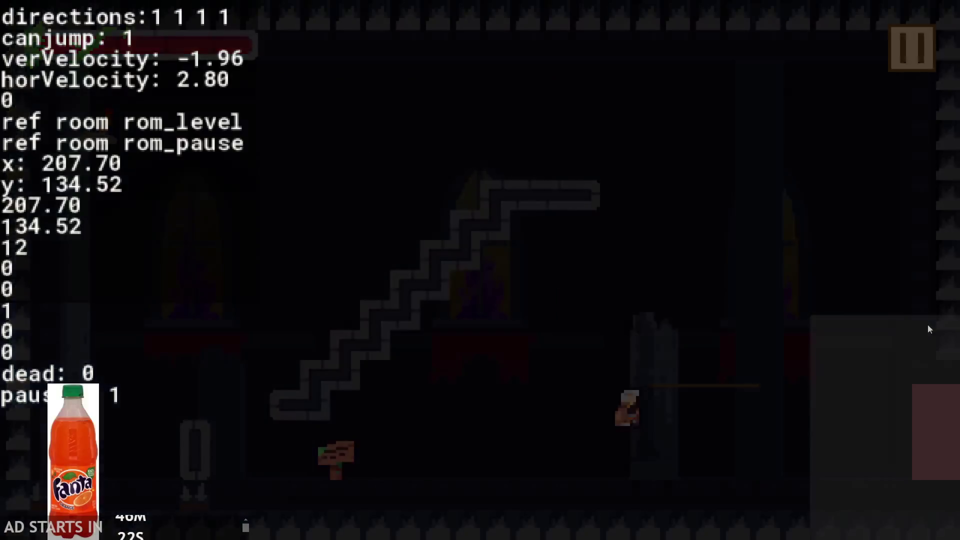
pyautogui.press('Right')
pyautogui.press('Up')
pyautogui.press('Up')
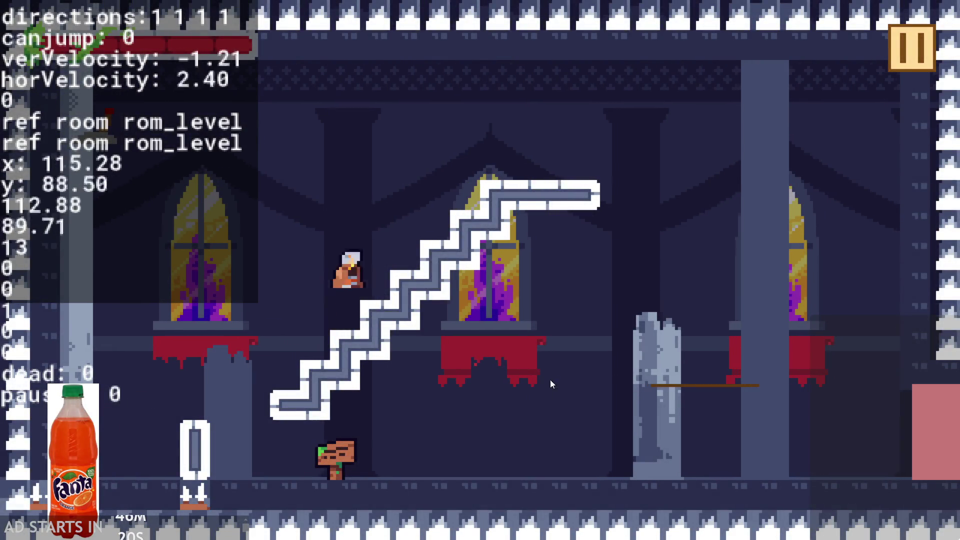
pyautogui.press('Left')
pyautogui.press('Up')
pyautogui.press('Up')
pyautogui.press('Left')
pyautogui.press('Up')
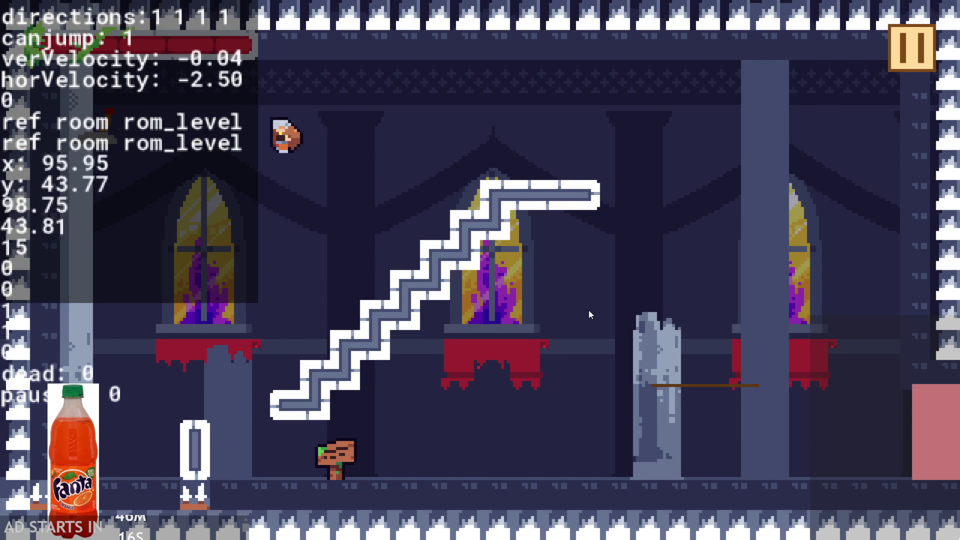
pyautogui.press('Right')
pyautogui.press('Up')
pyautogui.press('Up')
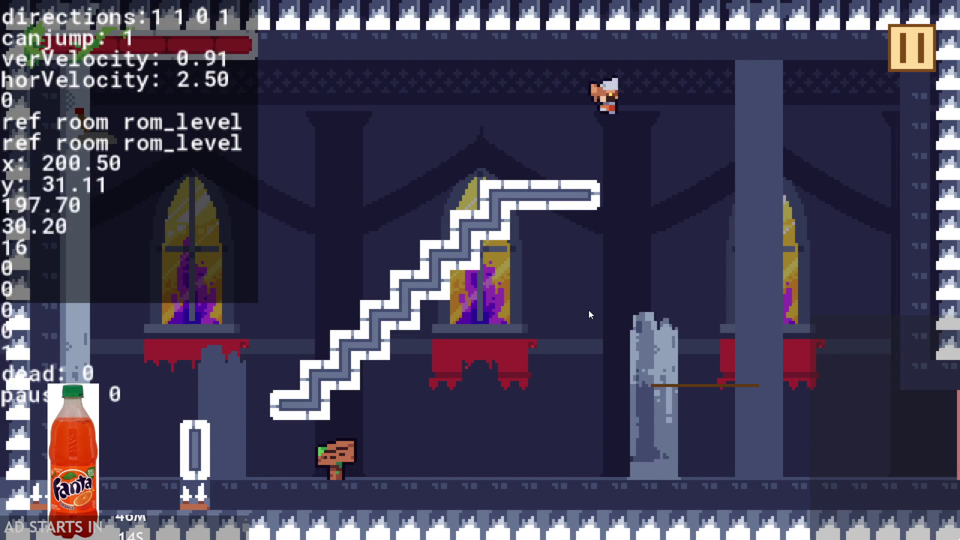
# Walk the hero right into the next room and back into rom_level_1.
pyautogui.press('Right')
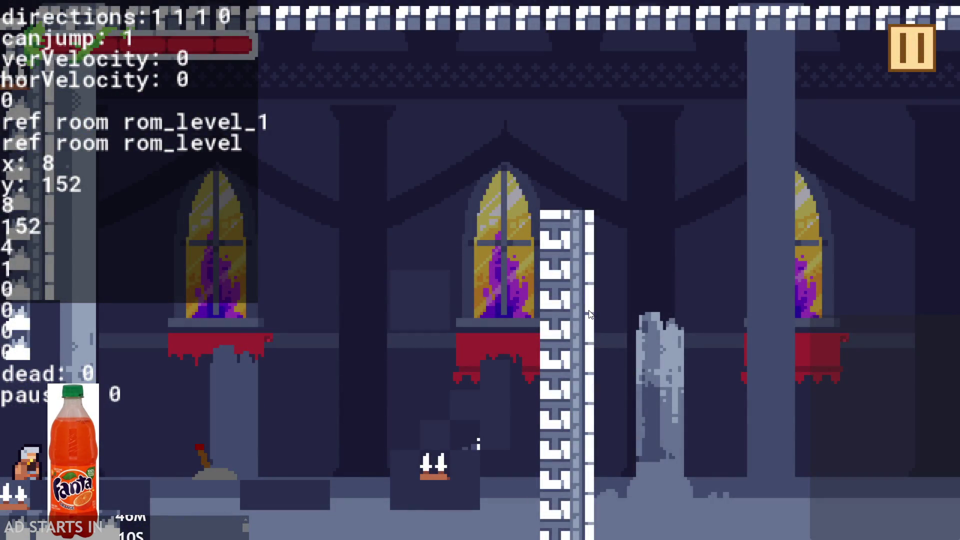
pyautogui.press('Left')
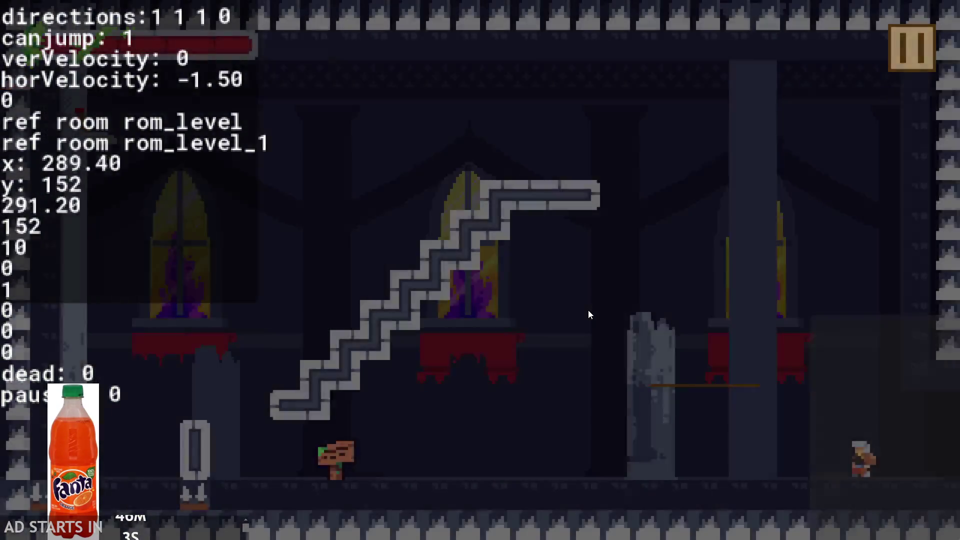
pyautogui.press('space')
pyautogui.press('space')
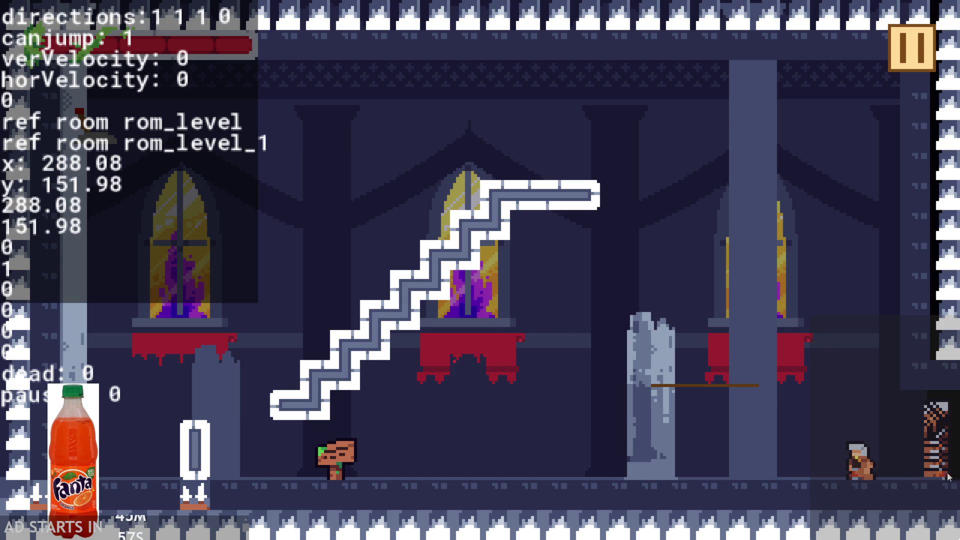
pyautogui.press('Left')
pyautogui.press('Right')
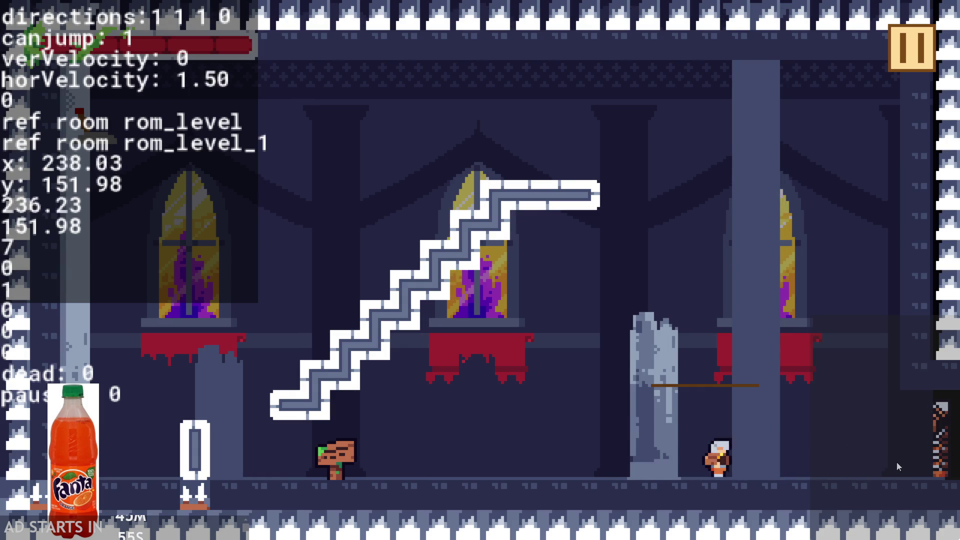
pyautogui.press('Left')
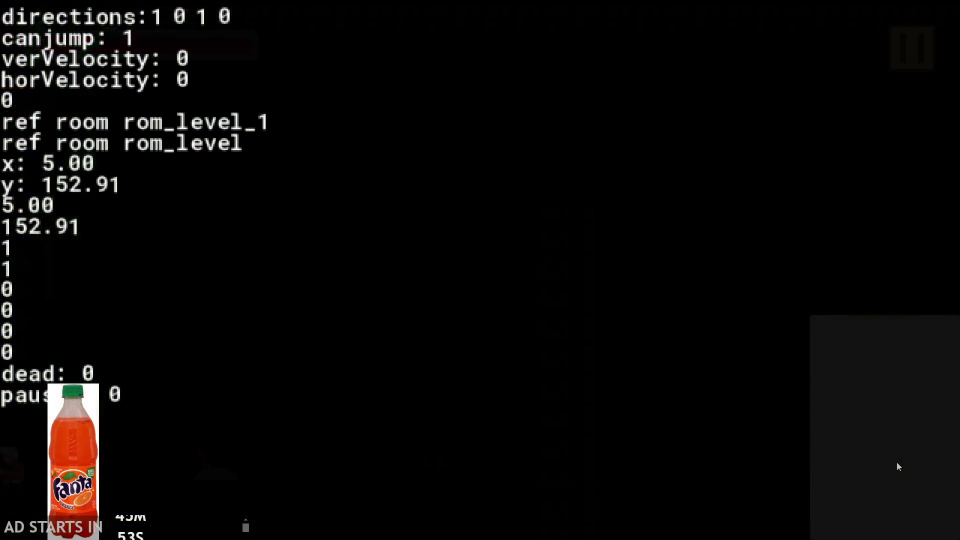
# Jump the hero over stairs and pillars into harm until it dies, fades and respawns.
pyautogui.press('Up')
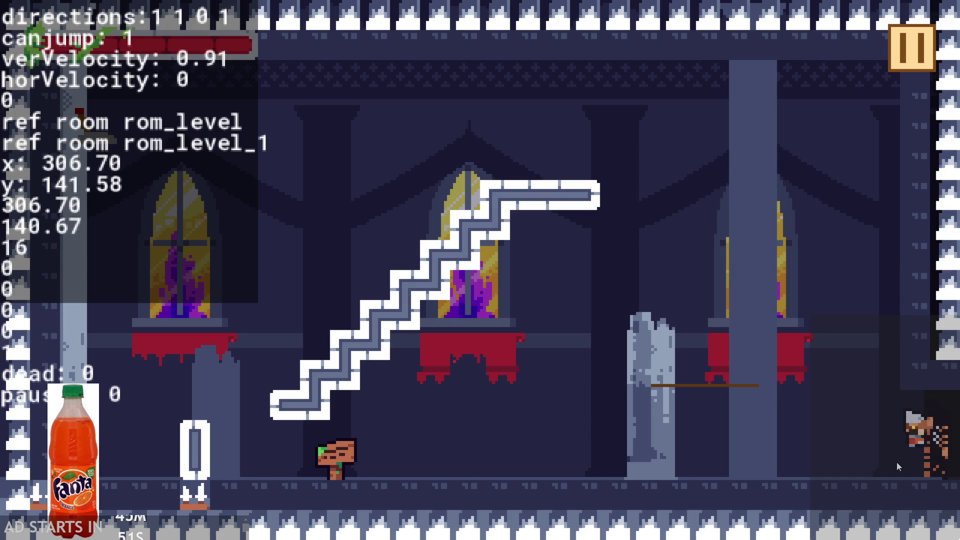
pyautogui.press('Right')
pyautogui.press('Up')
pyautogui.press('Down')
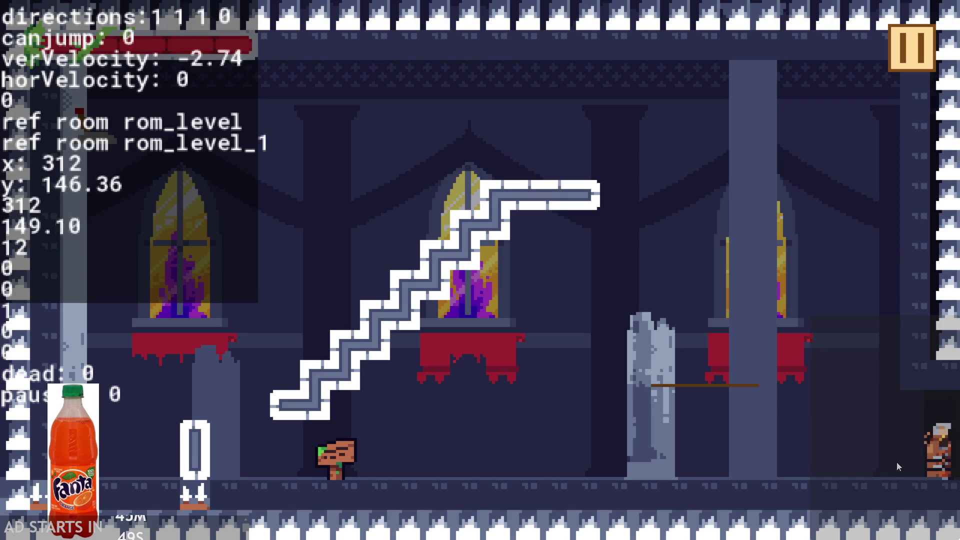
pyautogui.press('Up')
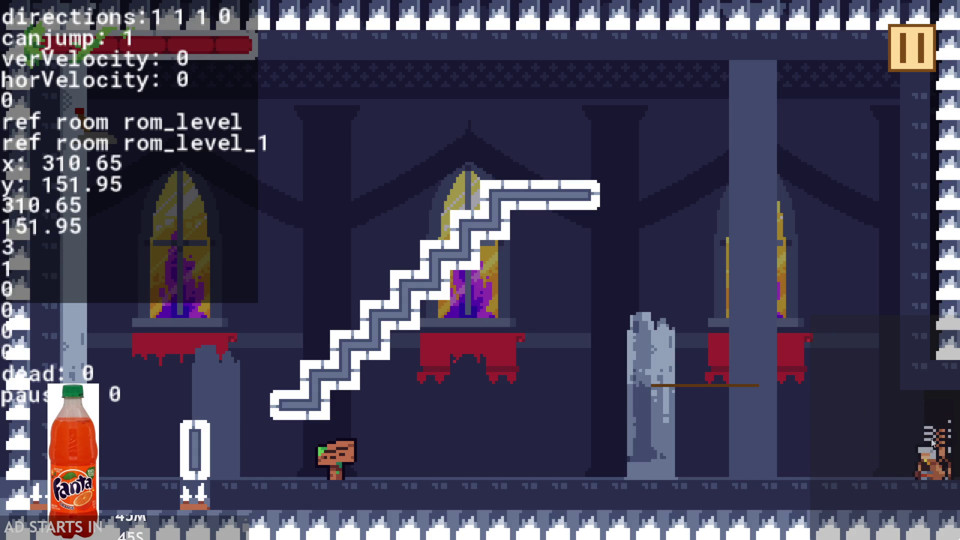
pyautogui.press('Left')
pyautogui.press('Up')
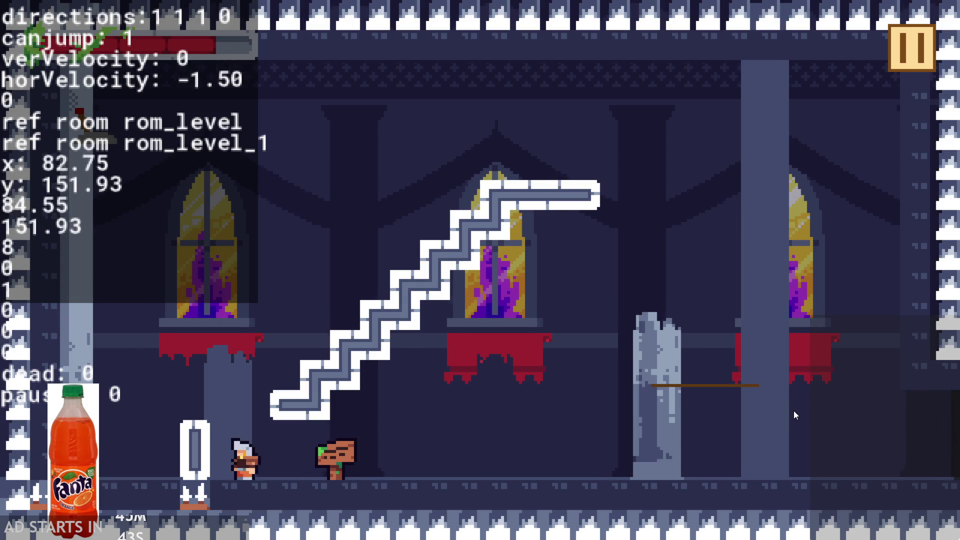
pyautogui.press('Up')
pyautogui.press('Right')
pyautogui.press('Left')
pyautogui.press('Up')
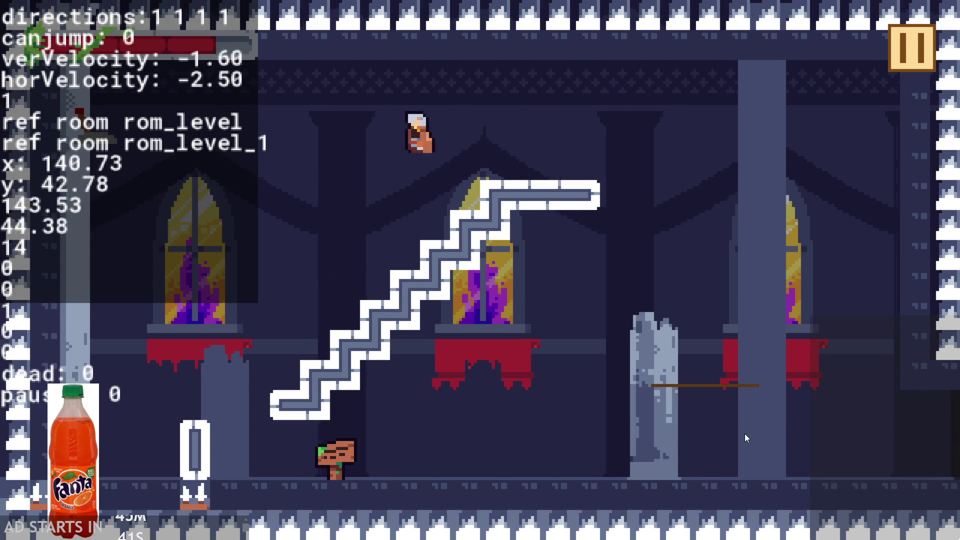
pyautogui.press('Right')
pyautogui.press('Up')
pyautogui.press('Left')
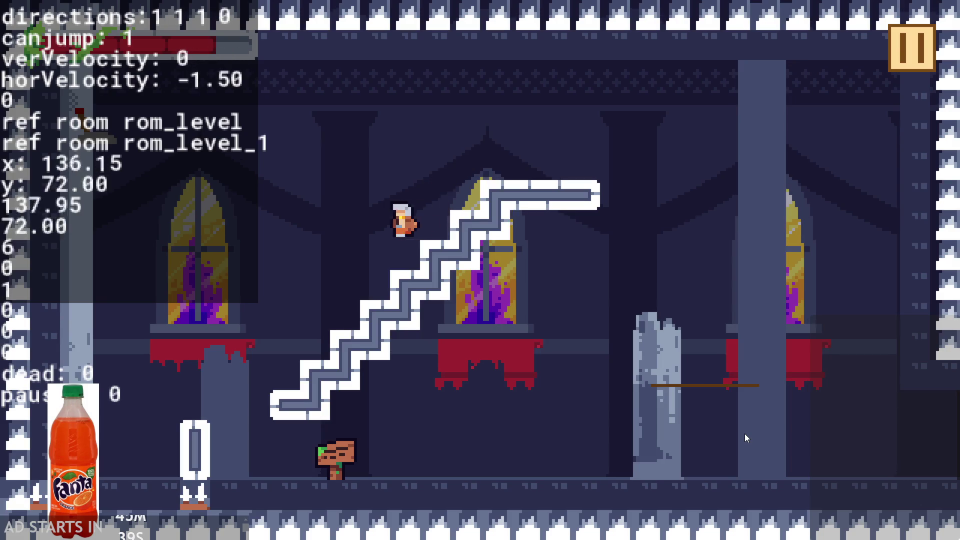
pyautogui.press('Up')
pyautogui.press('Right')
pyautogui.press('Up')
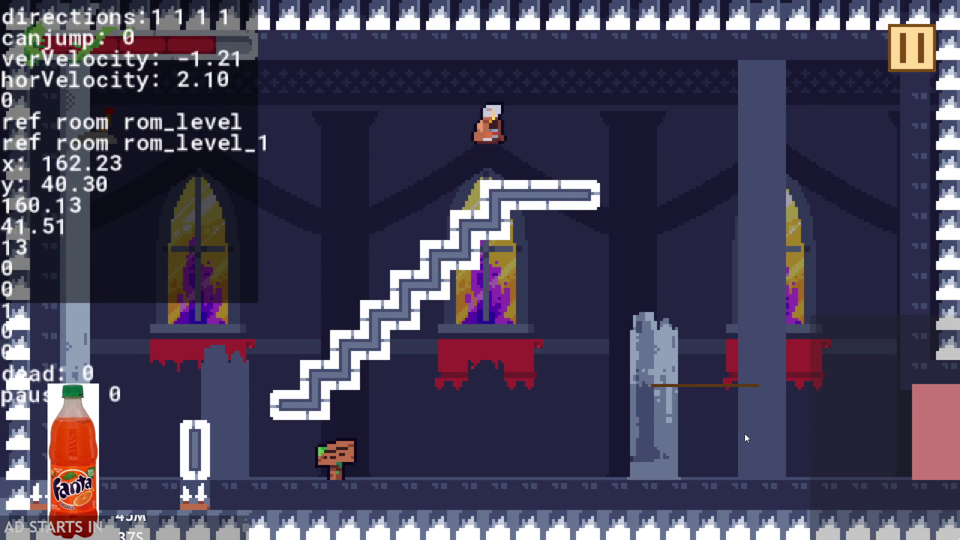
pyautogui.press('Left')
pyautogui.press('Right')
pyautogui.press('Up')
pyautogui.press('Left')
pyautogui.press('Right')
pyautogui.press('Up')
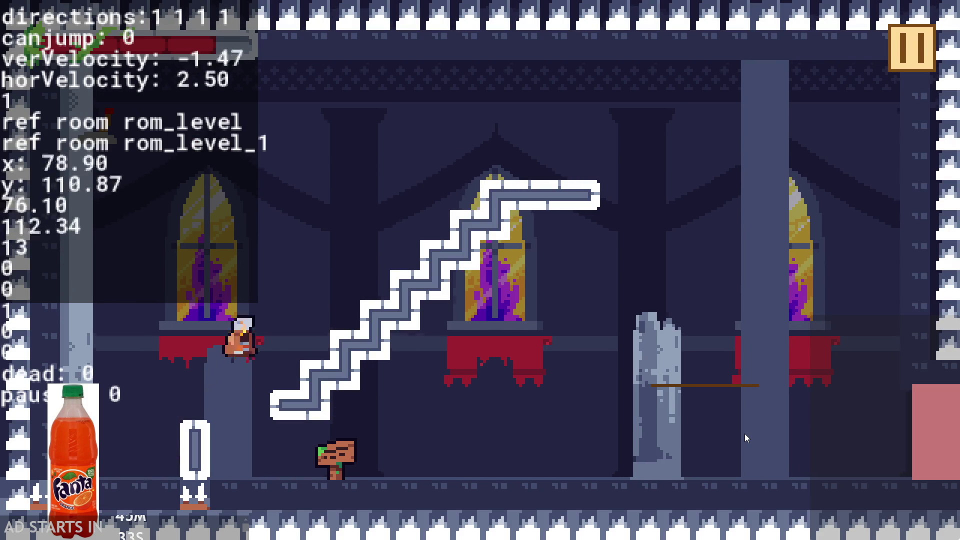
pyautogui.press('Left')
pyautogui.press('Up')
pyautogui.press('Right')
pyautogui.press('Right')
pyautogui.press('Up')
pyautogui.press('Left')
pyautogui.press('Right')
pyautogui.press('Up')
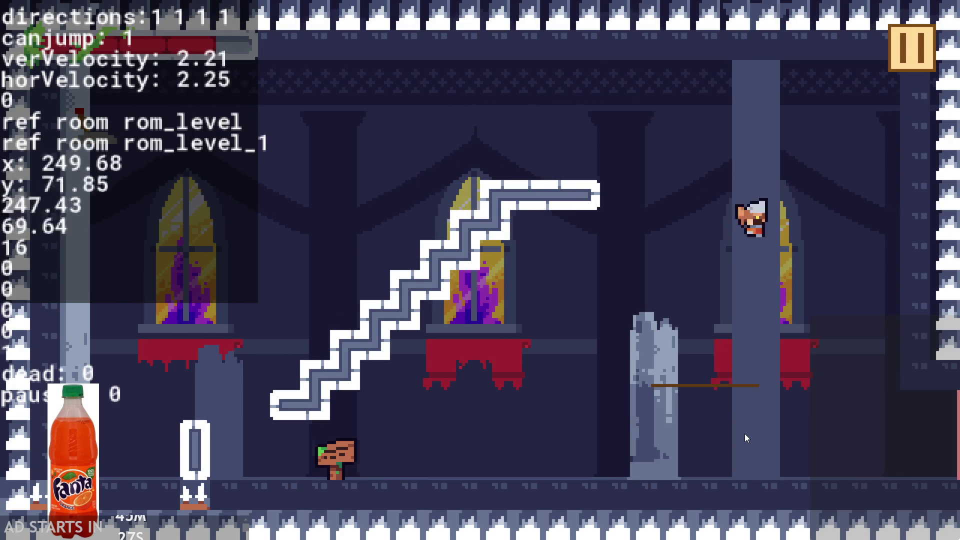
pyautogui.press('Left')
pyautogui.press('Right')
pyautogui.press('Up')
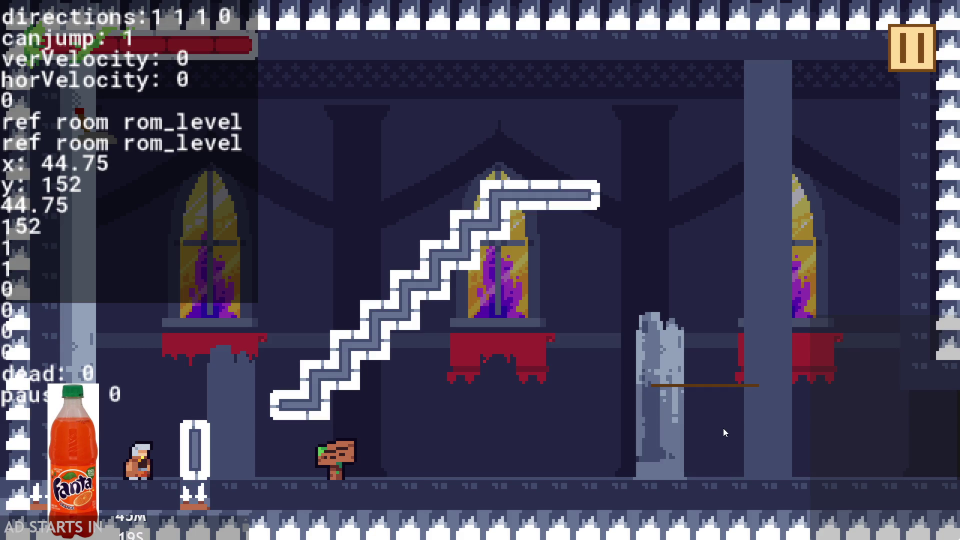
# Quit the running test game via the pause menu.
pyautogui.click(907, 50)
pyautogui.click(810, 452)
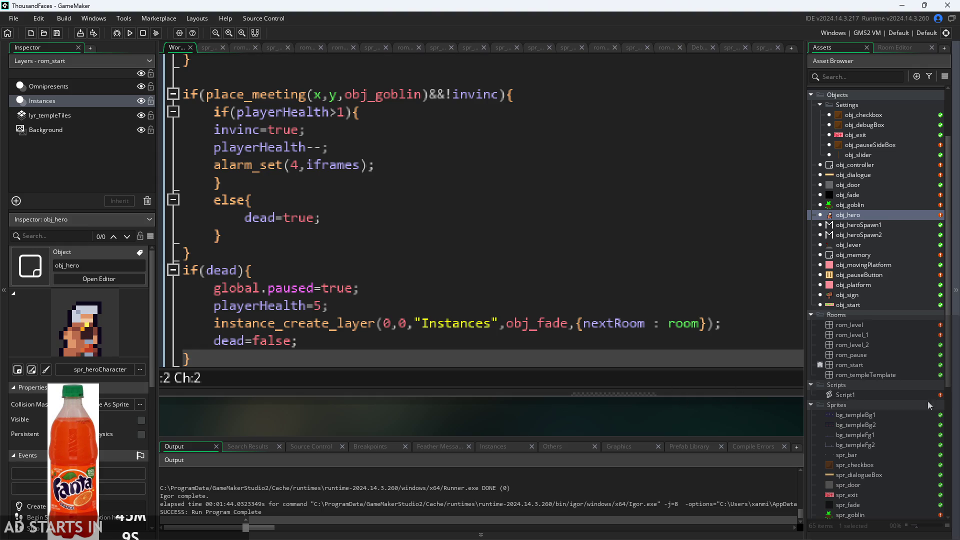
pyautogui.moveTo(407, 396)
pyautogui.mouseDown()
pyautogui.moveTo(413, 422)
pyautogui.moveTo(544, 395)
pyautogui.moveTo(533, 406)
pyautogui.mouseUp()
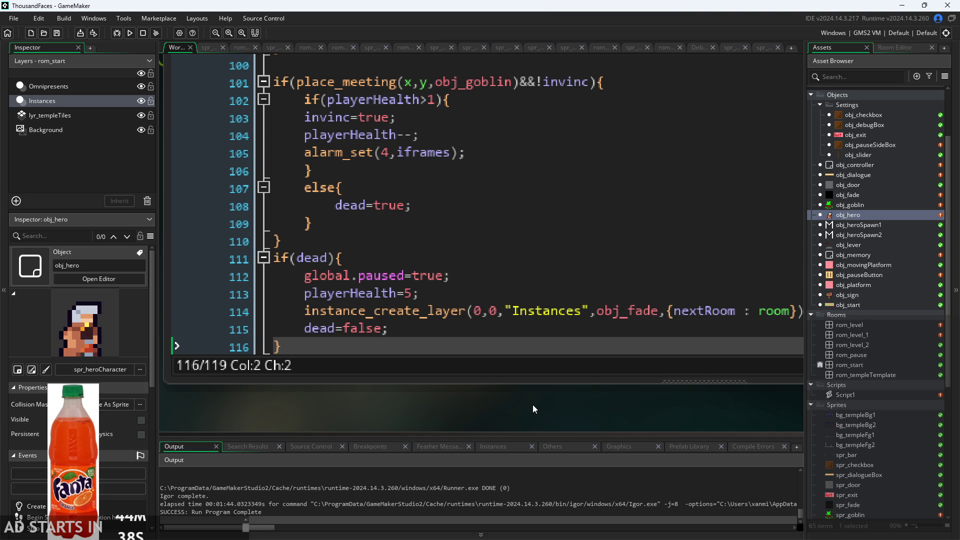
# Delete the dead=false; line from obj_hero's if(dead) block and launch a test run.
pyautogui.click(392, 316)
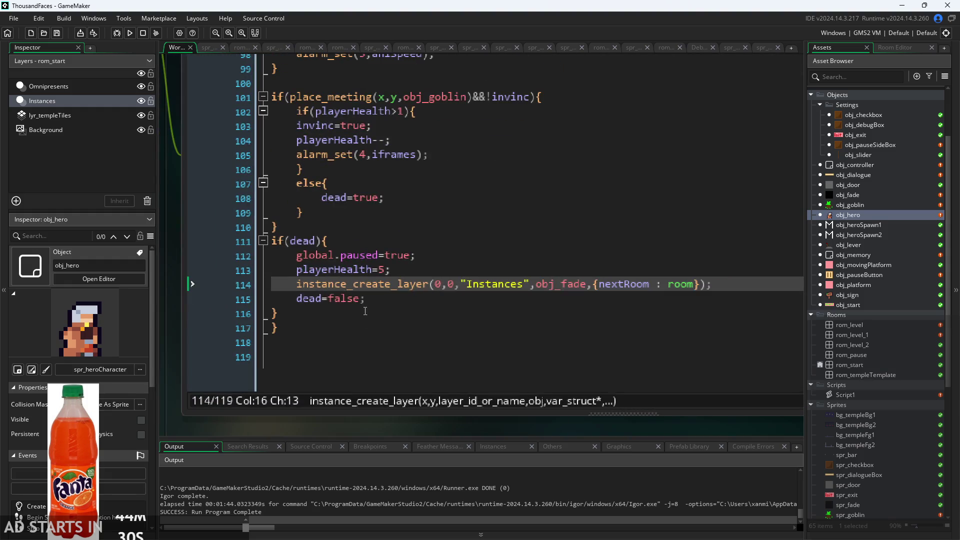
pyautogui.click(406, 309)
pyautogui.moveTo(407, 307)
pyautogui.mouseDown()
pyautogui.moveTo(143, 233)
pyautogui.moveTo(142, 243)
pyautogui.mouseUp()
pyautogui.click(431, 302)
pyautogui.click(504, 256)
pyautogui.click(272, 256)
pyautogui.click(400, 270)
pyautogui.press('Down')
pyautogui.press('Down')
pyautogui.hotkey('shift', 'Home')
pyautogui.press('BackSpace')
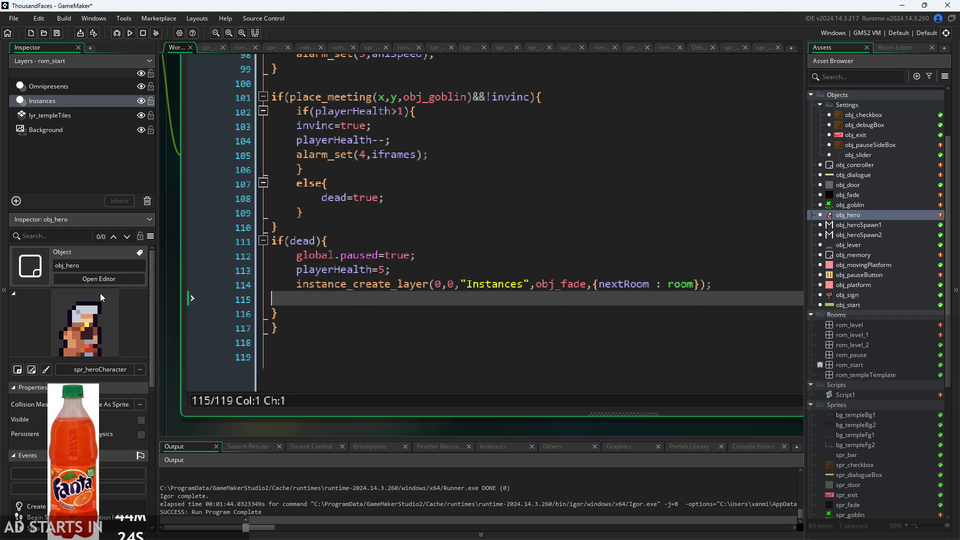
pyautogui.press('BackSpace')
pyautogui.click(130, 33)
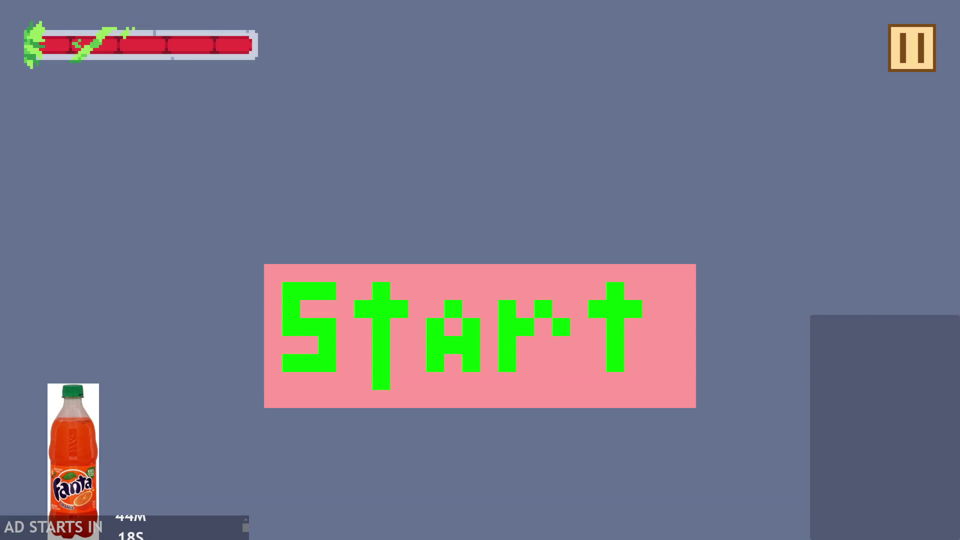
pyautogui.click(488, 321)
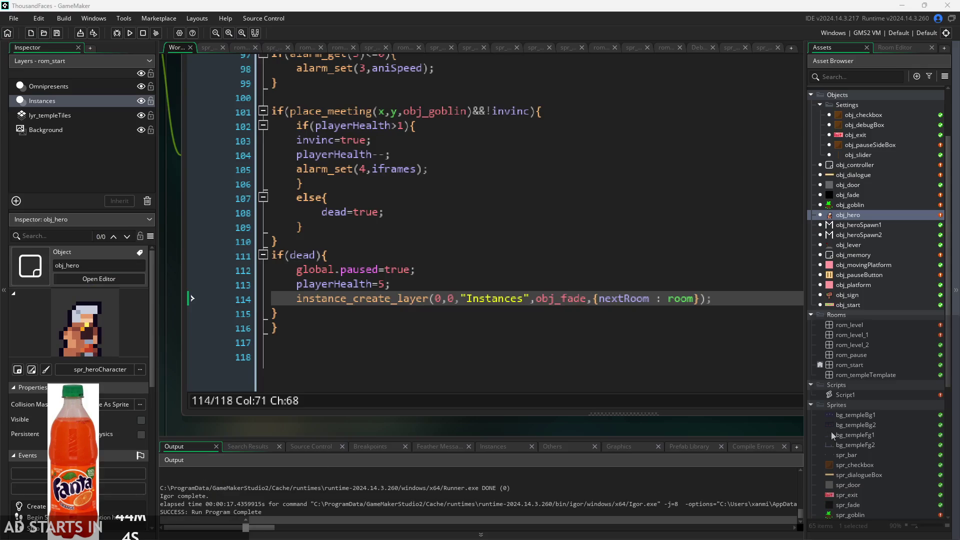
# Re-add dead=false; after the obj_fade creation line in obj_hero's if(dead) block.
pyautogui.click(648, 278)
pyautogui.click(769, 303)
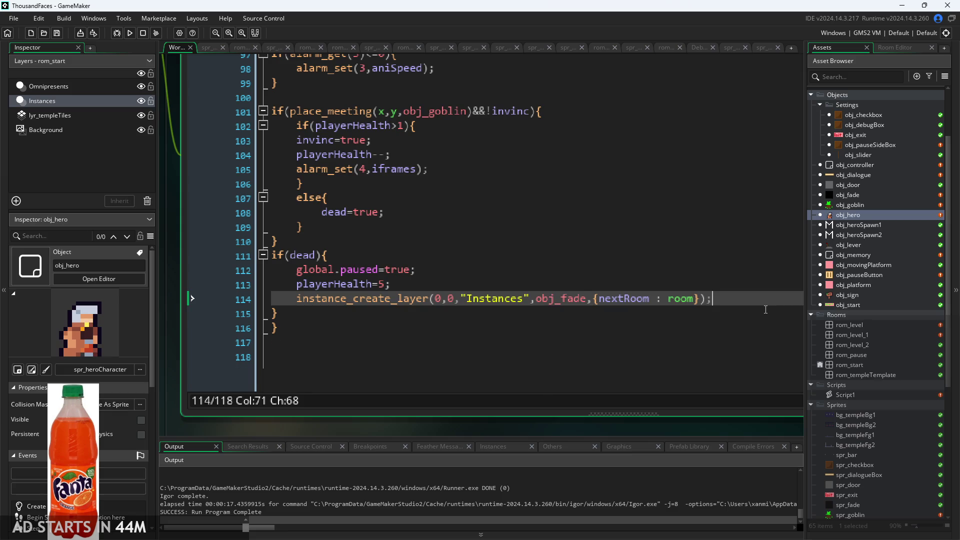
pyautogui.press('Return')
pyautogui.write('dead')
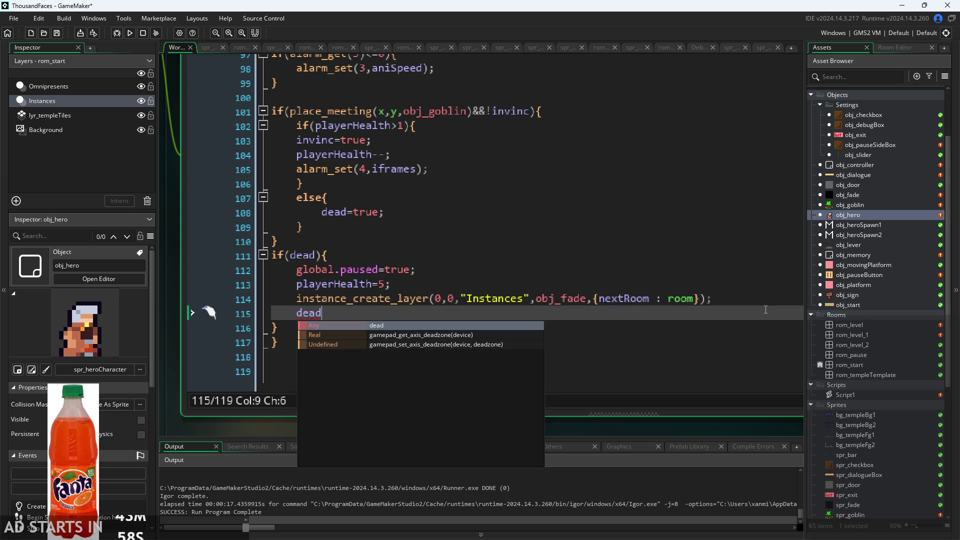
pyautogui.write('=false;')
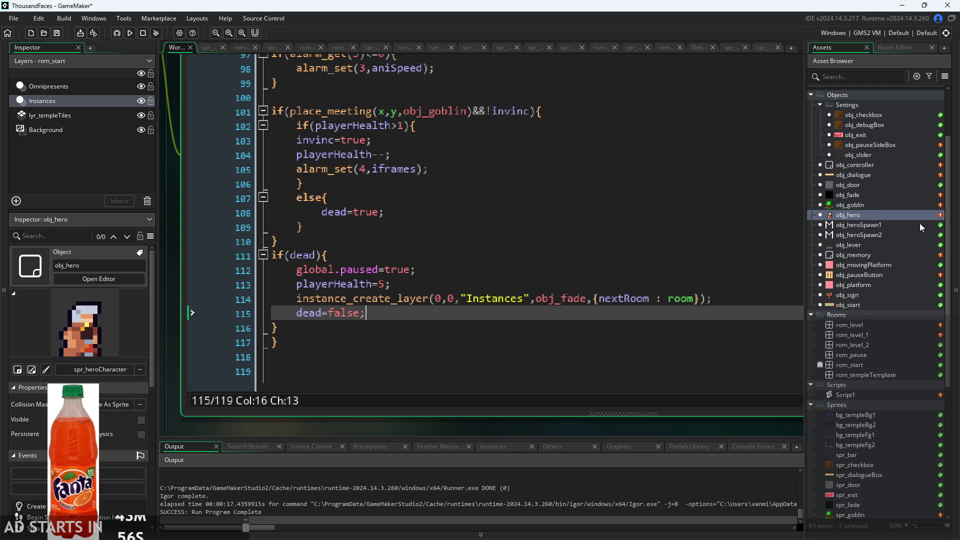
# Open obj_fade and cut all of its Destroy event code.
pyautogui.scroll(2, 879, 210)
pyautogui.click(869, 228)
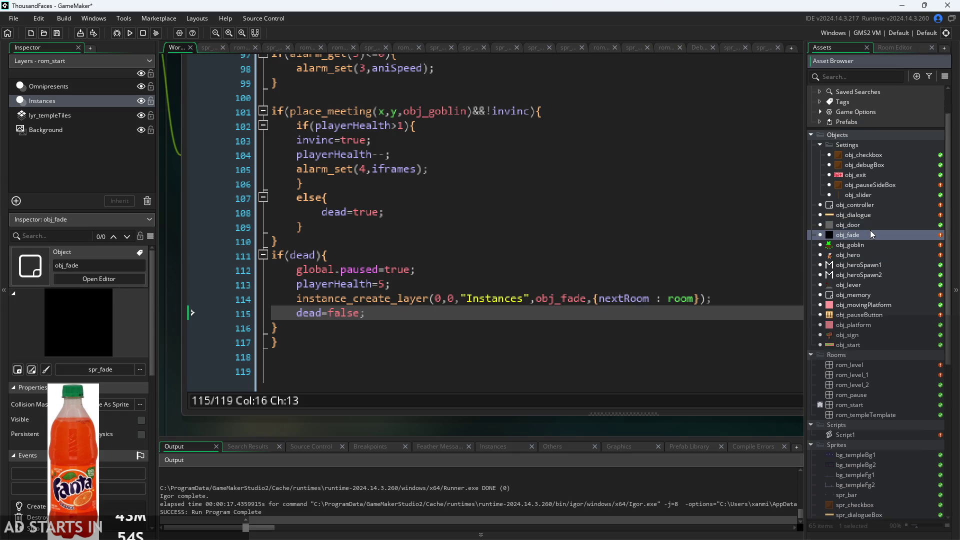
pyautogui.doubleClick(870, 234)
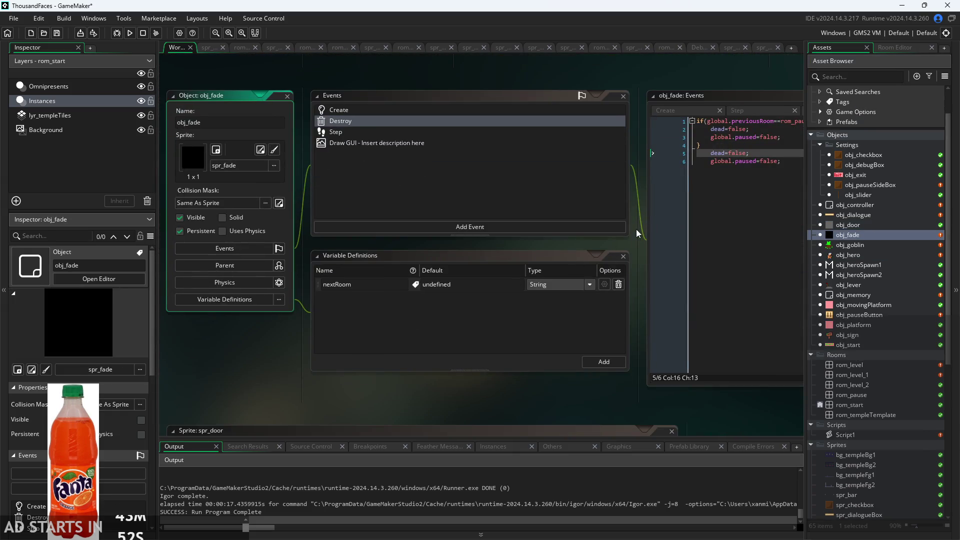
pyautogui.moveTo(634, 236); pyautogui.dragTo(457, 271)
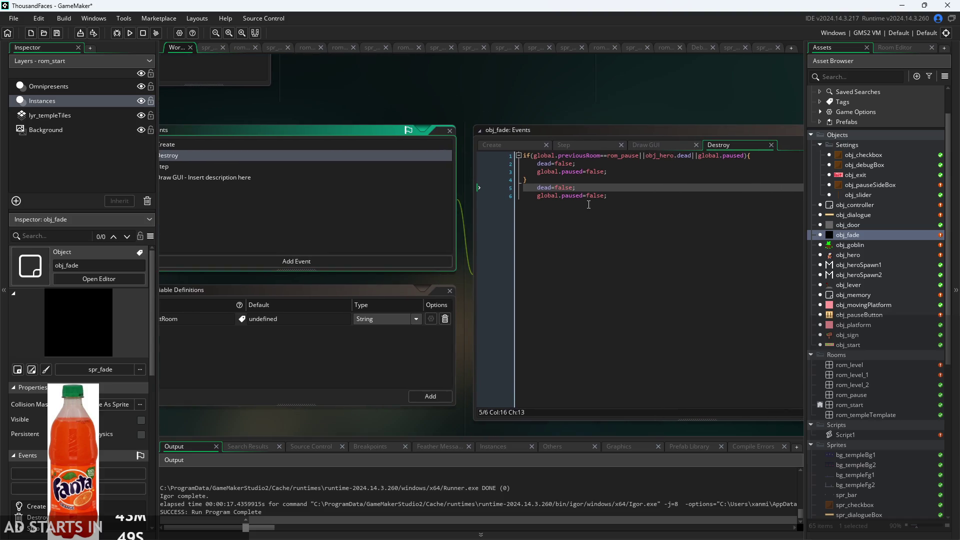
pyautogui.scroll(3, 589, 204)
pyautogui.moveTo(612, 210)
pyautogui.mouseDown()
pyautogui.moveTo(313, 176)
pyautogui.moveTo(307, 200)
pyautogui.mouseUp()
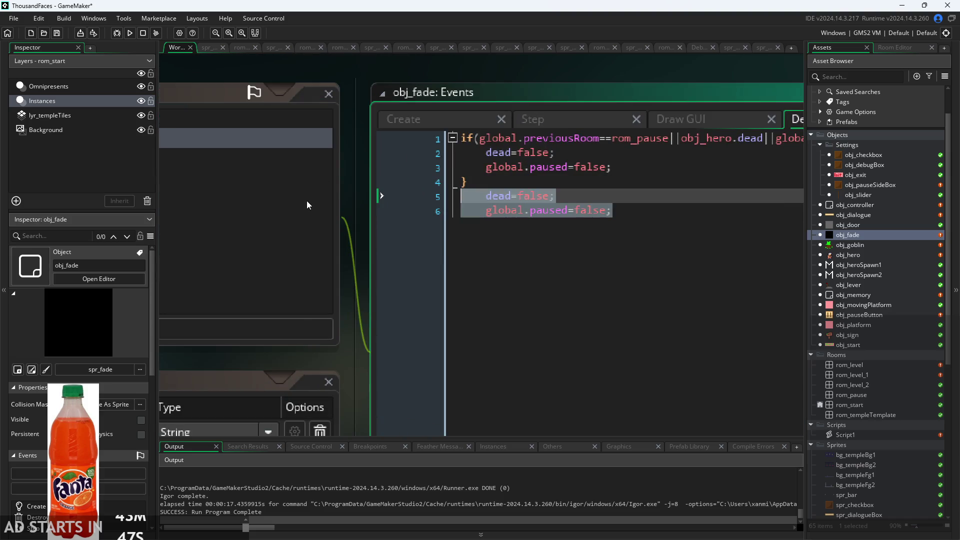
pyautogui.press('BackSpace')
pyautogui.moveTo(349, 178); pyautogui.dragTo(233, 188)
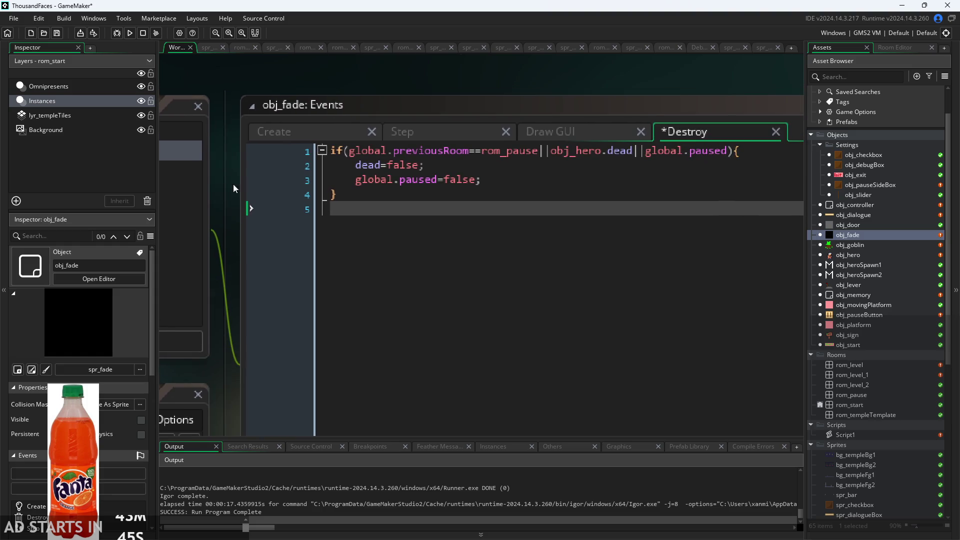
pyautogui.click(559, 199)
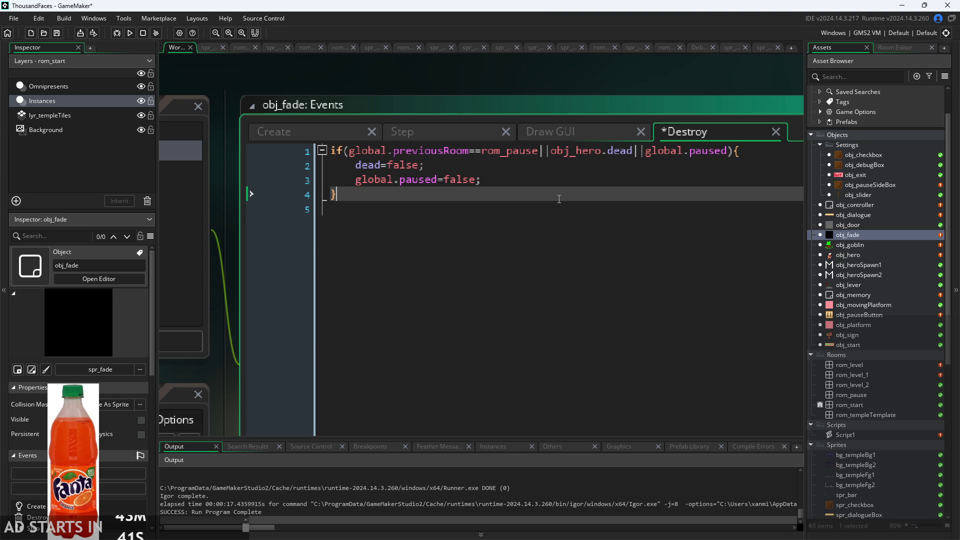
pyautogui.moveTo(559, 198); pyautogui.dragTo(268, 119)
pyautogui.hotkey('ctrl', 'c')
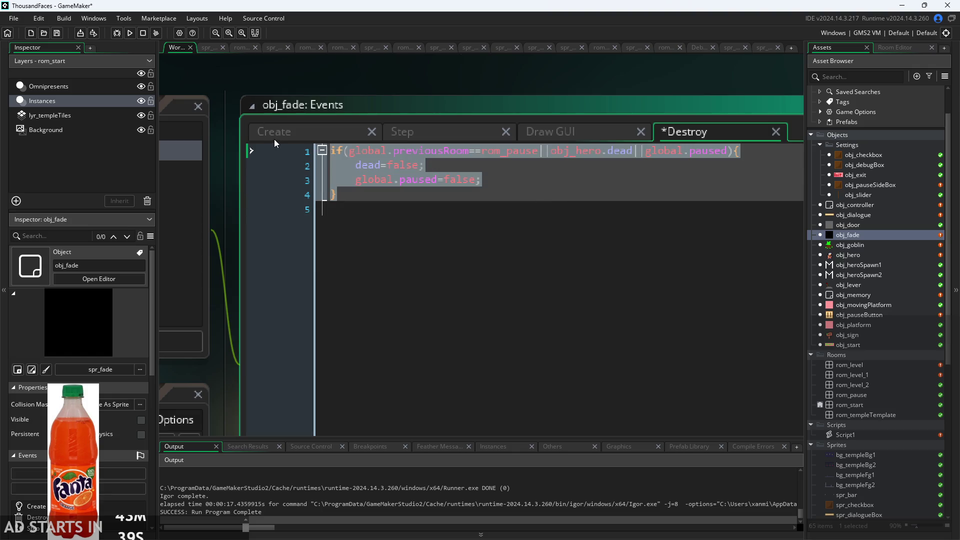
pyautogui.press('BackSpace')
# Delete obj_fade's Destroy event and return to its Step code.
pyautogui.moveTo(221, 141)
pyautogui.mouseDown()
pyautogui.moveTo(321, 156)
pyautogui.moveTo(536, 237)
pyautogui.moveTo(209, 179)
pyautogui.mouseUp()
pyautogui.rightClick(186, 149)
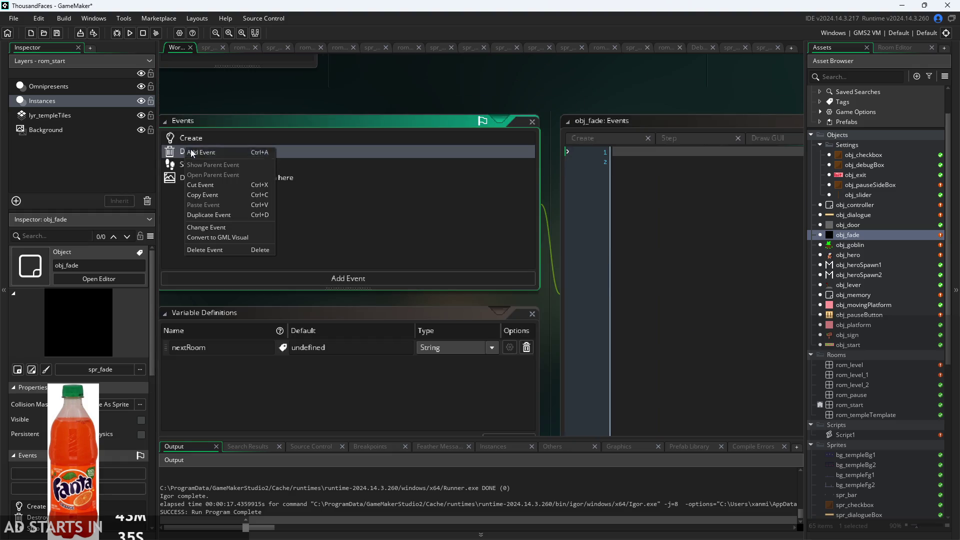
pyautogui.click(199, 249)
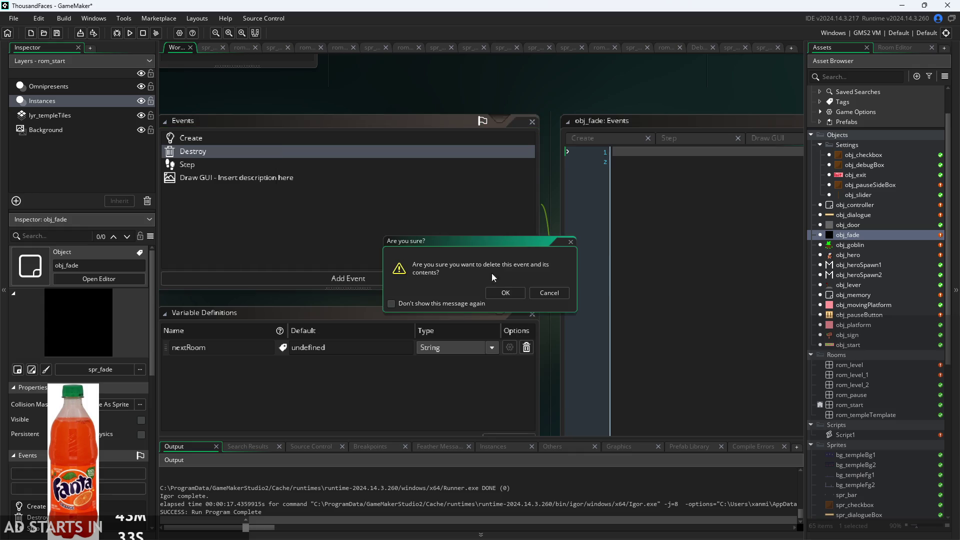
pyautogui.click(502, 296)
pyautogui.moveTo(532, 236); pyautogui.dragTo(218, 239)
pyautogui.scroll(3, 217, 239)
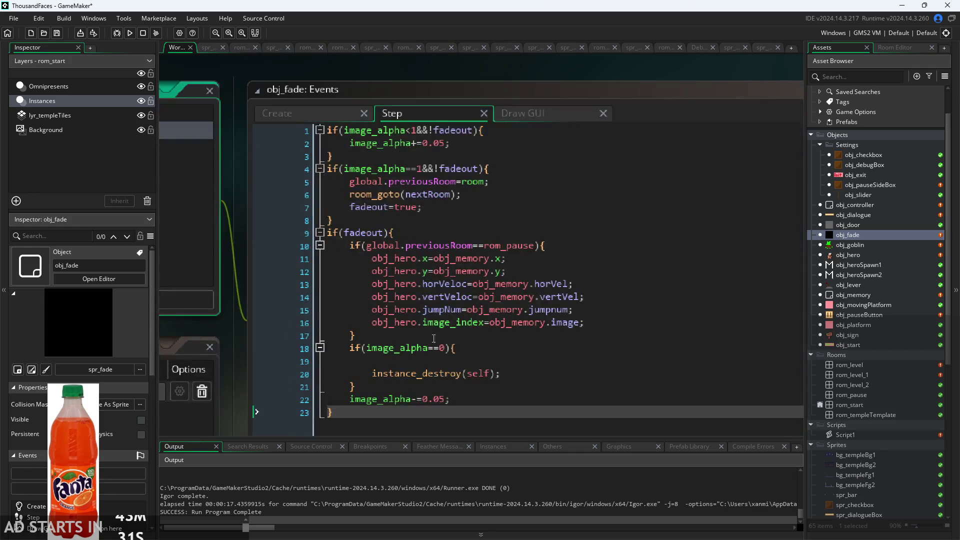
# Paste the dead/paused reset block inside if(image_alpha==0) in obj_fade's Step and indent it.
pyautogui.click(499, 363)
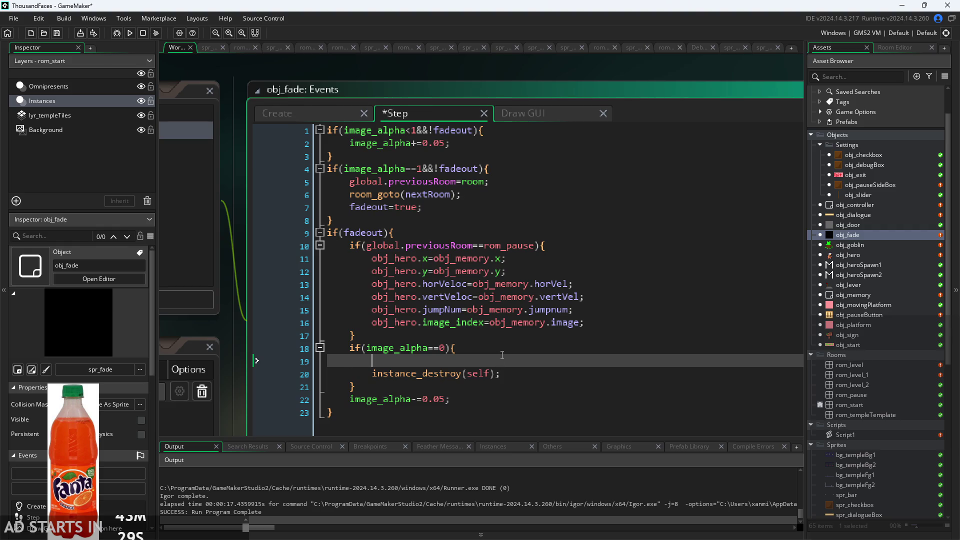
pyautogui.hotkey('ctrl', 'v')
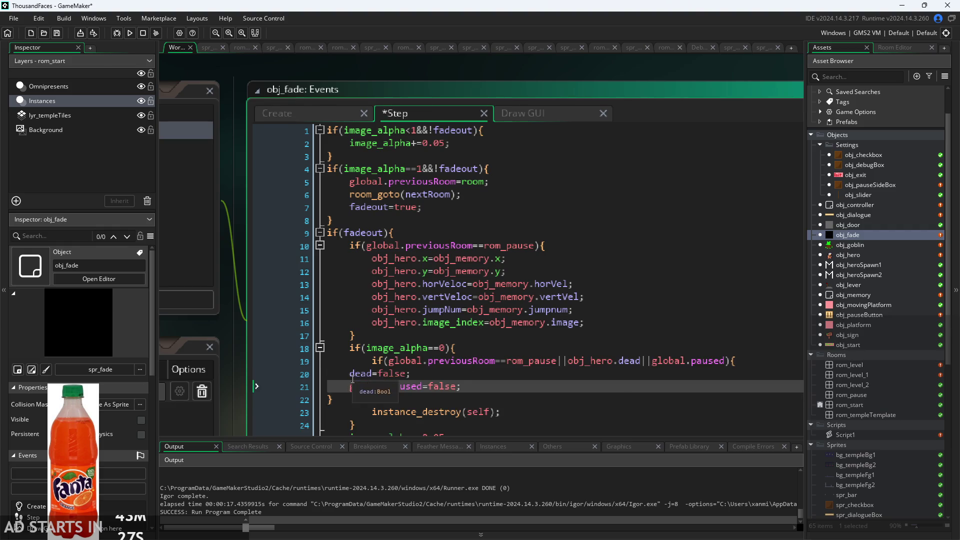
pyautogui.click(352, 376)
pyautogui.press('Tab')
pyautogui.click(331, 399)
pyautogui.press('Tab')
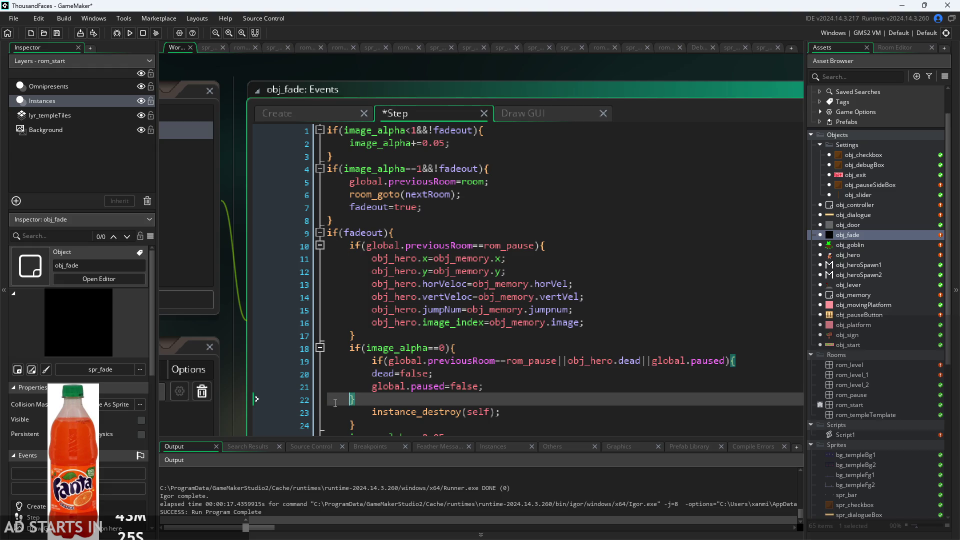
pyautogui.click(372, 376)
pyautogui.press('Tab')
pyautogui.click(372, 387)
pyautogui.press('Tab')
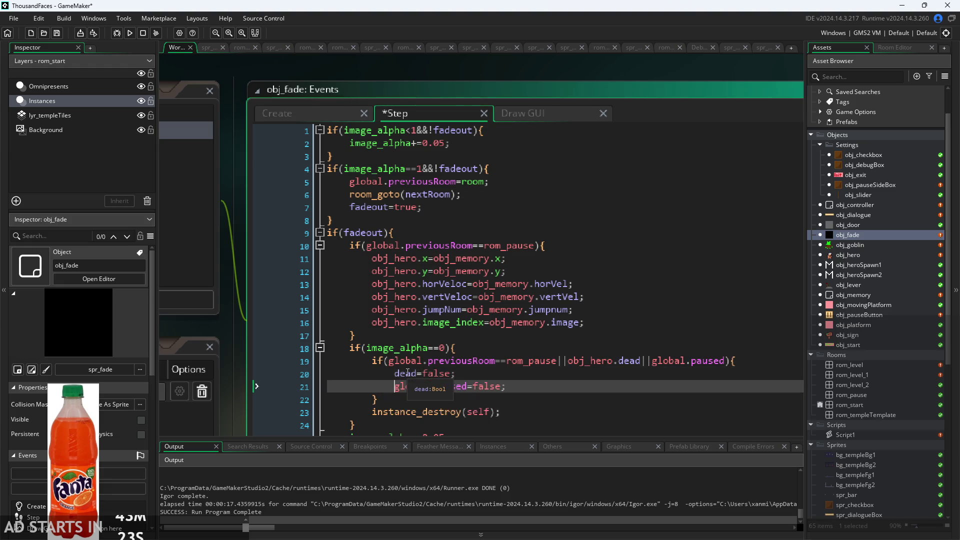
# Change dead to obj_hero.dead in the pasted reset block.
pyautogui.click(396, 376)
pyautogui.write('HER')
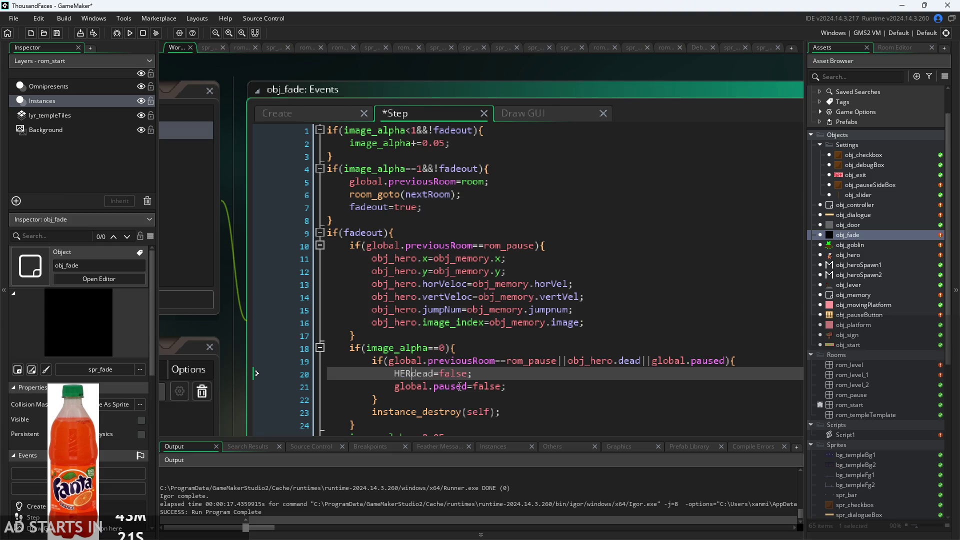
pyautogui.press('BackSpace')
pyautogui.press('BackSpace')
pyautogui.press('BackSpace')
pyautogui.write('_hero.')
# Delete ||global.paused from the line 19 condition and run the game.
pyautogui.click(600, 386)
pyautogui.scroll(2, 600, 385)
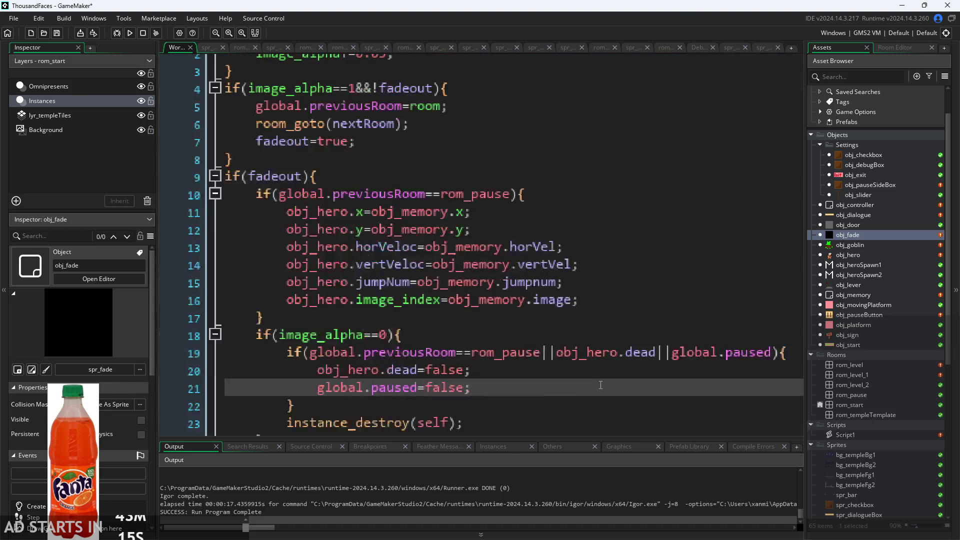
pyautogui.scroll(-4, 553, 399)
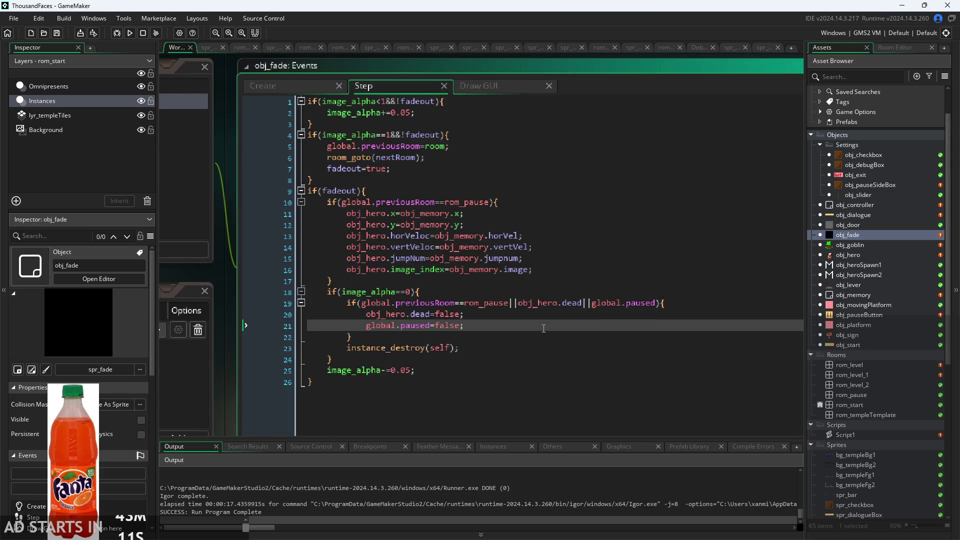
pyautogui.moveTo(591, 303); pyautogui.dragTo(663, 308)
pyautogui.press('BackSpace')
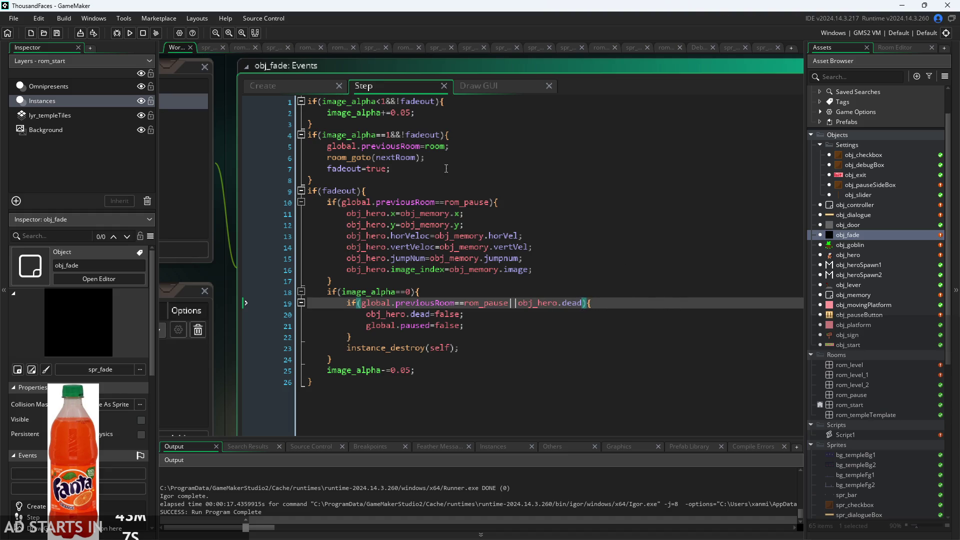
pyautogui.click(129, 33)
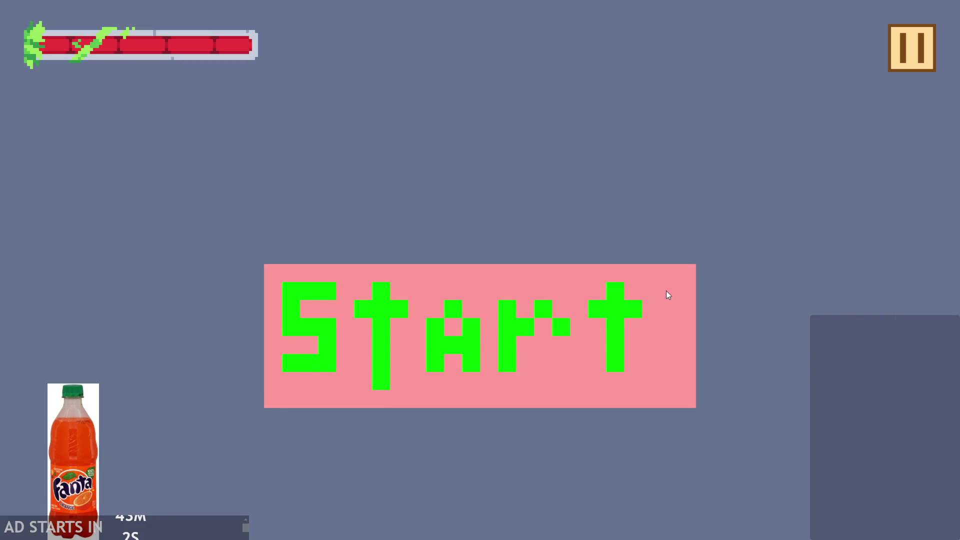
# Play the castle level briefly, then quit from the pause menu.
pyautogui.click(668, 295)
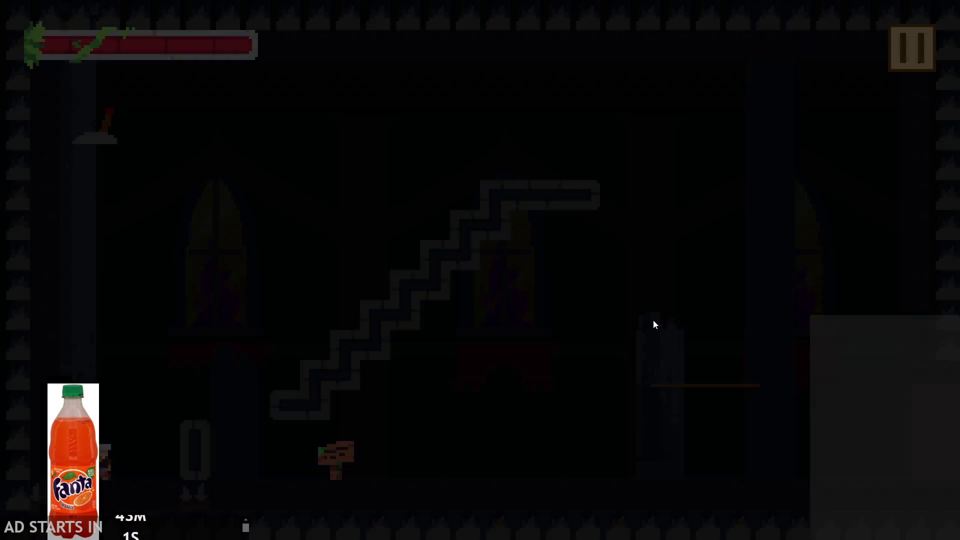
pyautogui.press('Right')
pyautogui.press('space')
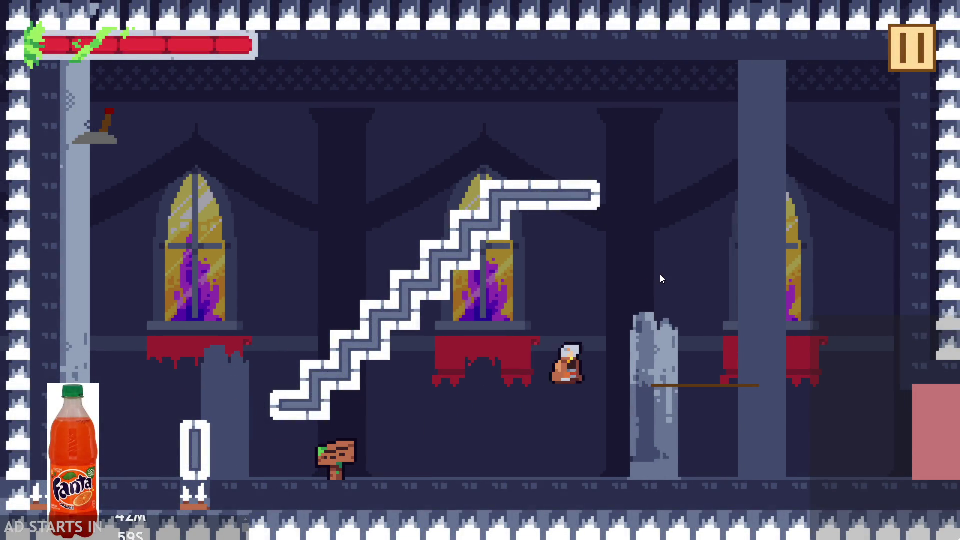
pyautogui.press('Left')
pyautogui.press('space')
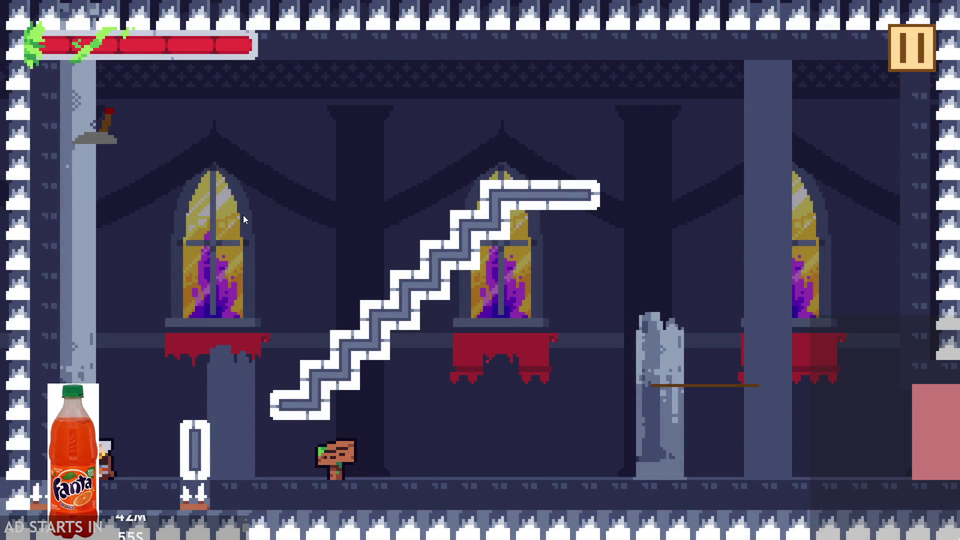
pyautogui.click(881, 46)
pyautogui.click(773, 466)
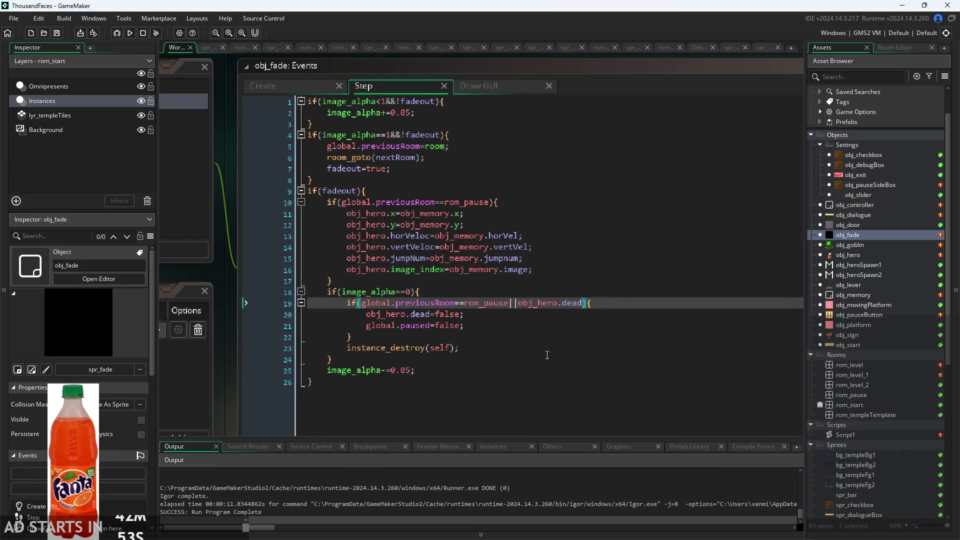
# Check the reset lines 19–21 in obj_fade's Step, then rebuild and launch the game.
pyautogui.click(340, 313)
pyautogui.press('Down')
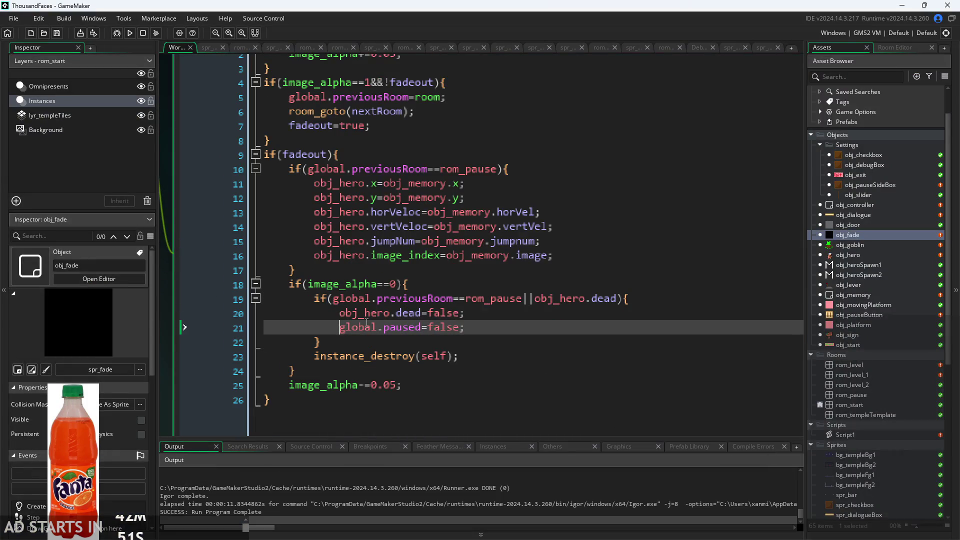
pyautogui.scroll(-1, 478, 327)
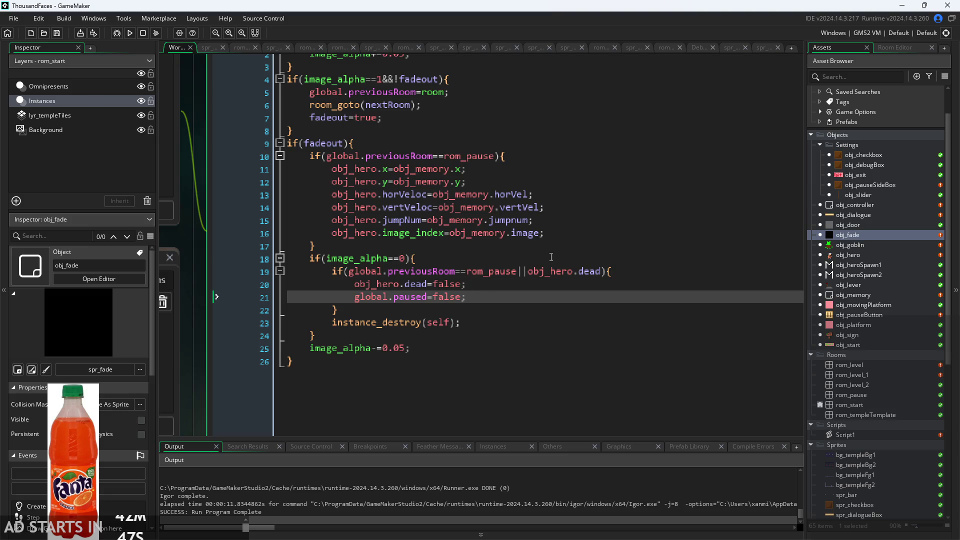
pyautogui.click(129, 33)
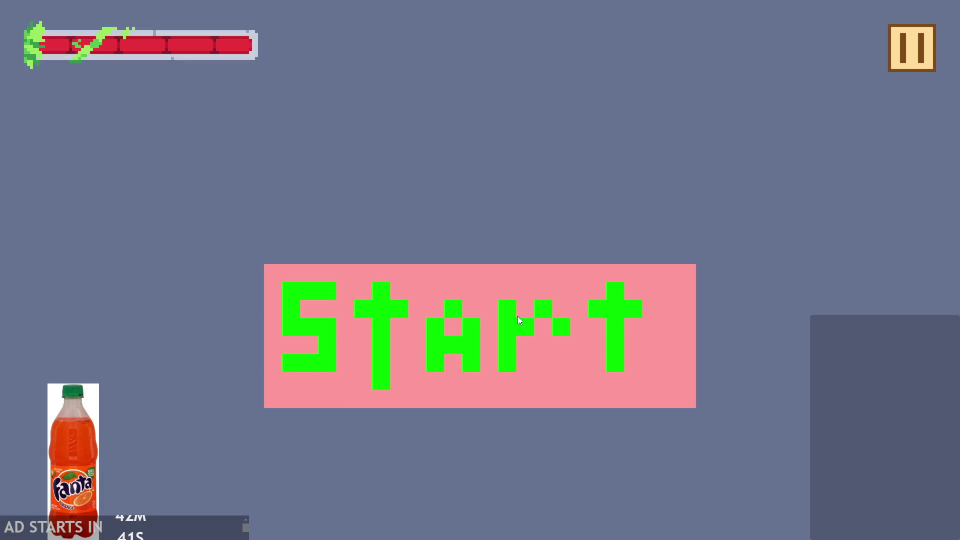
# Start the game, turn on the Debug Stats overlay, and resume play.
pyautogui.click(517, 316)
pyautogui.click(909, 52)
pyautogui.click(192, 144)
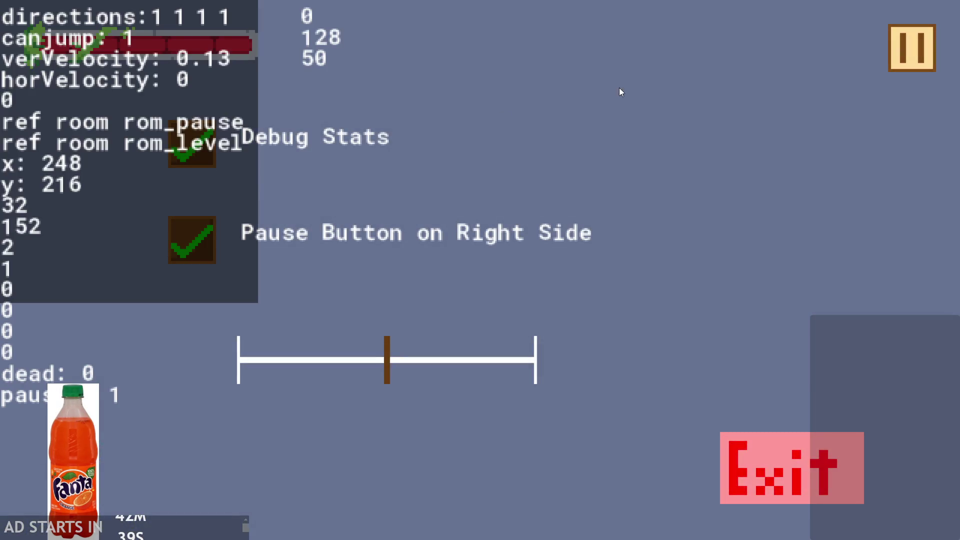
pyautogui.click(910, 54)
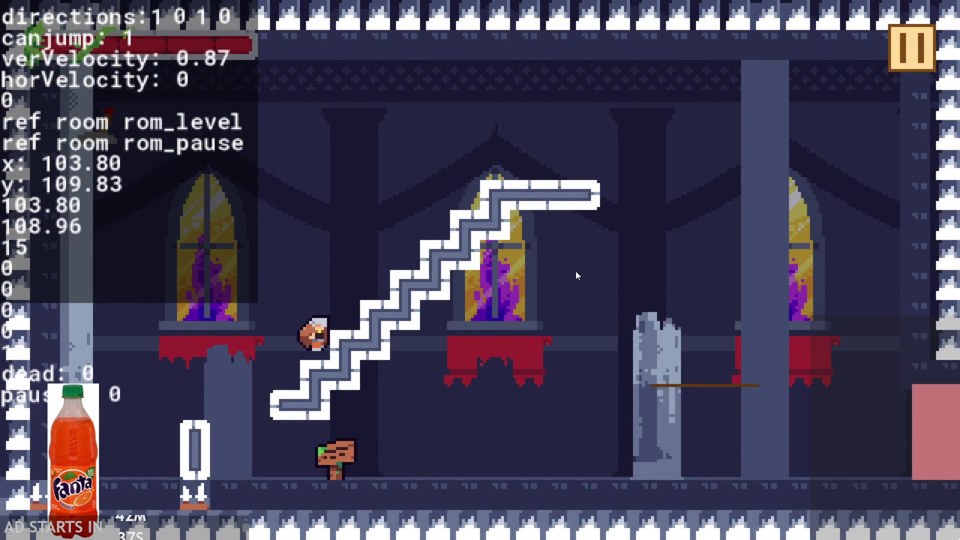
# Play until the hero dies and respawns at x 32, then quit the game.
pyautogui.press('Up')
pyautogui.press('Right')
pyautogui.press('Left')
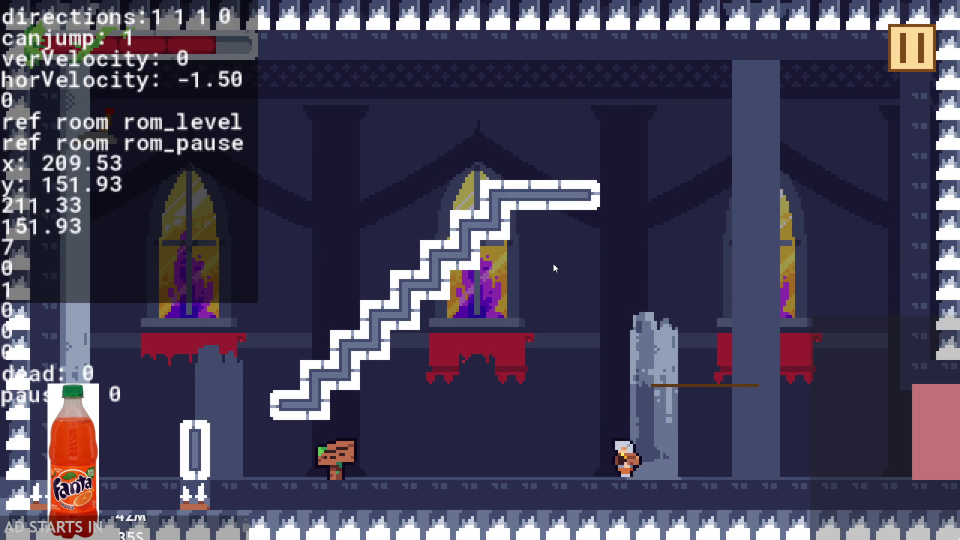
pyautogui.press('Up')
pyautogui.press('Right')
pyautogui.press('Left')
pyautogui.press('Up')
pyautogui.press('Escape')
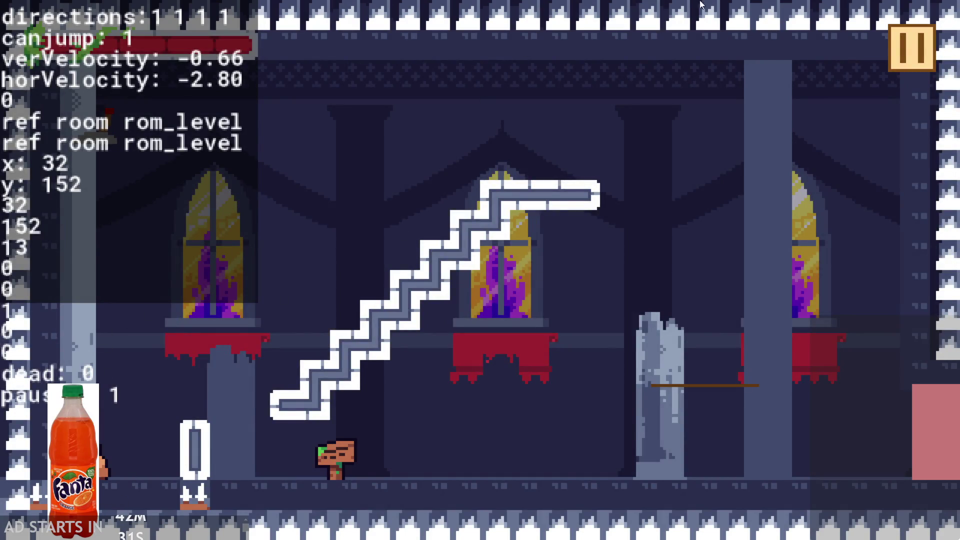
pyautogui.click(908, 24)
pyautogui.click(806, 434)
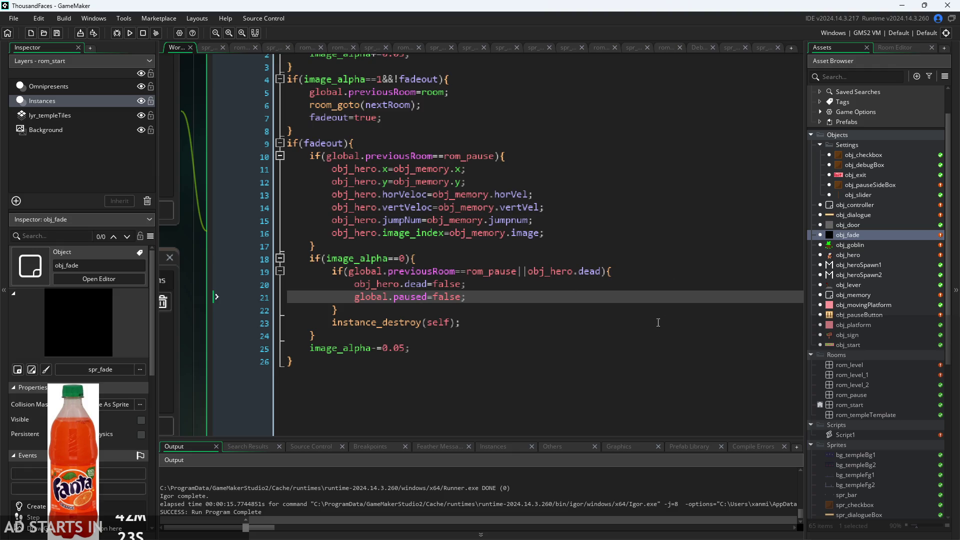
# Delete the dead=false line from obj_hero's if(dead) block.
pyautogui.scroll(-2, 652, 338)
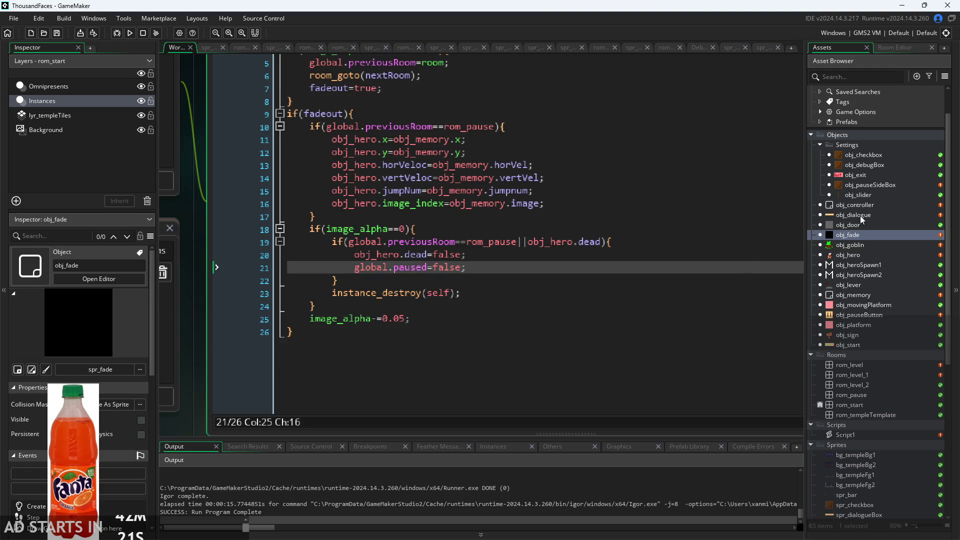
pyautogui.doubleClick(864, 256)
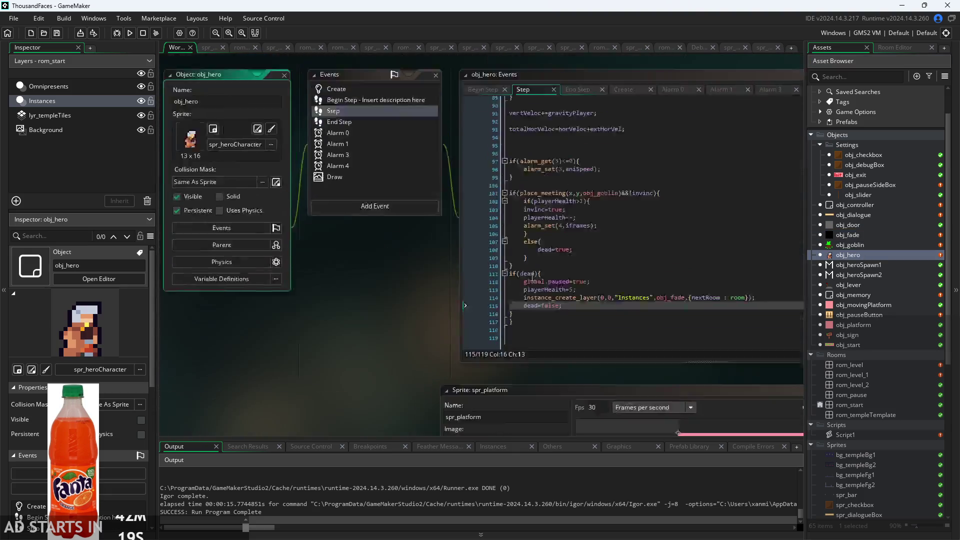
pyautogui.scroll(3, 302, 314)
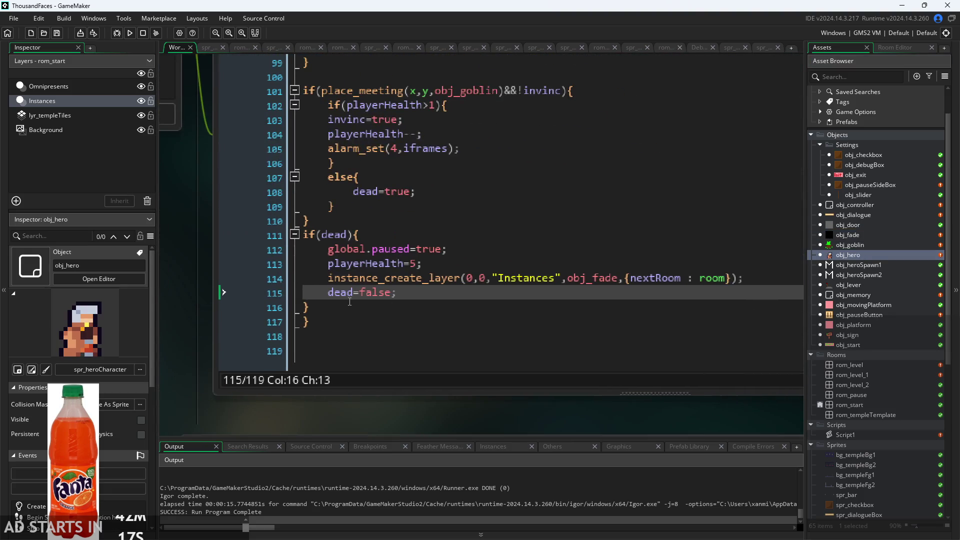
pyautogui.scroll(-3, 472, 413)
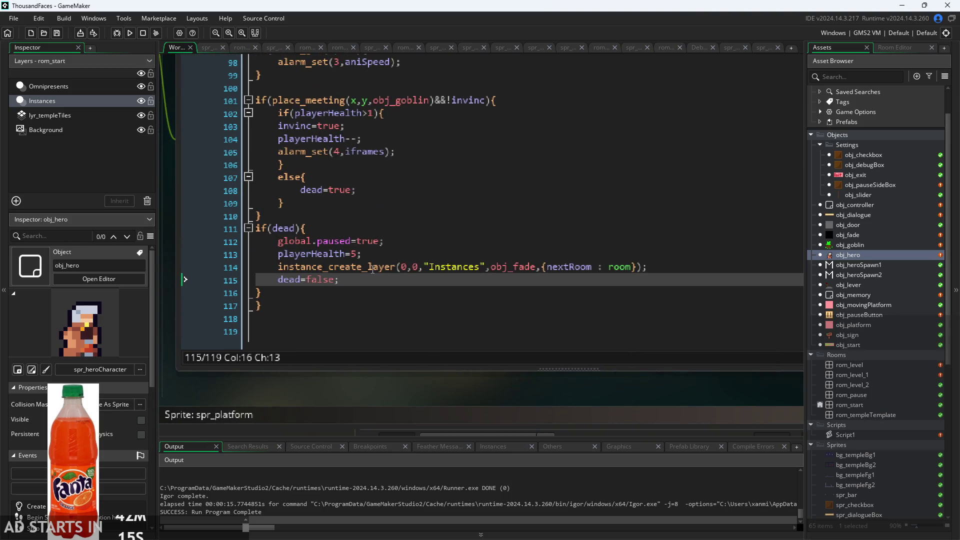
pyautogui.click(382, 249)
pyautogui.click(381, 266)
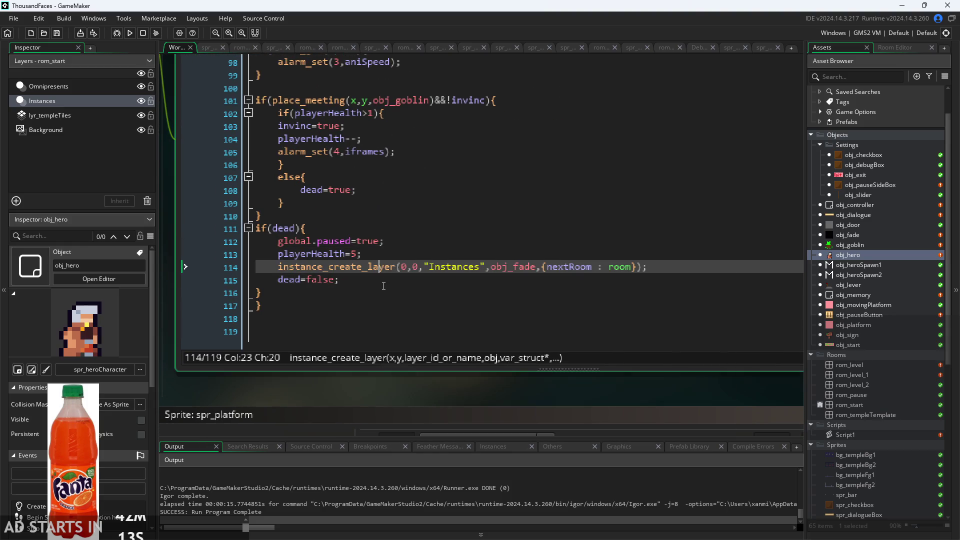
pyautogui.press('Down')
pyautogui.hotkey('shift', 'Home')
pyautogui.press('BackSpace')
pyautogui.press('BackSpace')
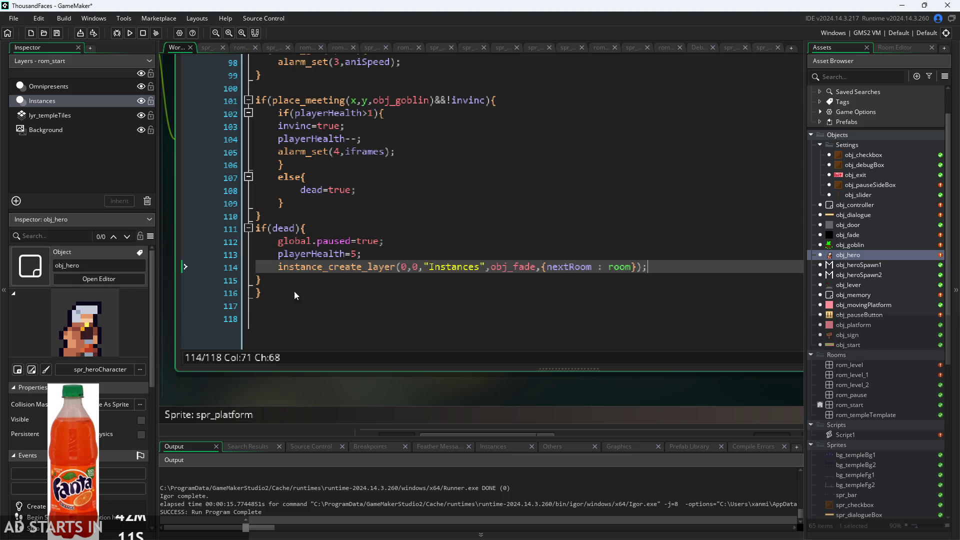
# Review the end of the death block, then bring up obj_hero's Begin Step code.
pyautogui.click(398, 288)
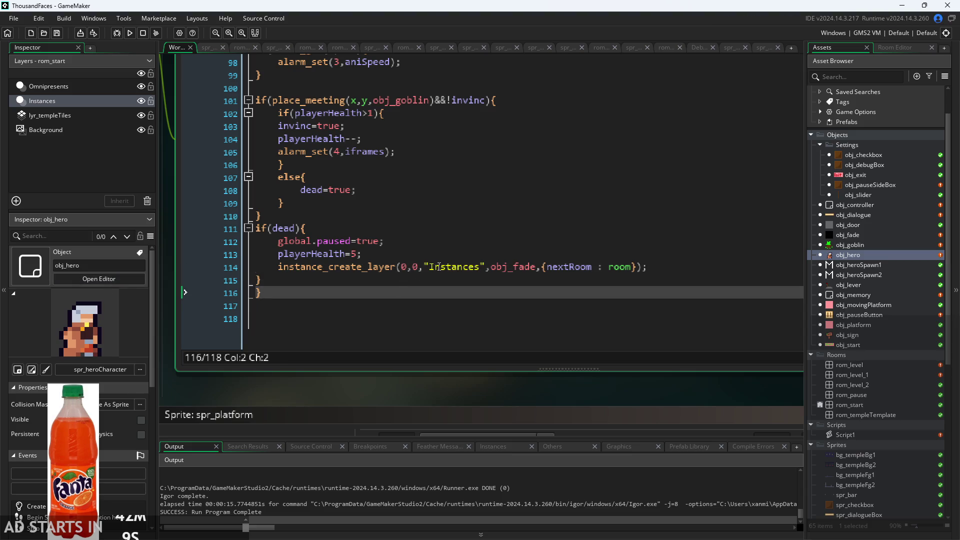
pyautogui.keyDown('ctrl'); pyautogui.scroll(-2, 398, 287); pyautogui.keyUp('ctrl')
pyautogui.keyDown('ctrl'); pyautogui.scroll(3, 390, 379); pyautogui.keyUp('ctrl')
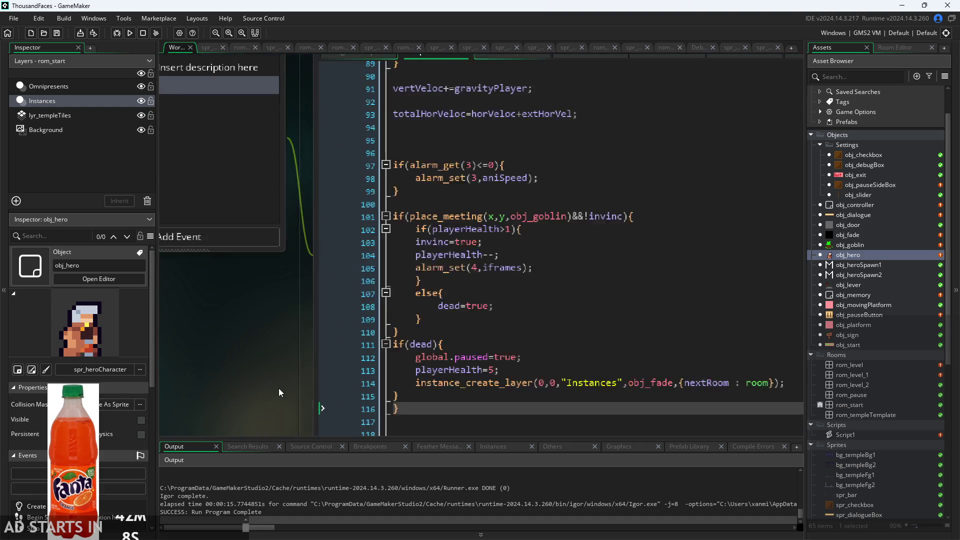
pyautogui.keyDown('ctrl'); pyautogui.scroll(-2, 228, 313); pyautogui.keyUp('ctrl')
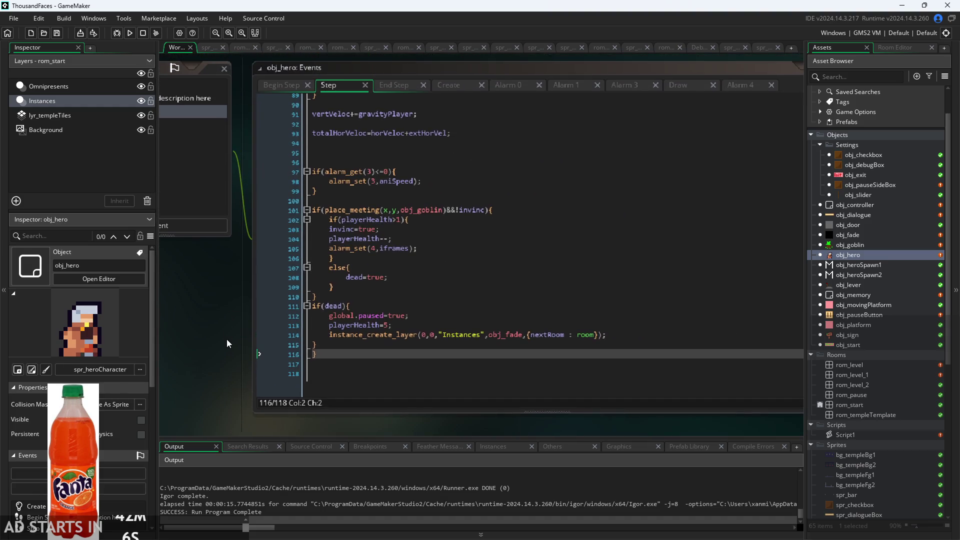
pyautogui.click(277, 89)
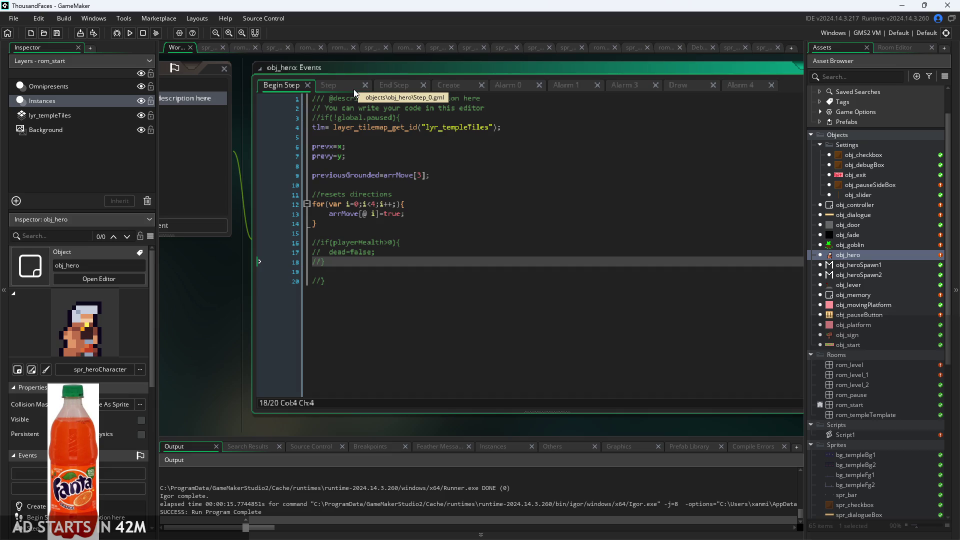
# Delete the commented playerHealth>0 check and dead=false lines from Begin Step, then return to Step.
pyautogui.click(365, 185)
pyautogui.click(373, 233)
pyautogui.click(378, 264)
pyautogui.click(374, 252)
pyautogui.click(371, 270)
pyautogui.moveTo(371, 270)
pyautogui.mouseDown()
pyautogui.moveTo(244, 234)
pyautogui.moveTo(217, 253)
pyautogui.mouseUp()
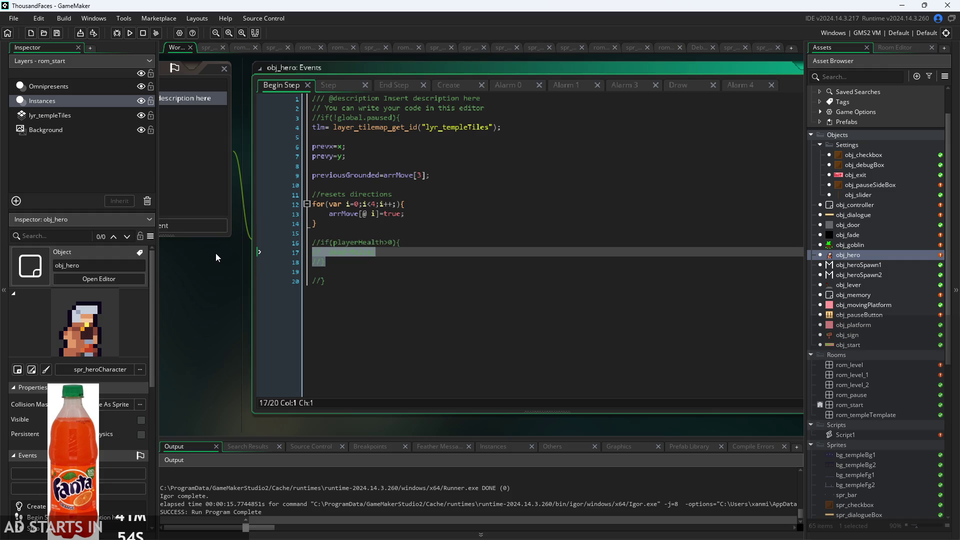
pyautogui.press('Delete')
pyautogui.press('BackSpace')
pyautogui.press('BackSpace')
pyautogui.press('BackSpace')
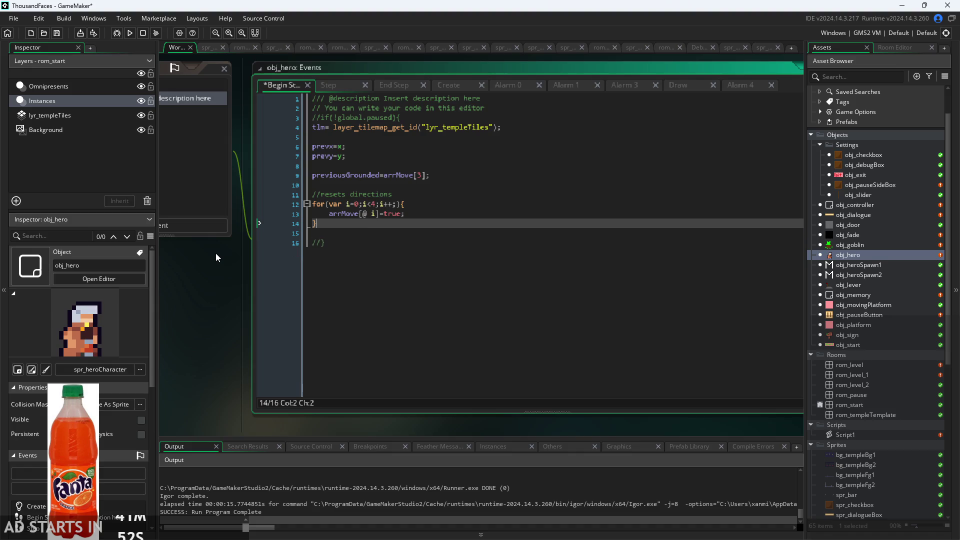
pyautogui.click(336, 88)
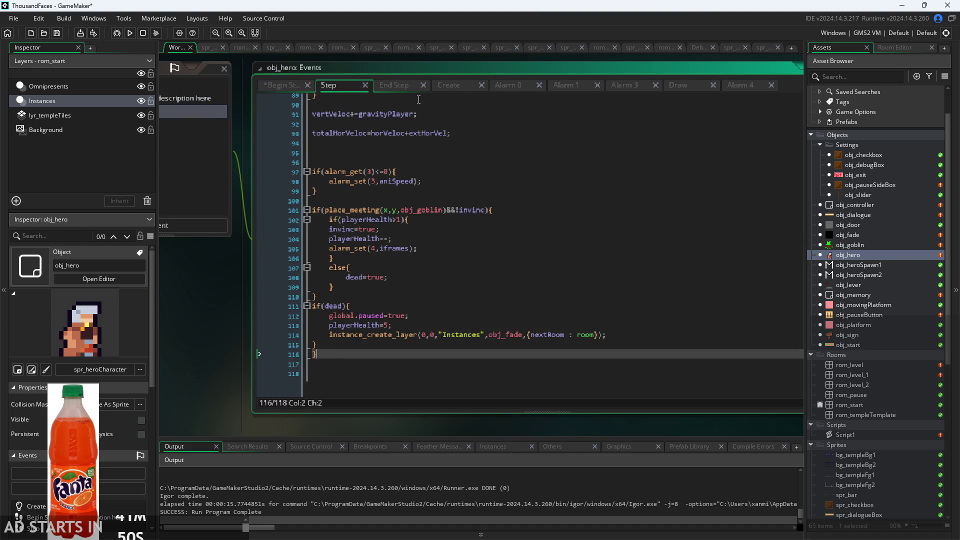
# Change line 102's hurt check to playerHealth>0, save, and run the game.
pyautogui.click(401, 219)
pyautogui.press('BackSpace')
pyautogui.write('0')
pyautogui.hotkey('ctrl', 's')
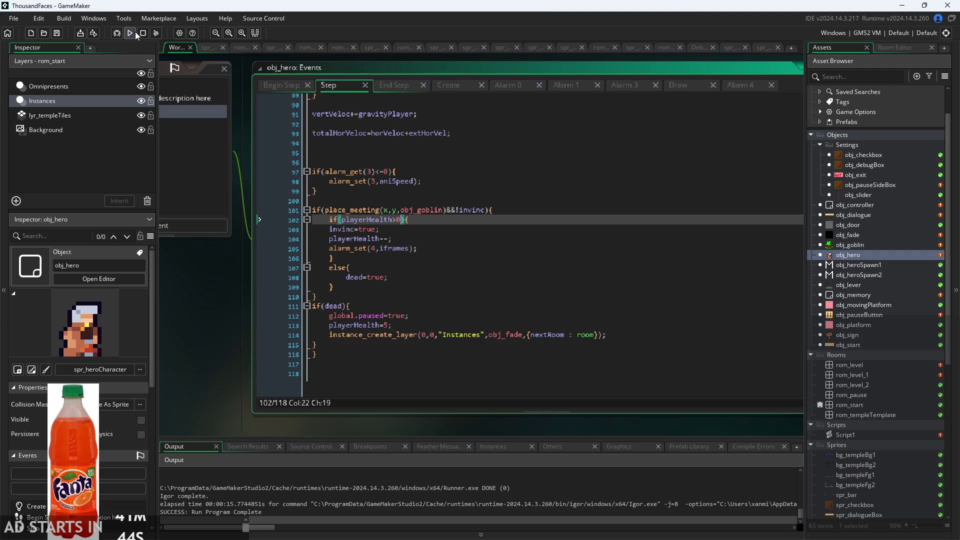
pyautogui.click(130, 33)
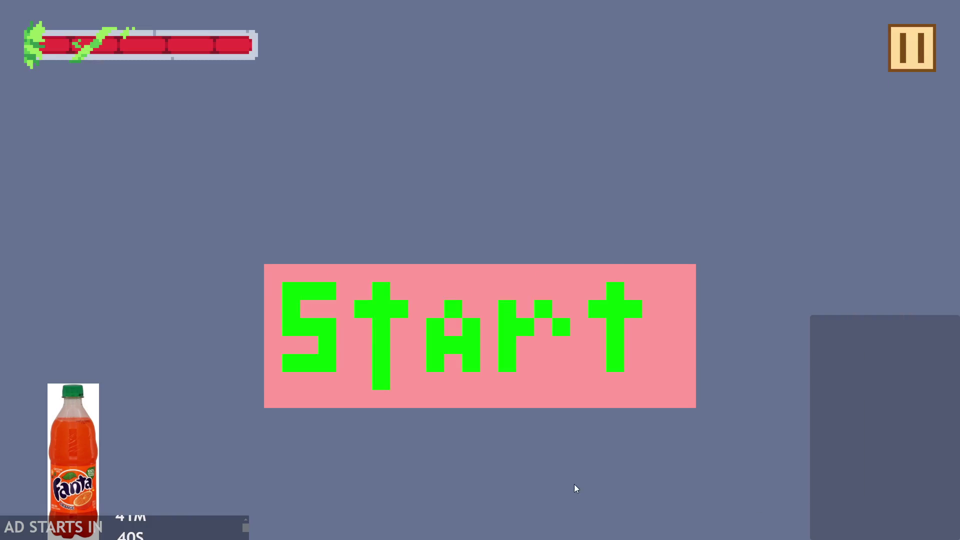
# Play until the health bar empties with the hero still alive, then quit.
pyautogui.click(547, 391)
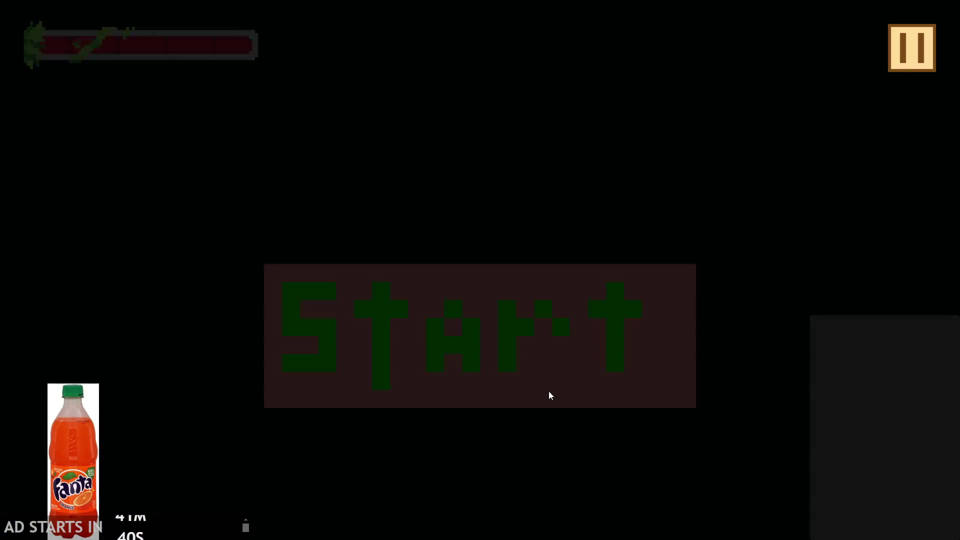
pyautogui.press('Right')
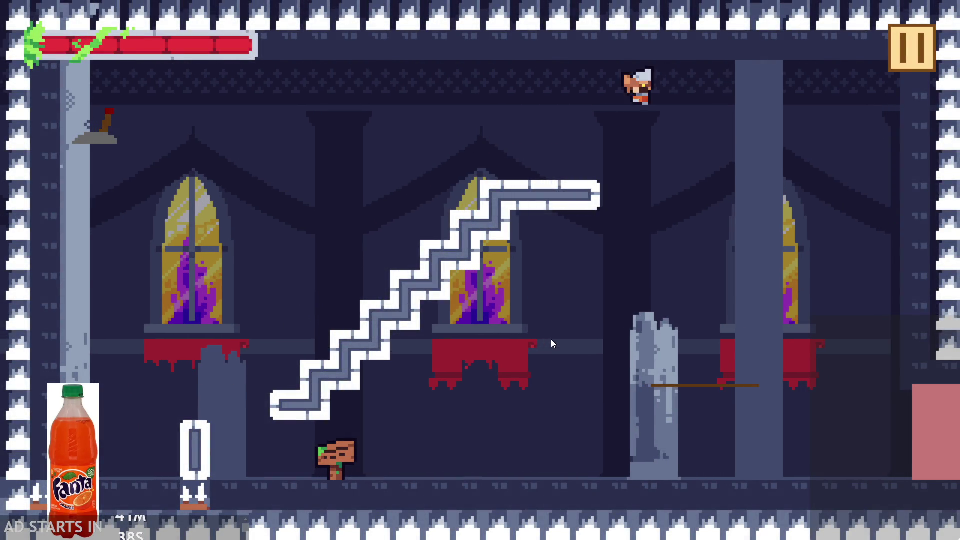
pyautogui.press('Right')
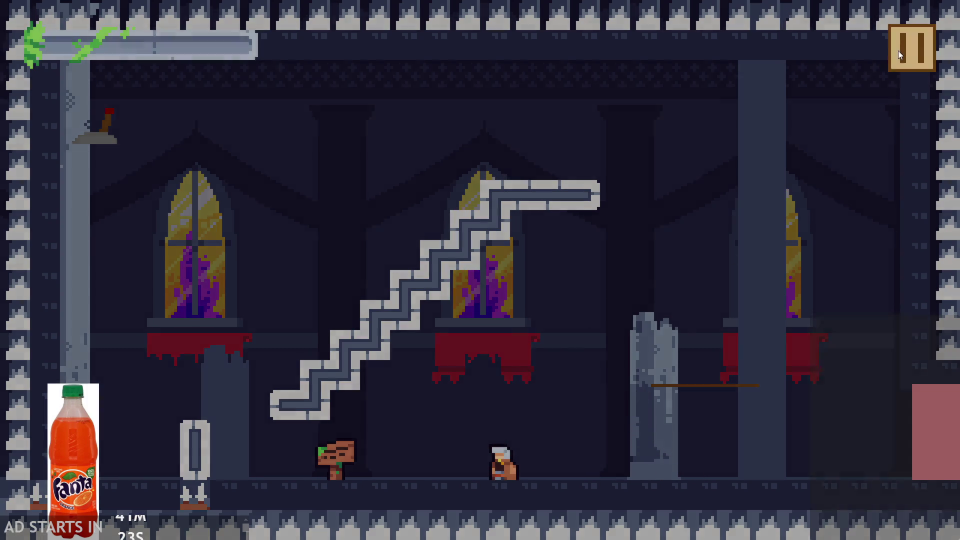
pyautogui.click(907, 49)
pyautogui.click(780, 463)
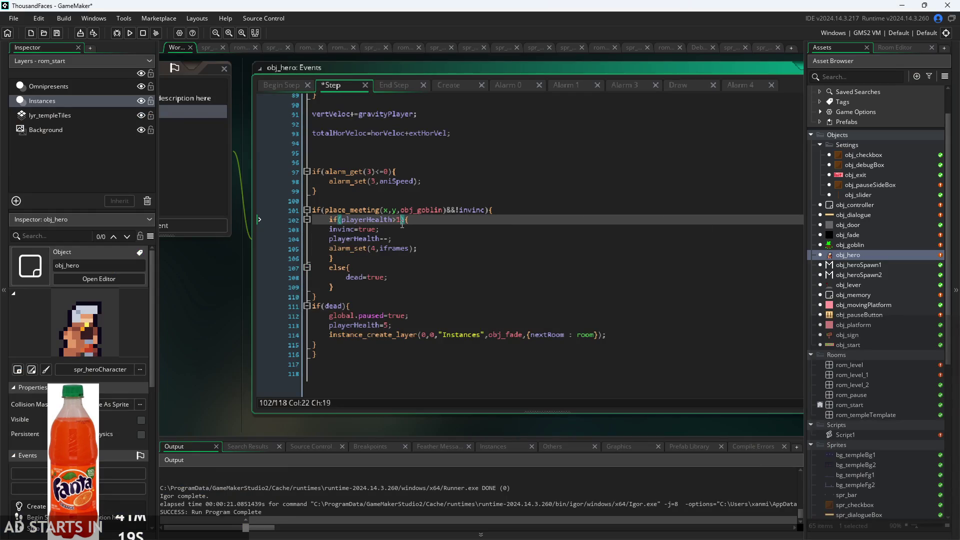
# Review obj_hero's hurt logic on lines 101–108, from goblin collision to dead=true.
pyautogui.scroll(3, 401, 225)
pyautogui.scroll(-2, 402, 225)
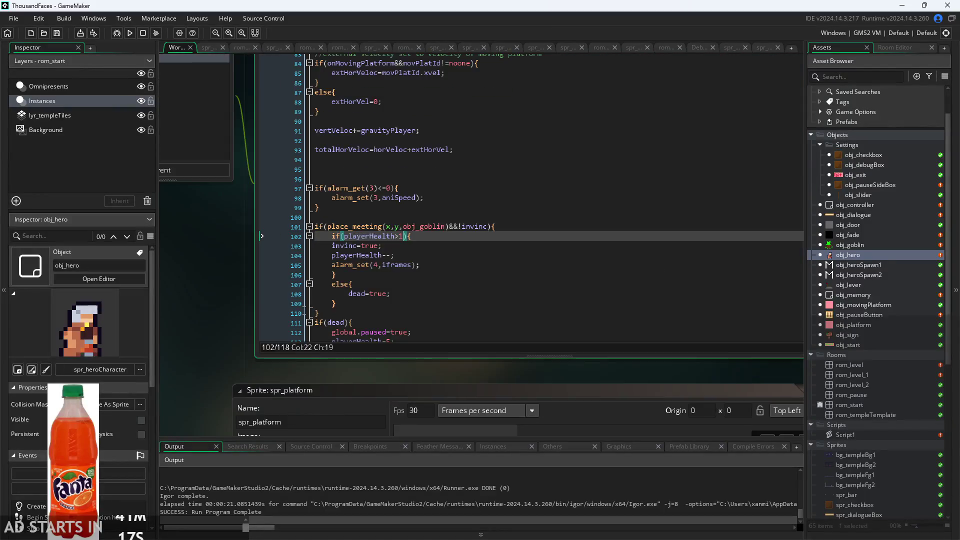
pyautogui.scroll(2, 485, 244)
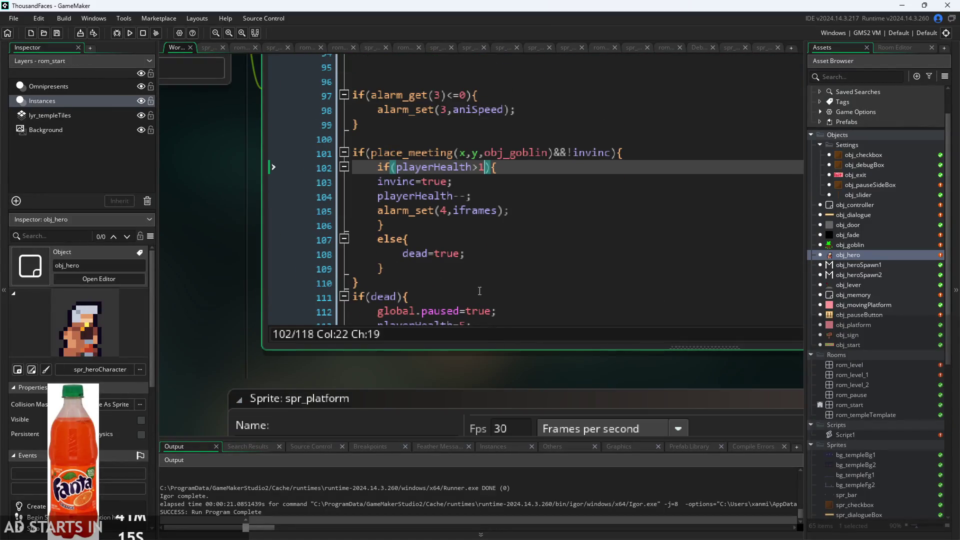
pyautogui.click(465, 181)
pyautogui.scroll(-2, 465, 190)
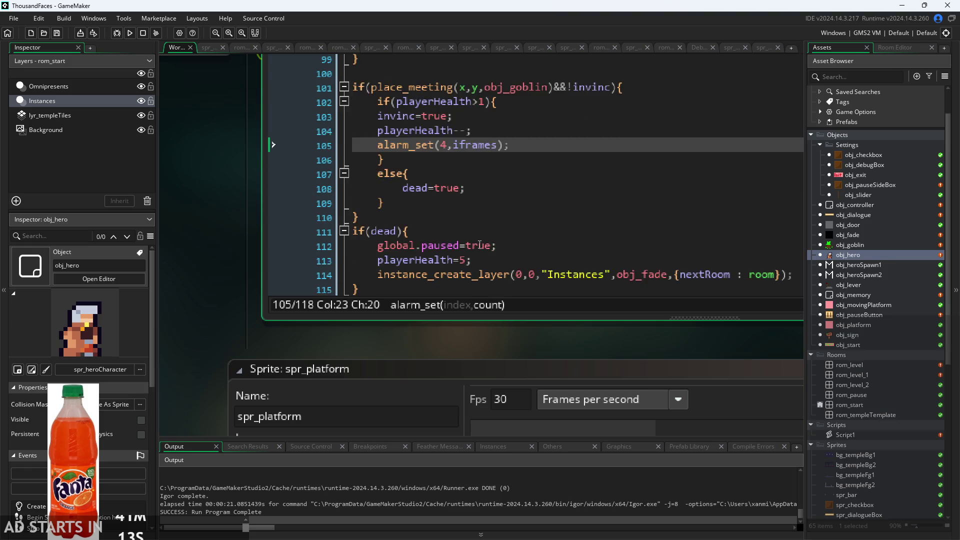
pyautogui.moveTo(459, 372); pyautogui.dragTo(438, 430)
pyautogui.click(434, 236)
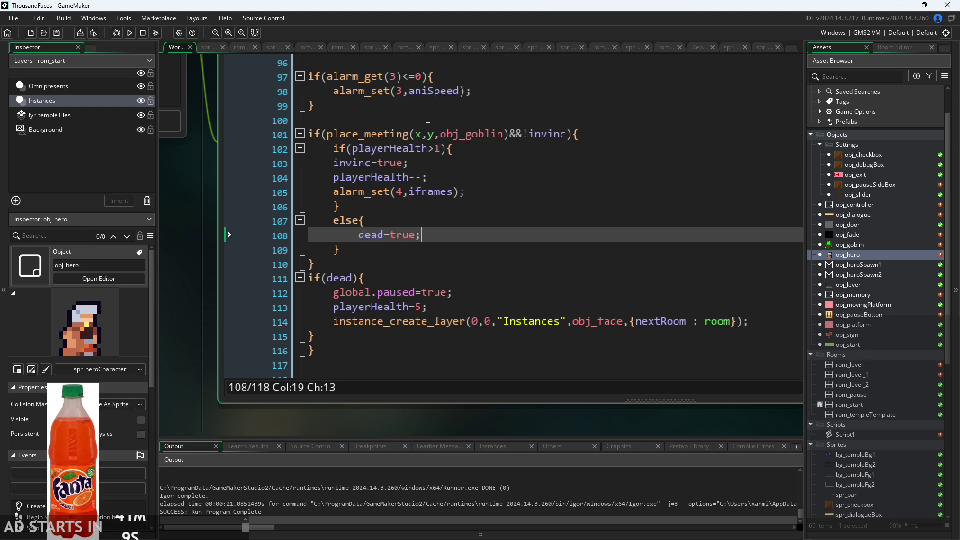
pyautogui.click(515, 134)
pyautogui.click(459, 172)
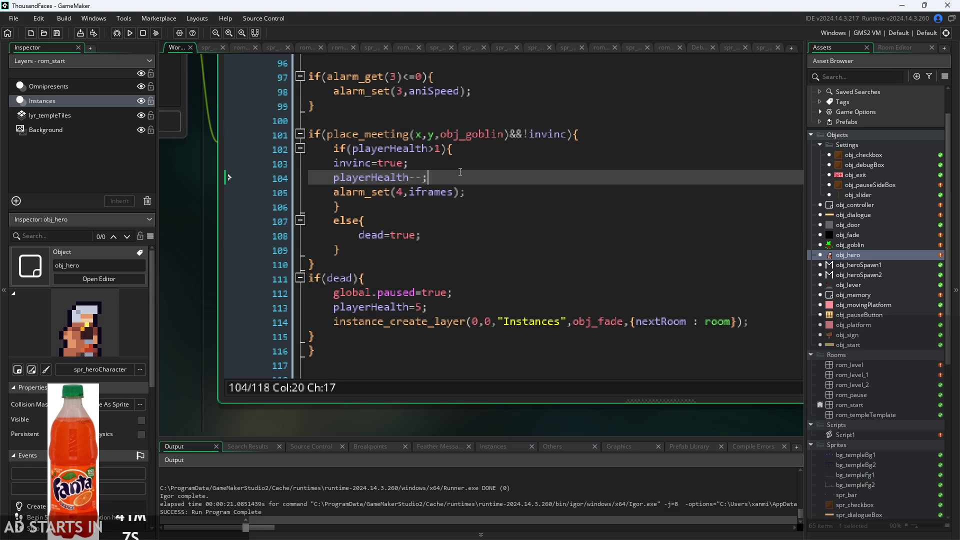
pyautogui.click(447, 207)
pyautogui.click(443, 234)
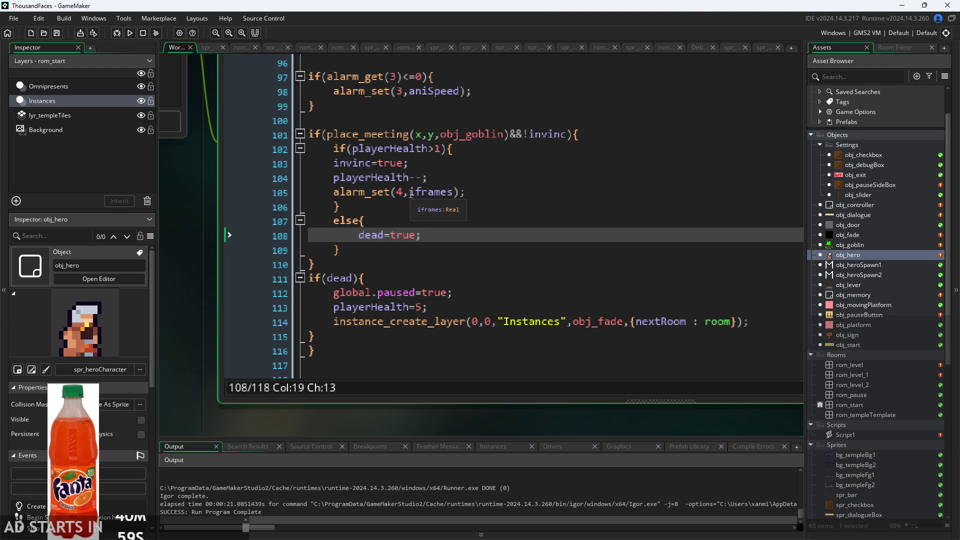
# Review the if(dead) reset block on lines 111–115, then rebuild and run the game.
pyautogui.click(441, 254)
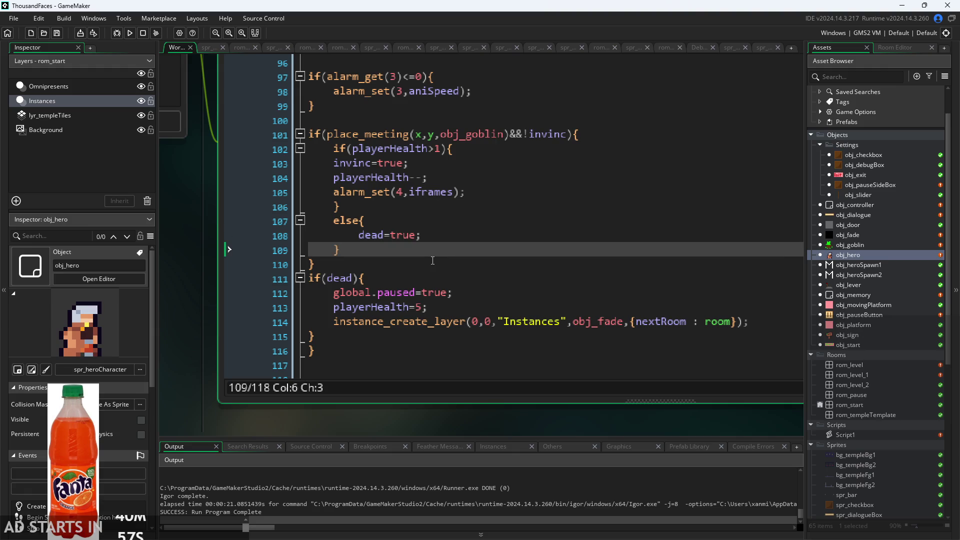
pyautogui.click(440, 278)
pyautogui.click(442, 292)
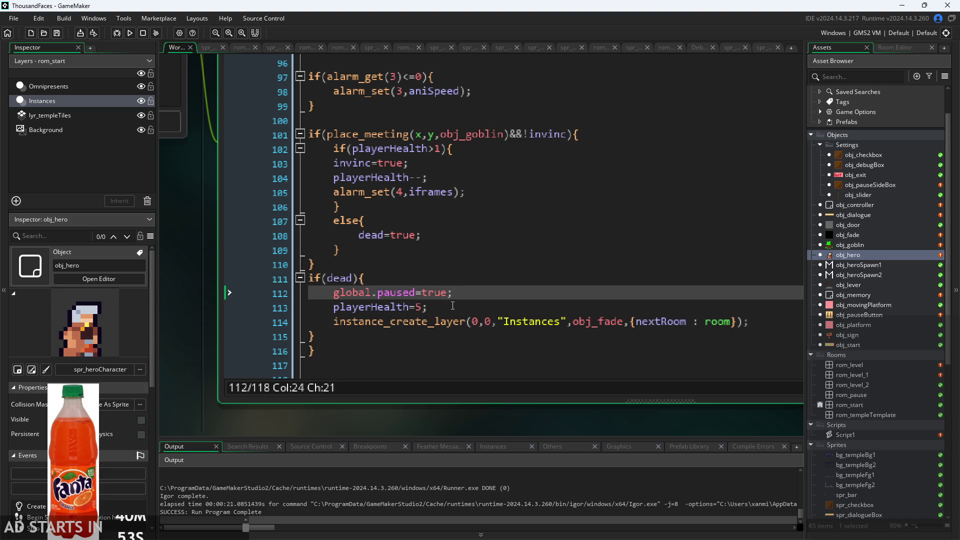
pyautogui.click(453, 305)
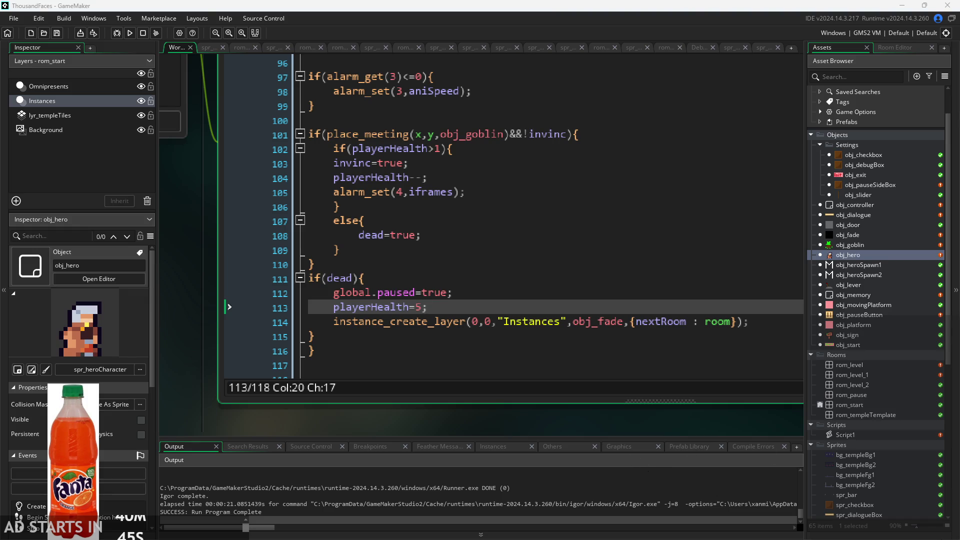
pyautogui.moveTo(349, 321)
pyautogui.scroll(-1, 590, 333)
pyautogui.keyDown('ctrl'); pyautogui.scroll(-5, 579, 420); pyautogui.keyUp('ctrl')
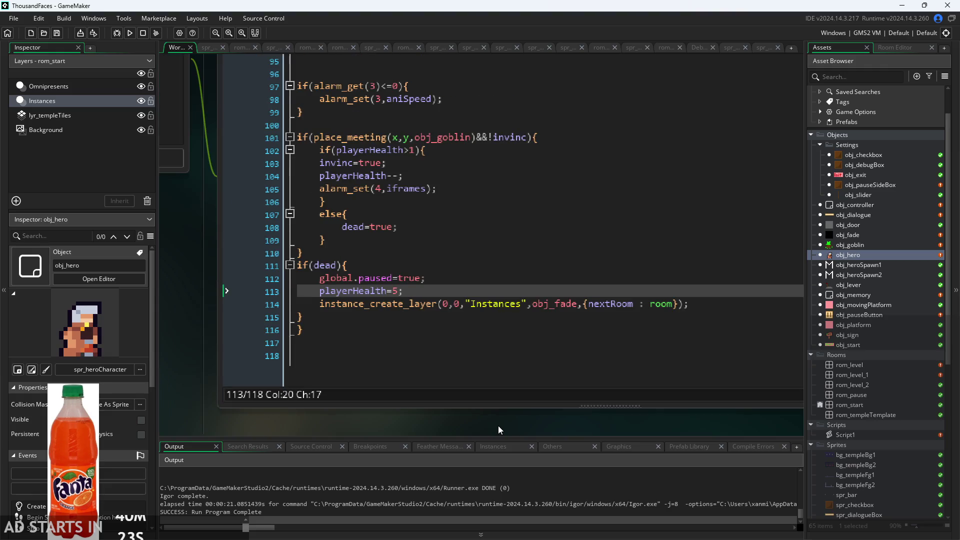
pyautogui.keyDown('ctrl'); pyautogui.scroll(-3, 435, 415); pyautogui.keyUp('ctrl')
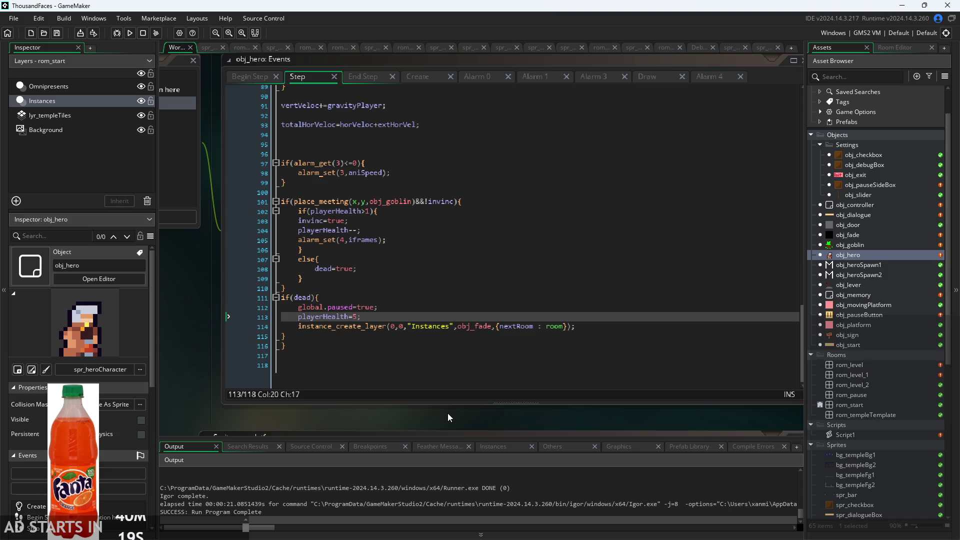
pyautogui.keyDown('ctrl'); pyautogui.scroll(4, 412, 419); pyautogui.keyUp('ctrl')
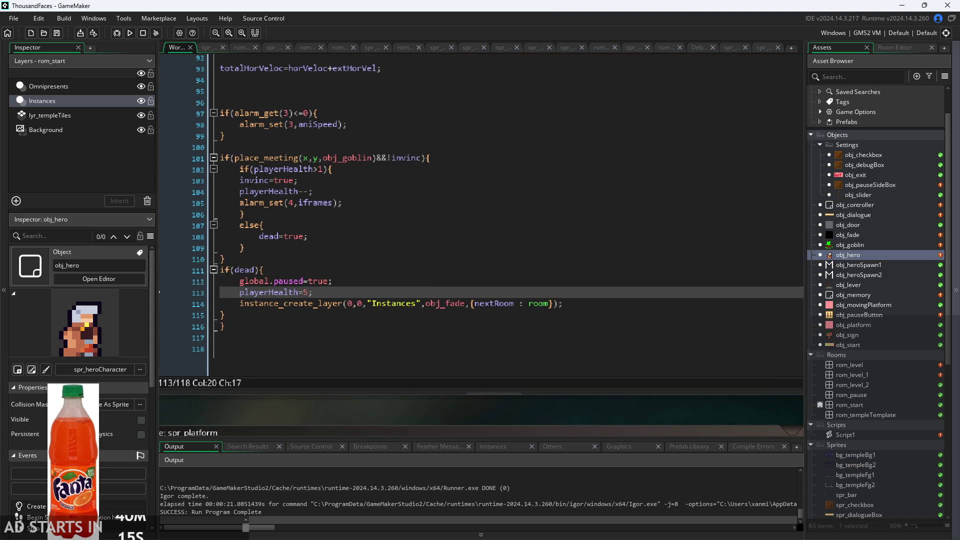
pyautogui.moveTo(453, 407); pyautogui.dragTo(544, 384)
pyautogui.click(449, 301)
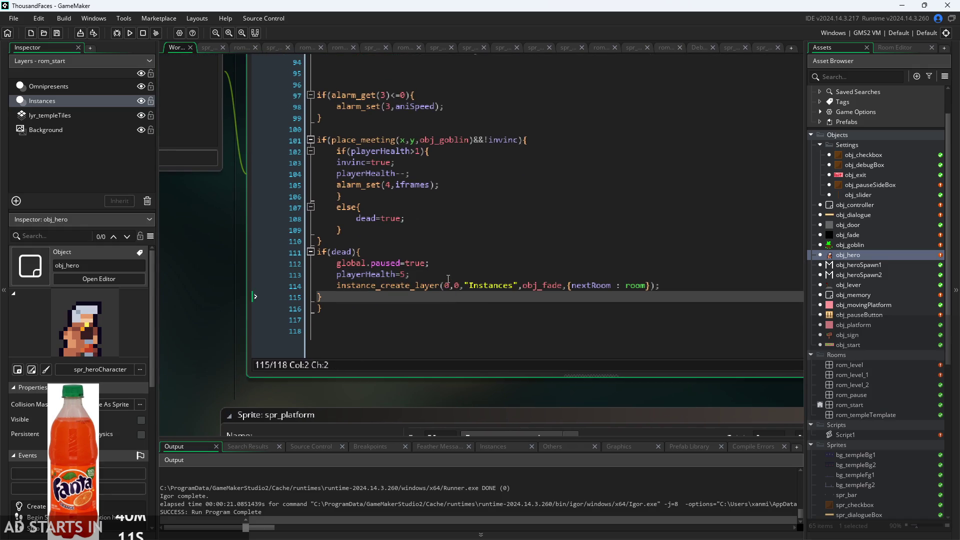
pyautogui.click(130, 32)
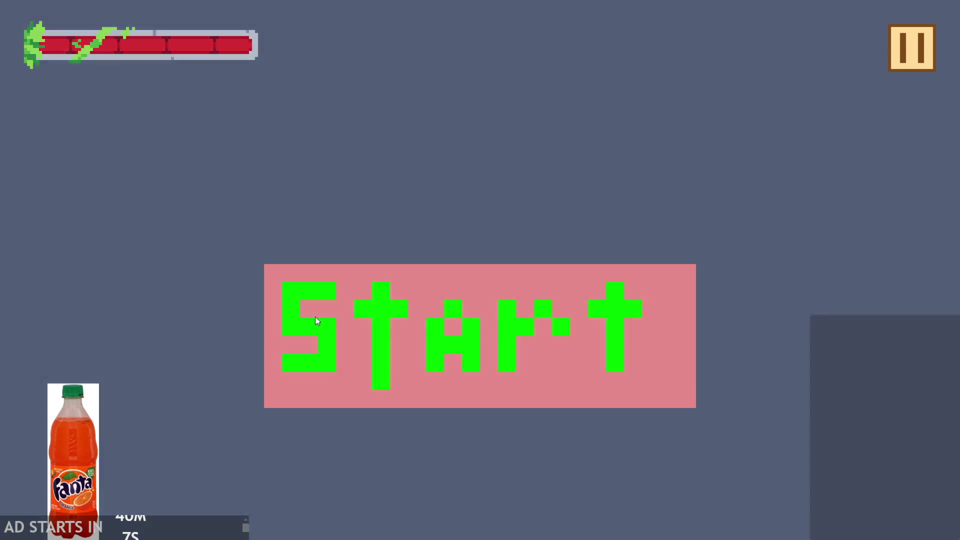
# Start the game, enable the Debug Stats overlay, and resume play.
pyautogui.click(315, 317)
pyautogui.press('Right')
pyautogui.press('space')
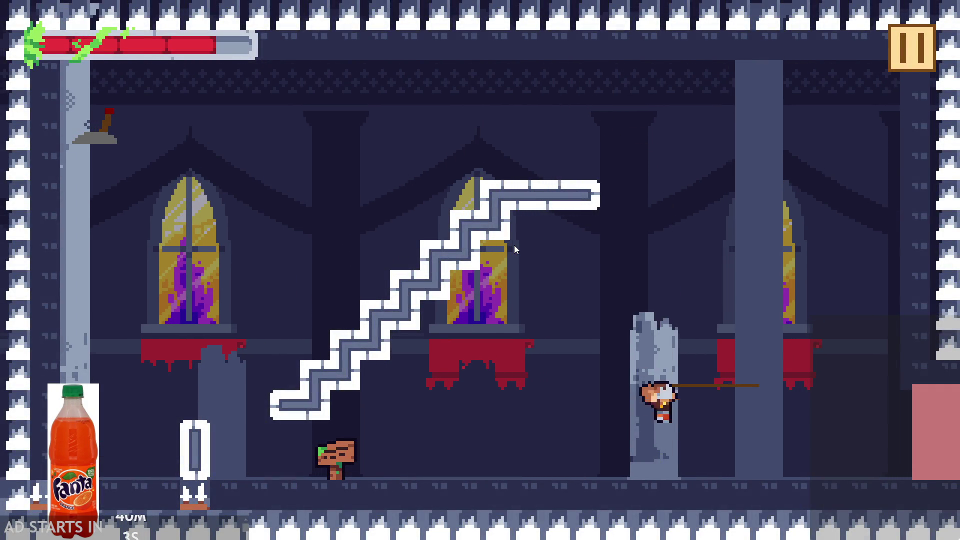
pyautogui.press('Left')
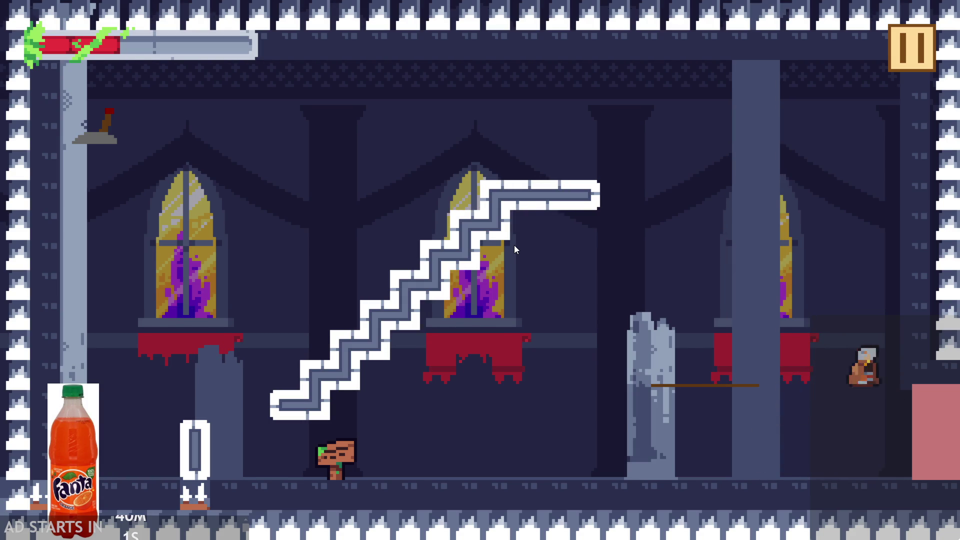
pyautogui.press('Escape')
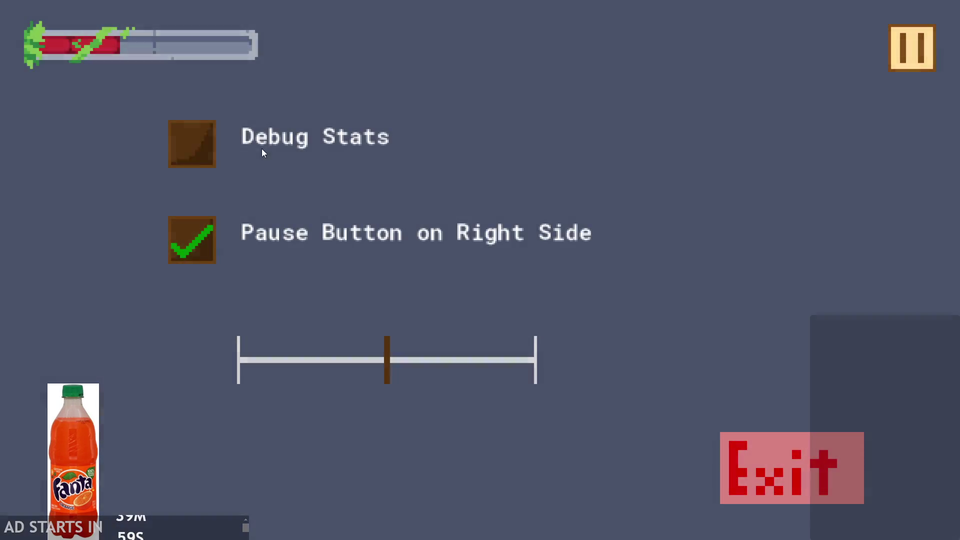
pyautogui.click(192, 144)
pyautogui.click(926, 56)
pyautogui.press('Escape')
# Play the castle level until the hero dies and respawns at the left edge.
pyautogui.press('Left')
pyautogui.press('Up')
pyautogui.press('Up')
pyautogui.press('Right')
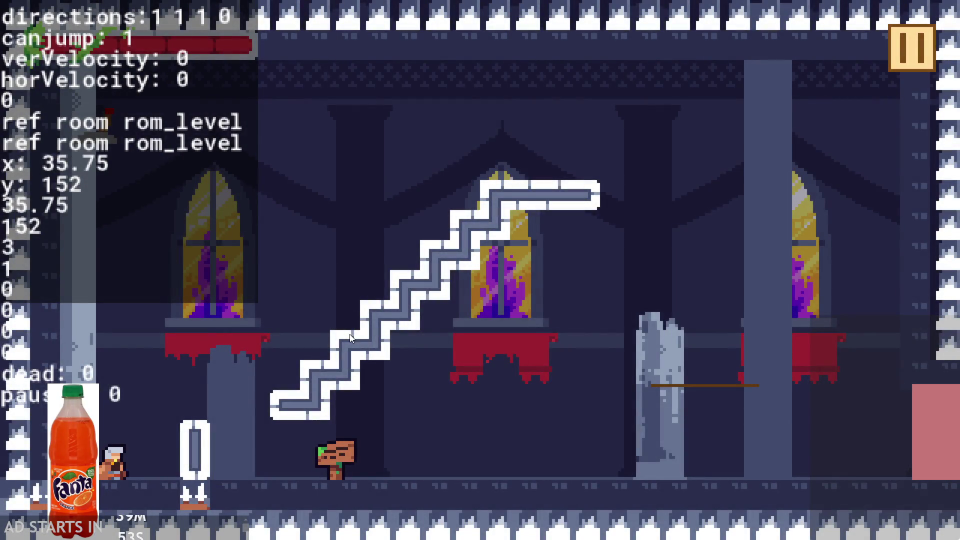
pyautogui.press('Right')
pyautogui.press('Up')
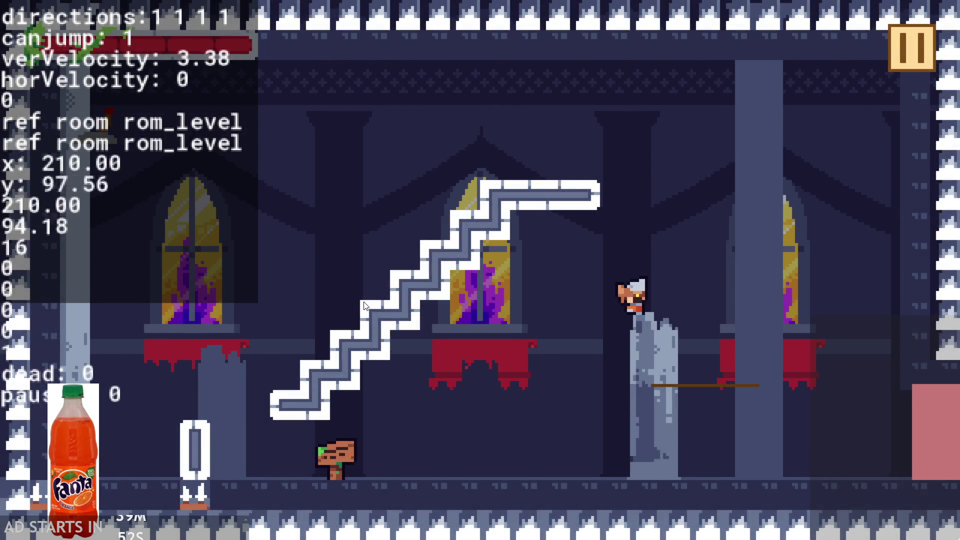
pyautogui.press('Up')
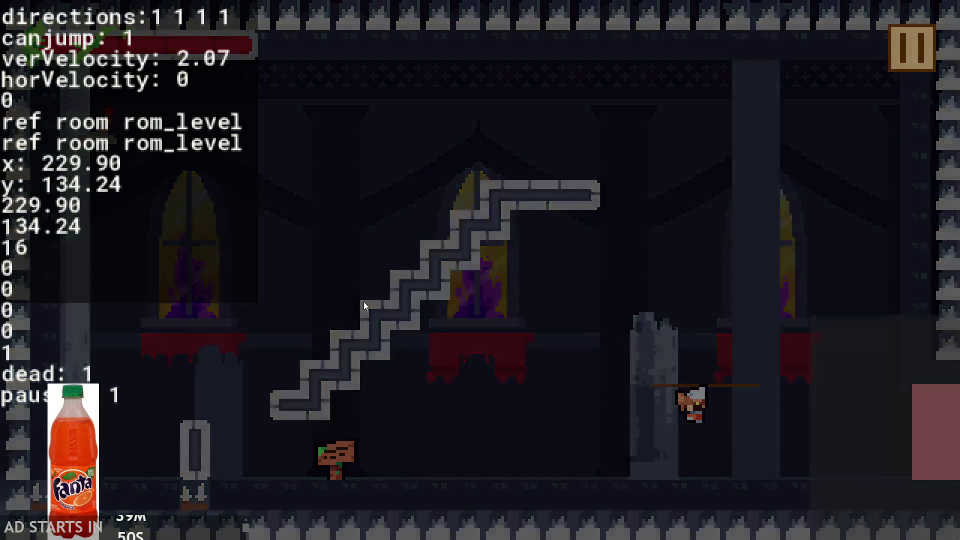
pyautogui.press('Right')
pyautogui.press('Up')
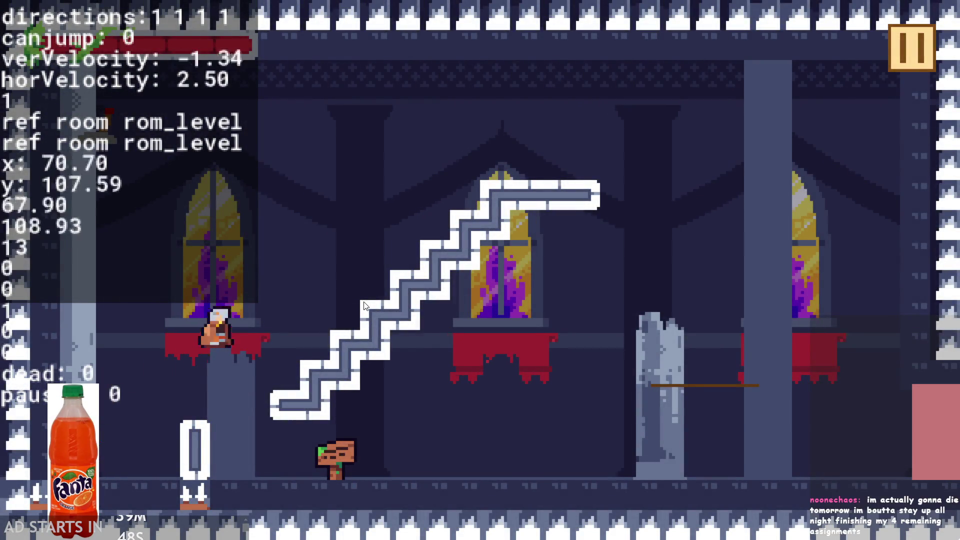
pyautogui.press('Up')
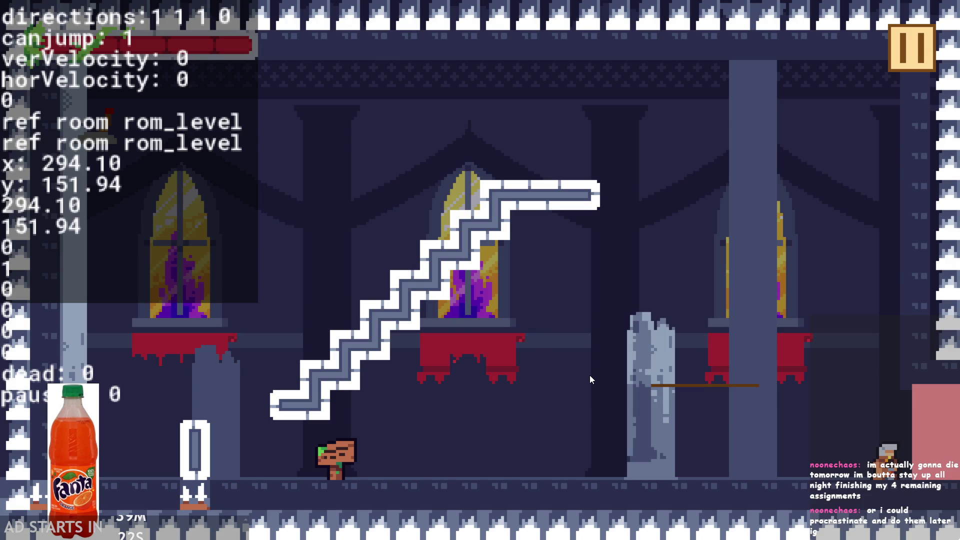
# Run and jump across the level into another death to test the restart.
pyautogui.press('Left')
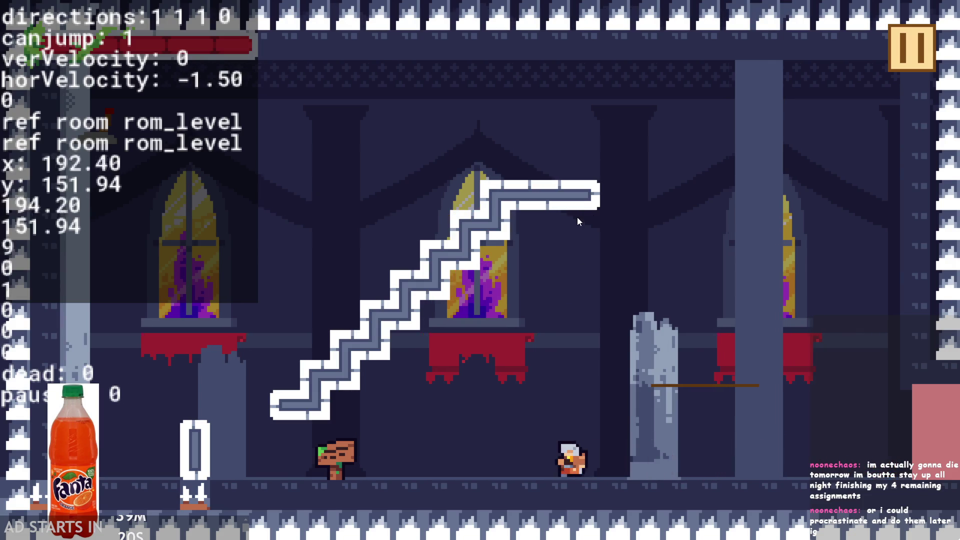
pyautogui.press('Right')
pyautogui.press('space')
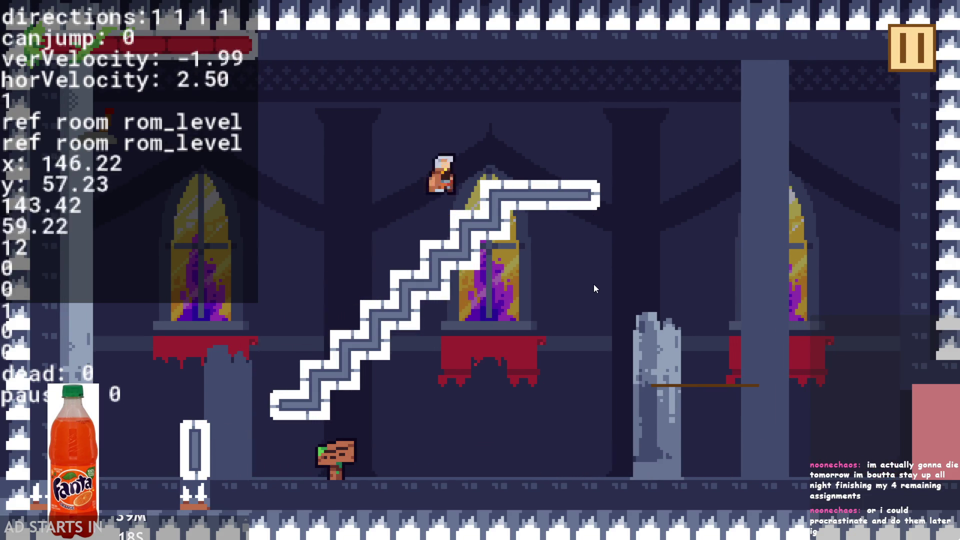
pyautogui.press('Left')
pyautogui.press('Right')
pyautogui.press('space')
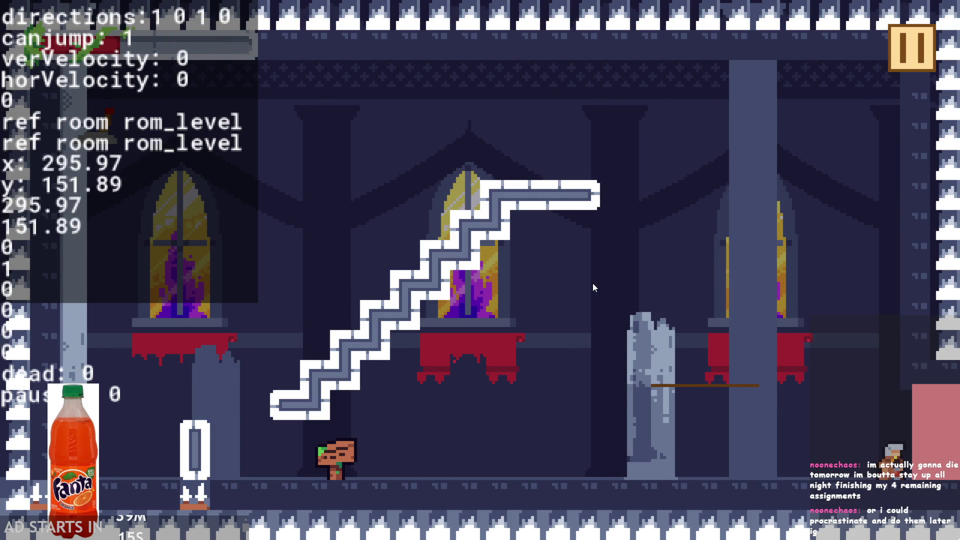
pyautogui.press('Left')
pyautogui.press('space')
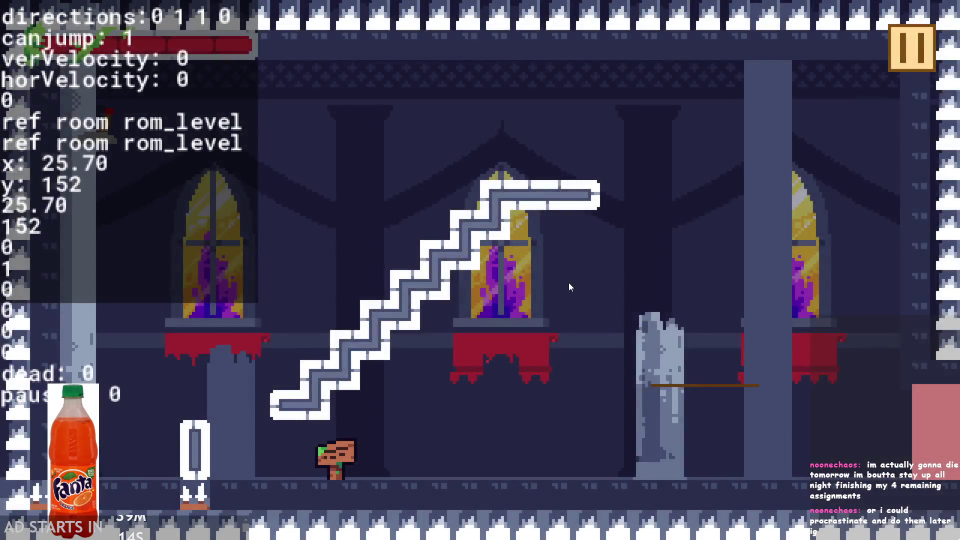
# Steer the respawned hero into the pillar, confirming velocities reset to 0 after death.
pyautogui.press('Right')
pyautogui.press('space')
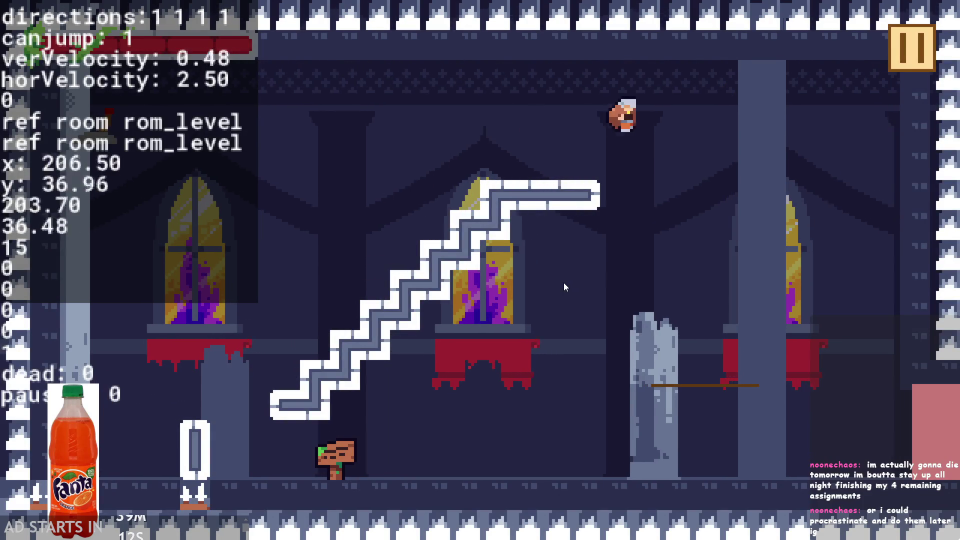
pyautogui.press('Left')
pyautogui.press('space')
pyautogui.press('Right')
pyautogui.press('space')
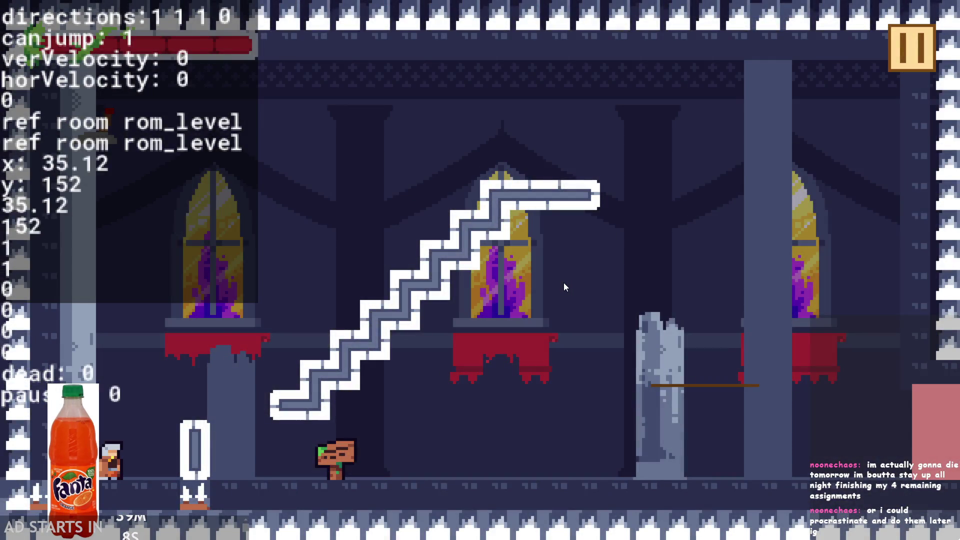
pyautogui.press('Right')
pyautogui.press('space')
pyautogui.press('Left')
pyautogui.press('Right')
pyautogui.press('space')
# Exit the running game and open the rom_level room for editing.
pyautogui.click(916, 37)
pyautogui.click(733, 458)
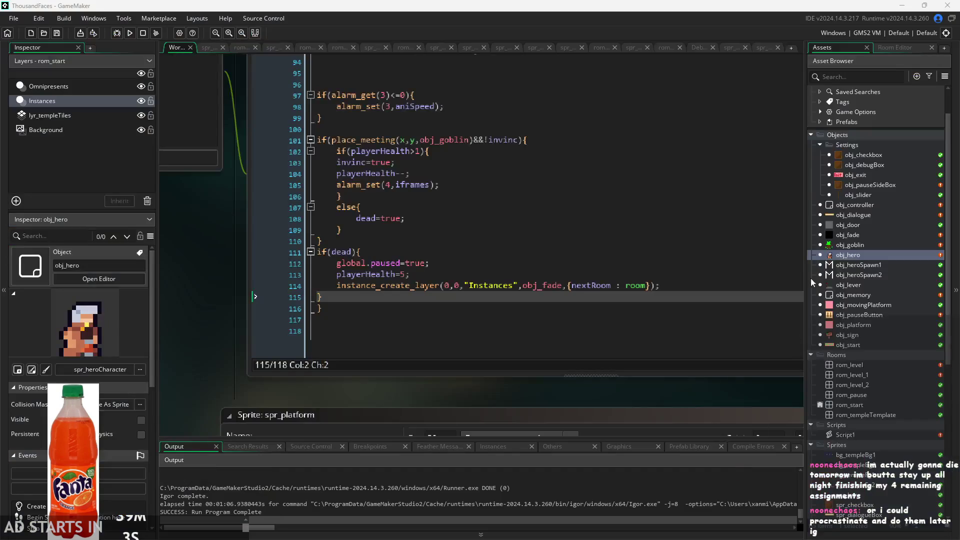
pyautogui.click(857, 276)
pyautogui.click(857, 287)
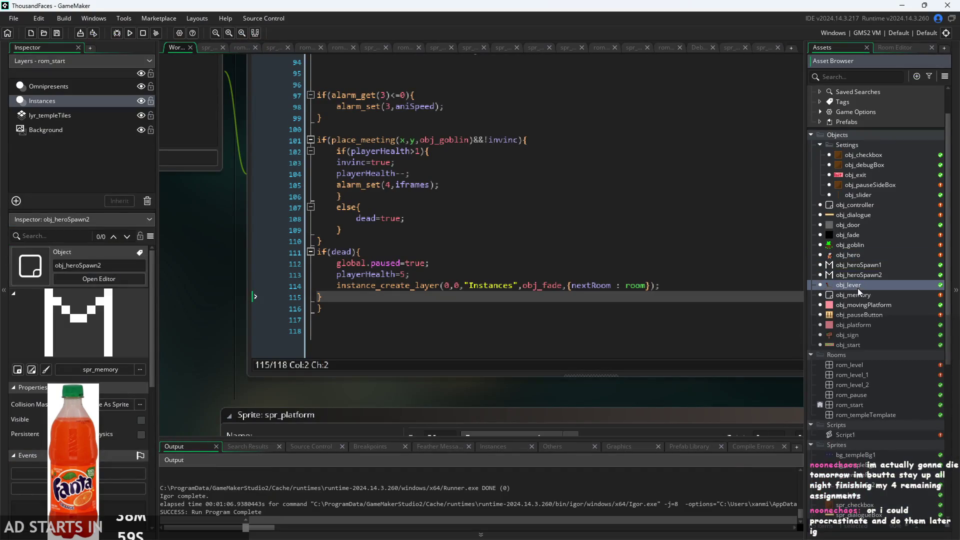
pyautogui.click(847, 253)
pyautogui.doubleClick(859, 366)
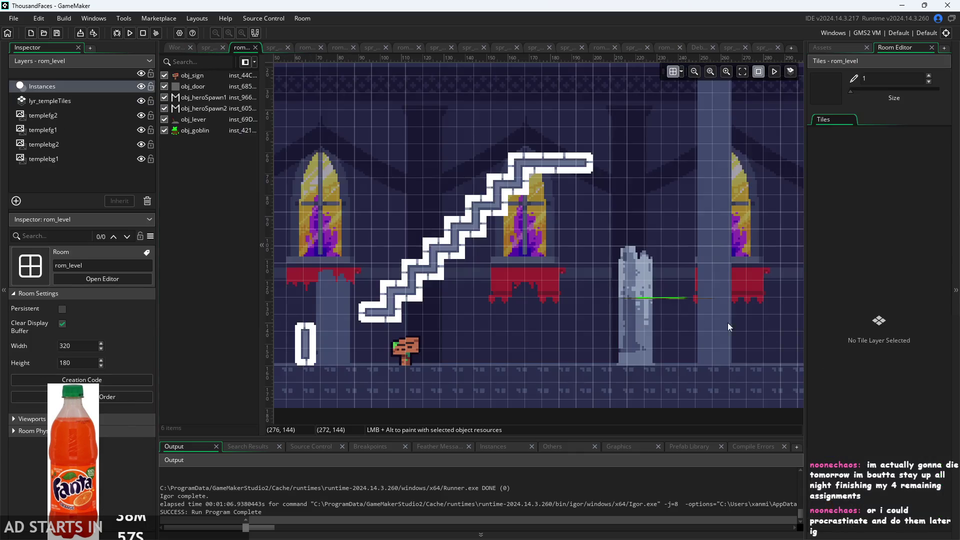
# Adjust the room grid settings and nudge the obj_heroSpawn1 instance down to 35,156.
pyautogui.hscroll(-5, 540, 263)
pyautogui.scroll(3, 513, 322)
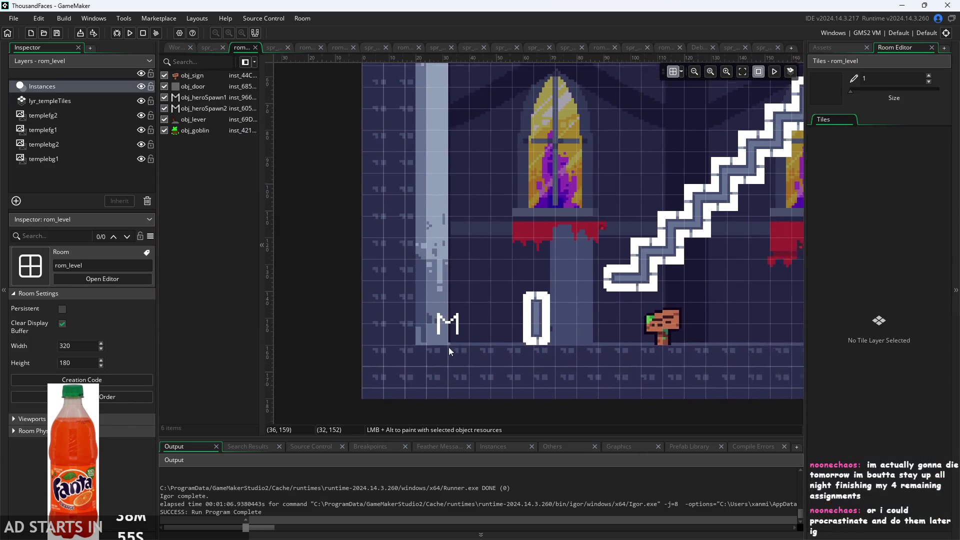
pyautogui.click(682, 73)
pyautogui.write('10')
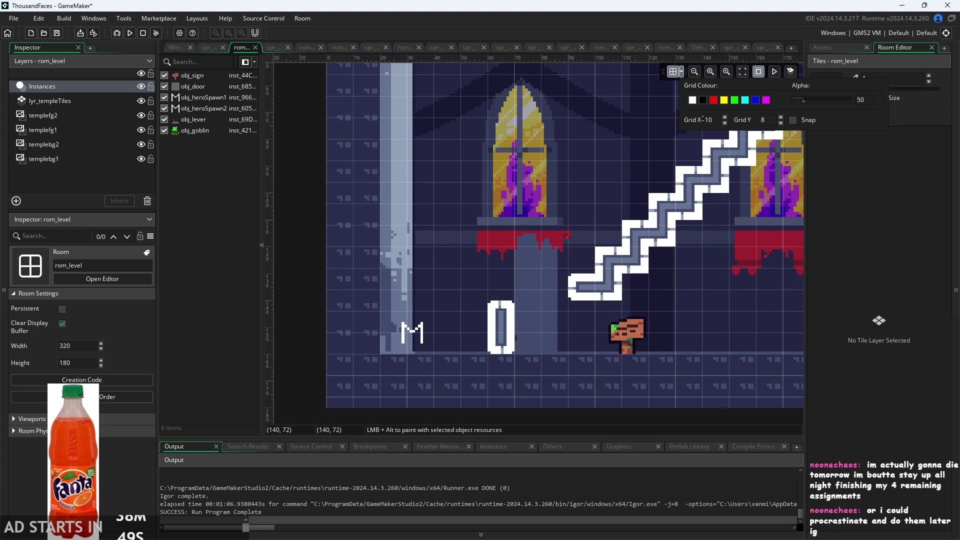
pyautogui.write('10')
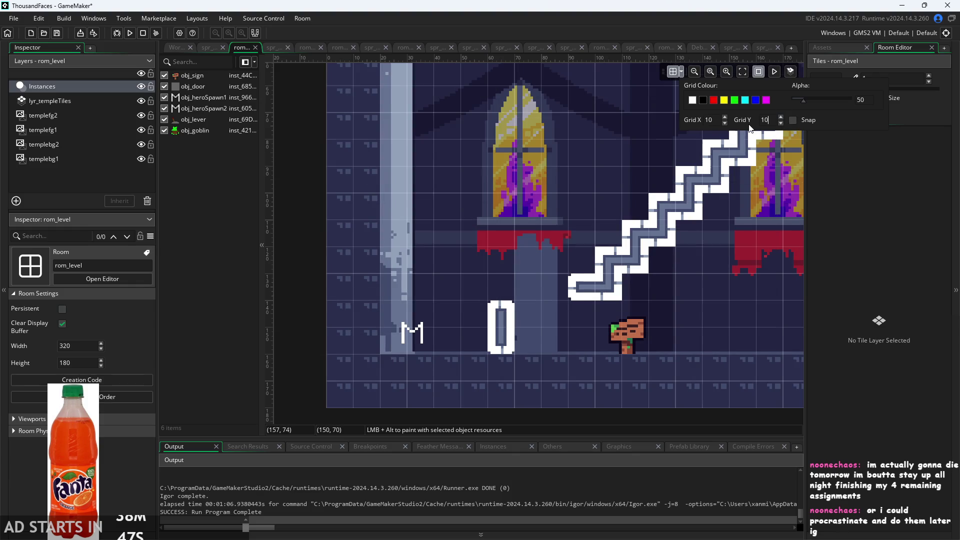
pyautogui.click(411, 336)
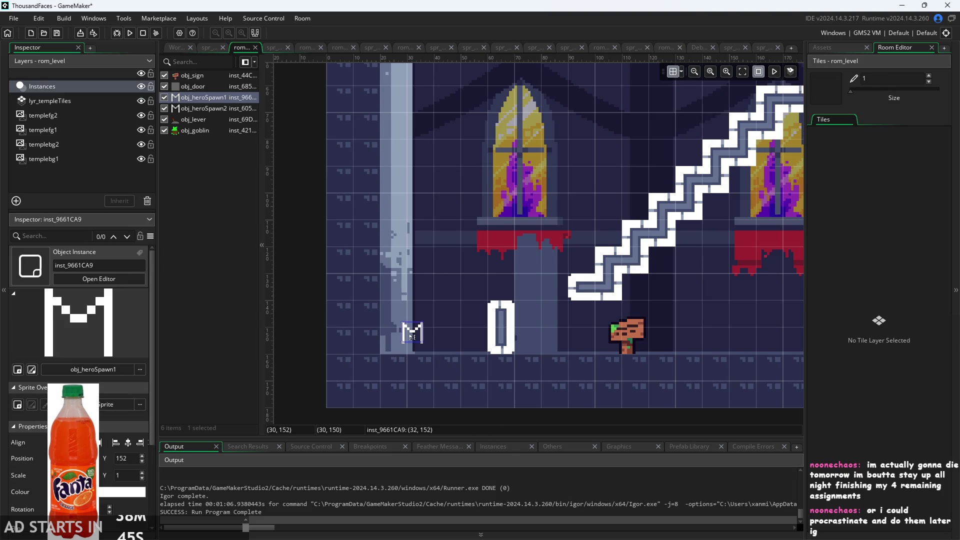
pyautogui.moveTo(411, 336); pyautogui.dragTo(420, 343)
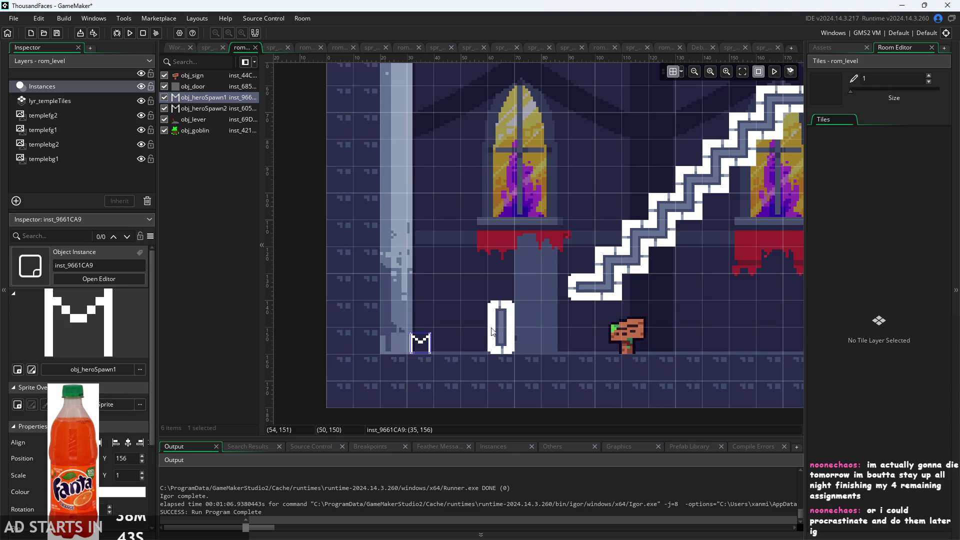
# Save the project, play a quick test run, and return to obj_hero's Step code.
pyautogui.hotkey('ctrl', 's')
pyautogui.click(132, 32)
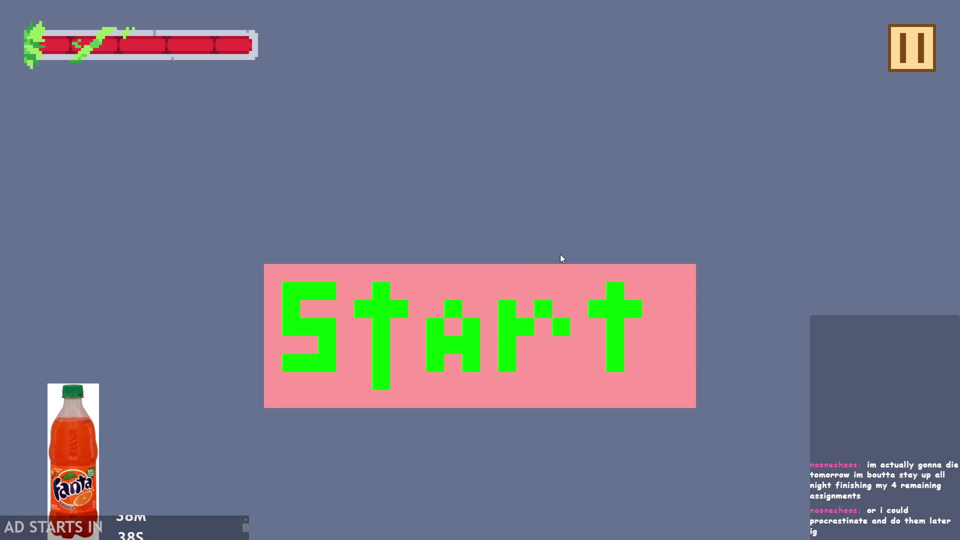
pyautogui.click(583, 296)
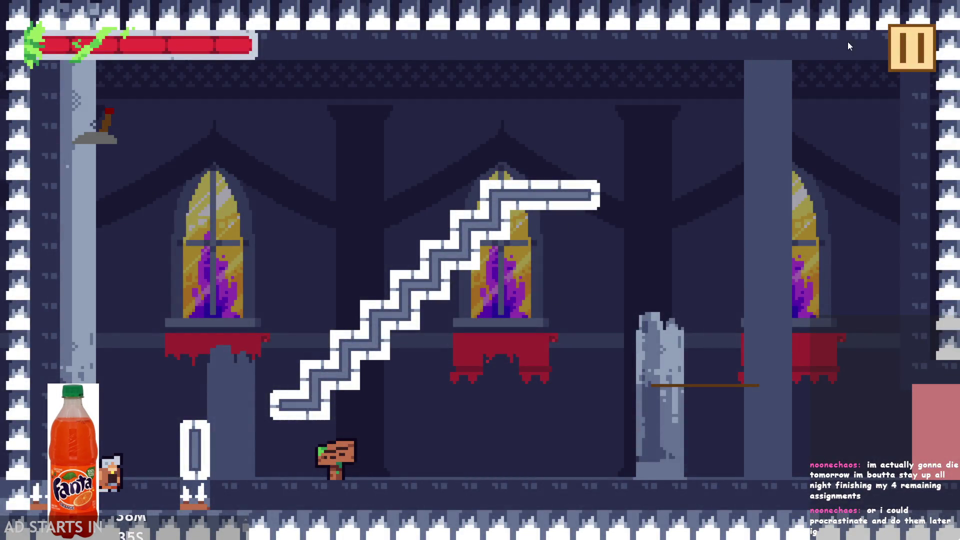
pyautogui.click(910, 47)
pyautogui.click(814, 488)
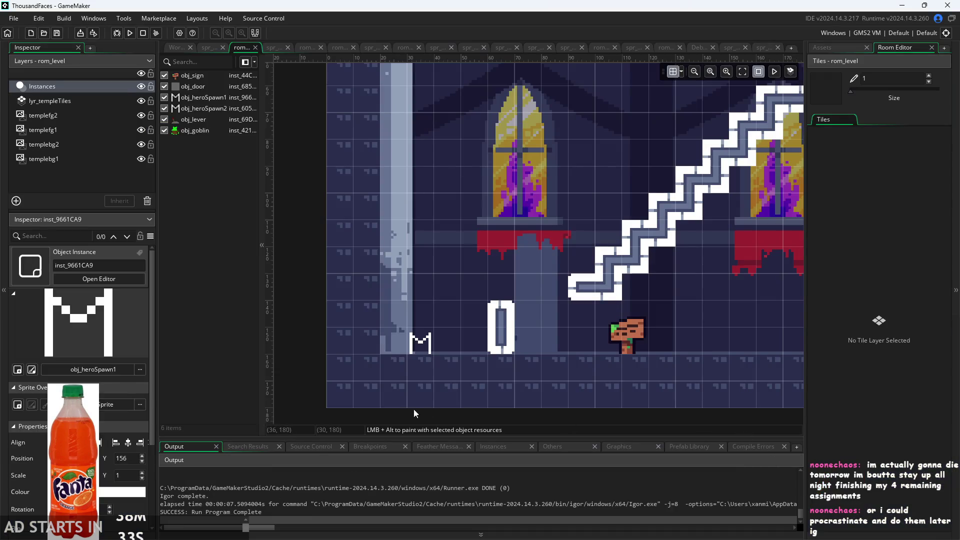
pyautogui.scroll(-1, 413, 409)
pyautogui.click(180, 49)
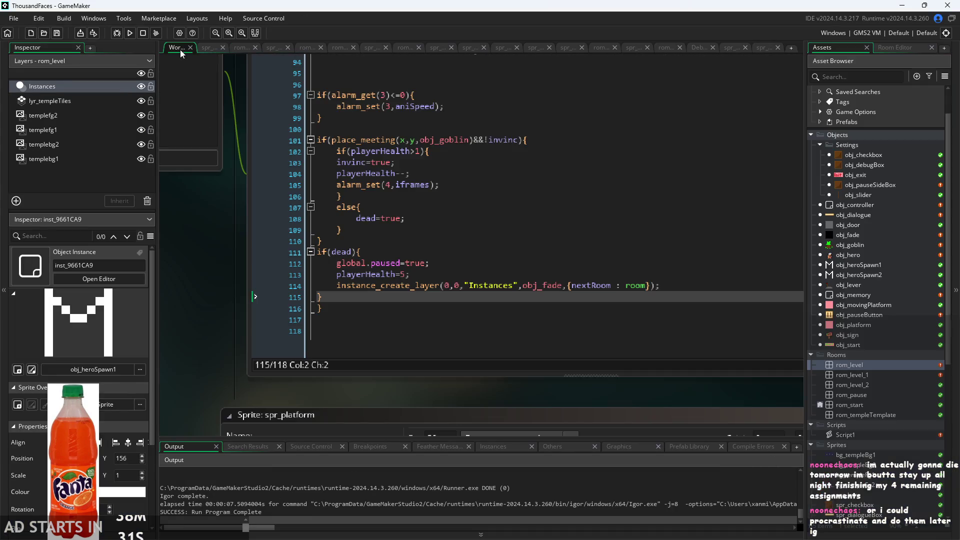
# Open spr_heroCharacter and spr_memory, and set spr_memory's origin to Top Left.
pyautogui.scroll(-6, 899, 419)
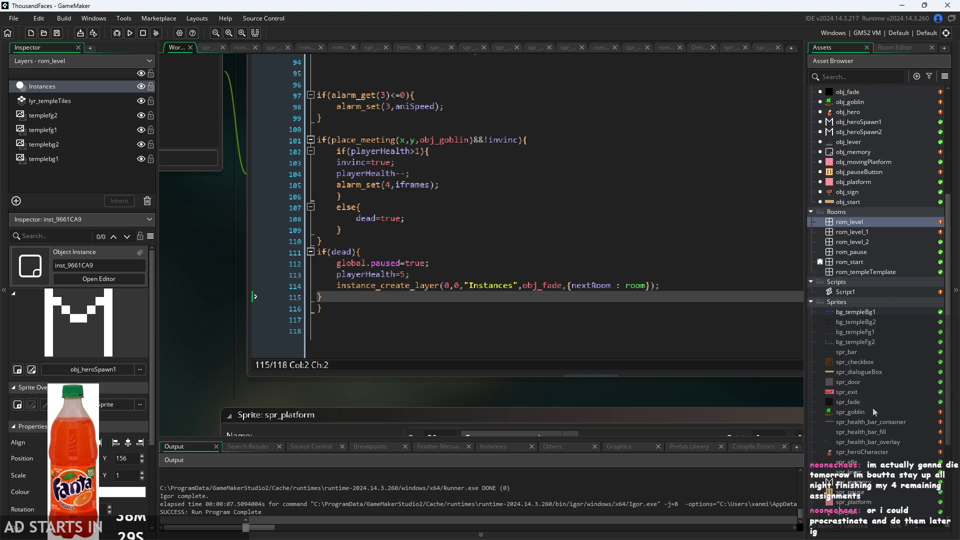
pyautogui.scroll(-2, 862, 409)
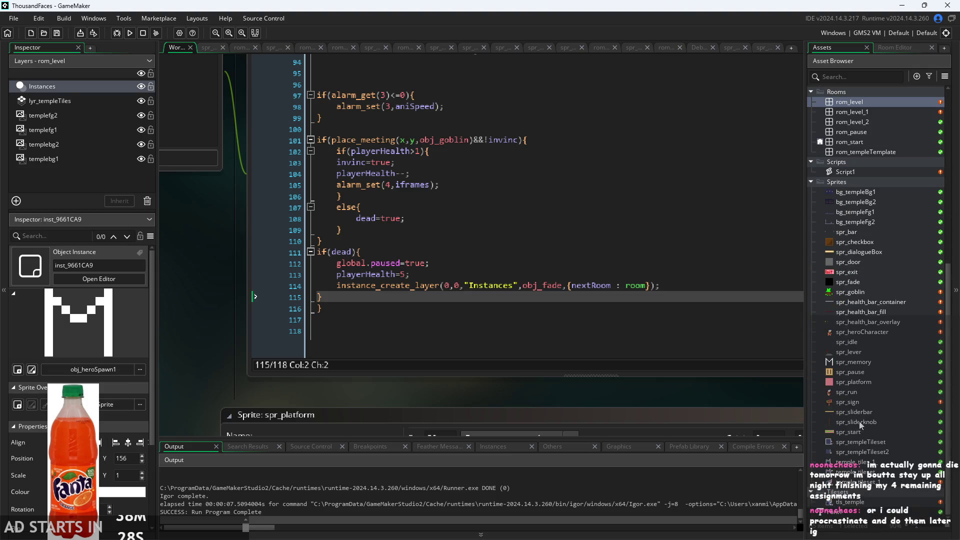
pyautogui.doubleClick(861, 333)
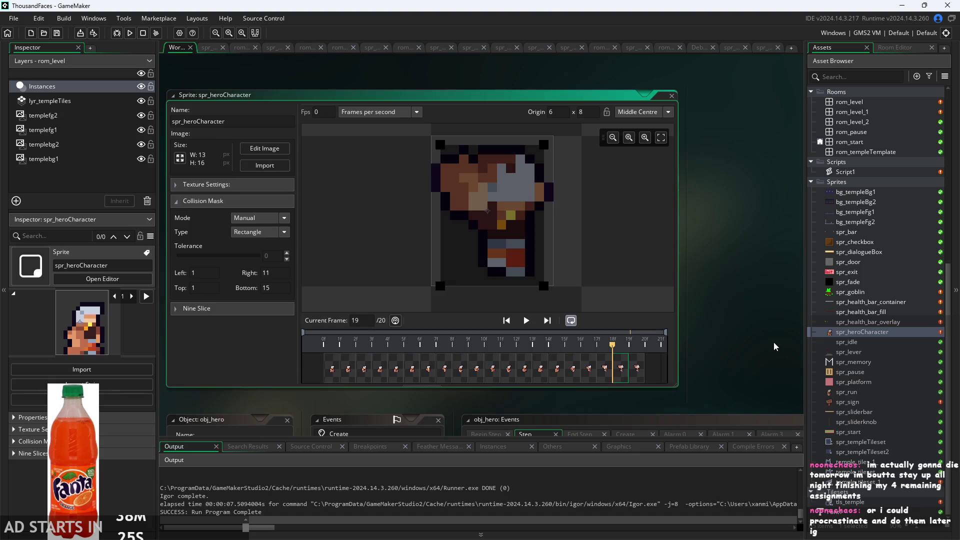
pyautogui.moveTo(773, 341); pyautogui.dragTo(724, 325)
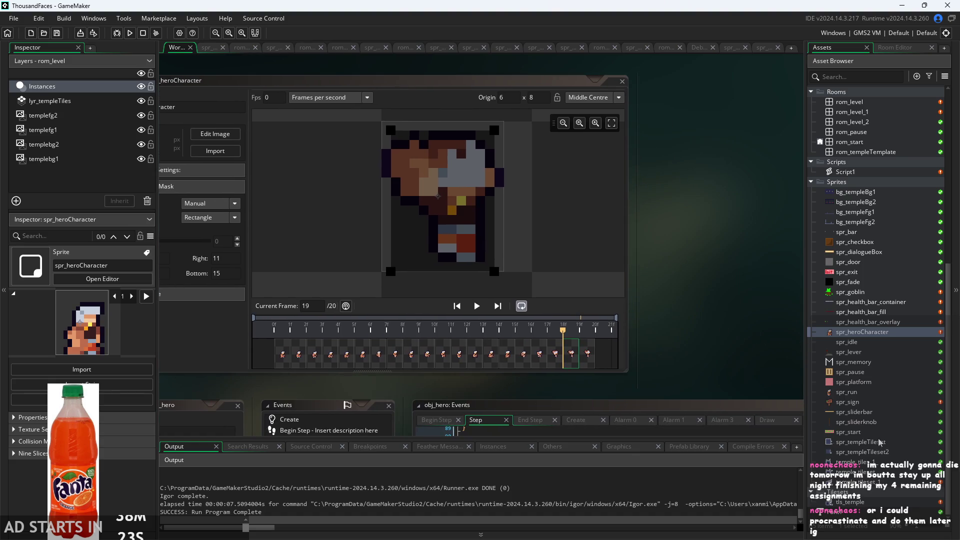
pyautogui.doubleClick(852, 362)
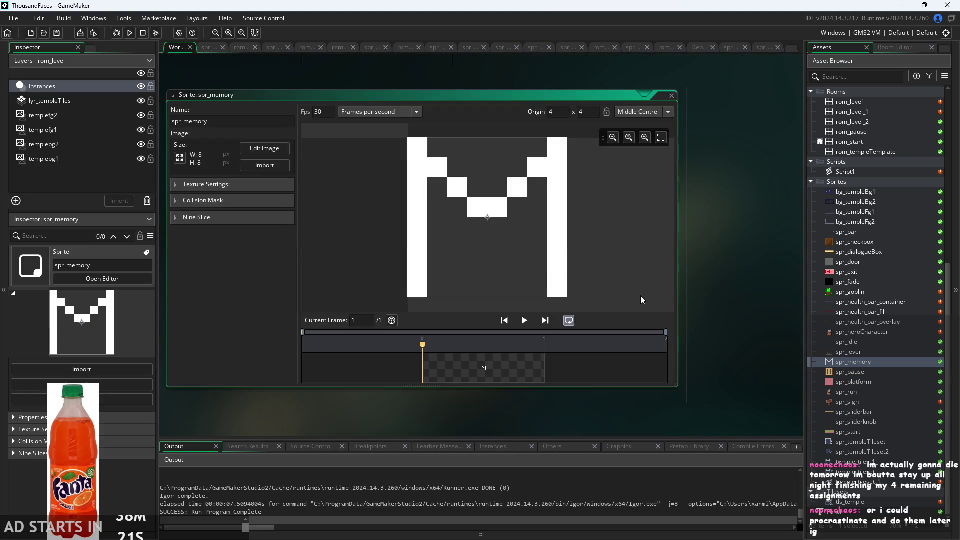
pyautogui.click(659, 112)
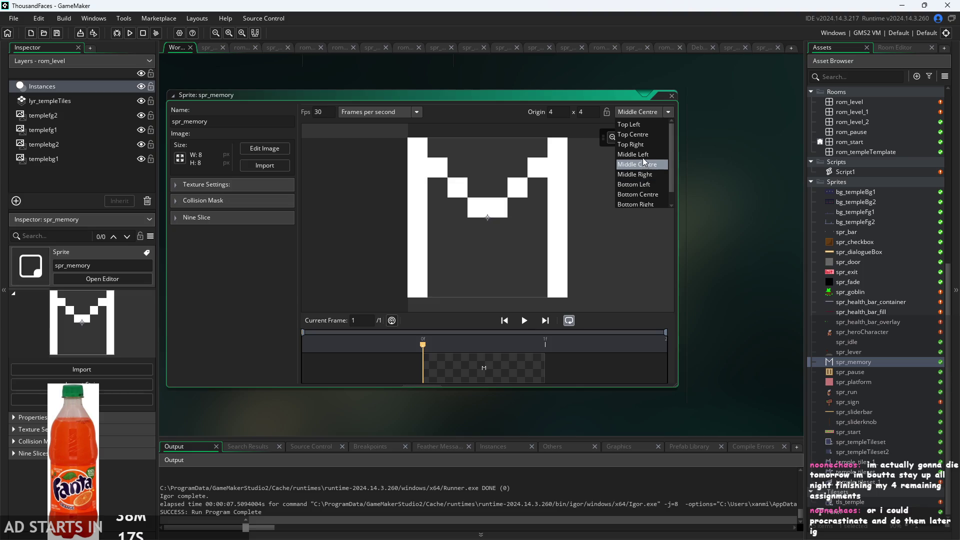
pyautogui.click(637, 124)
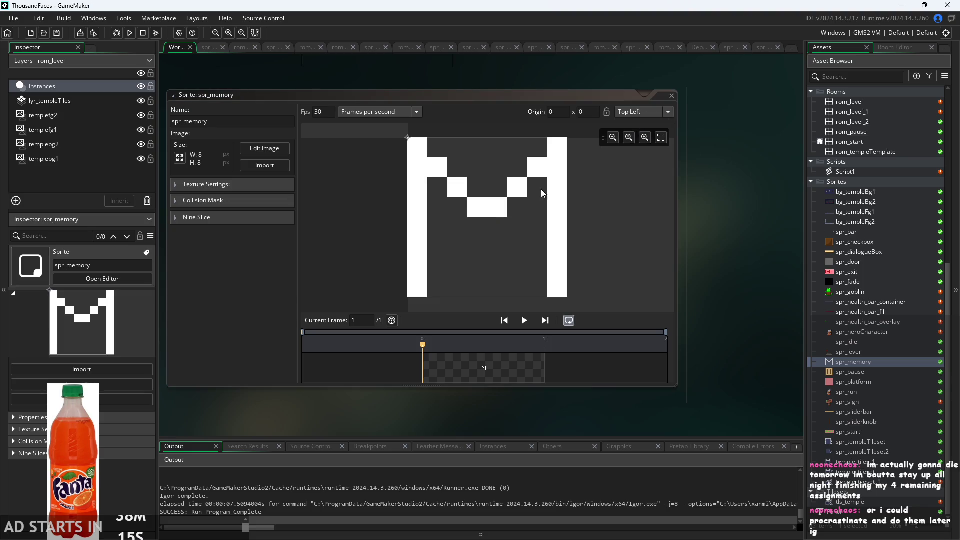
# Playtest the Top Left origin, then restore spr_memory's origin to Middle Centre (4,4).
pyautogui.click(130, 33)
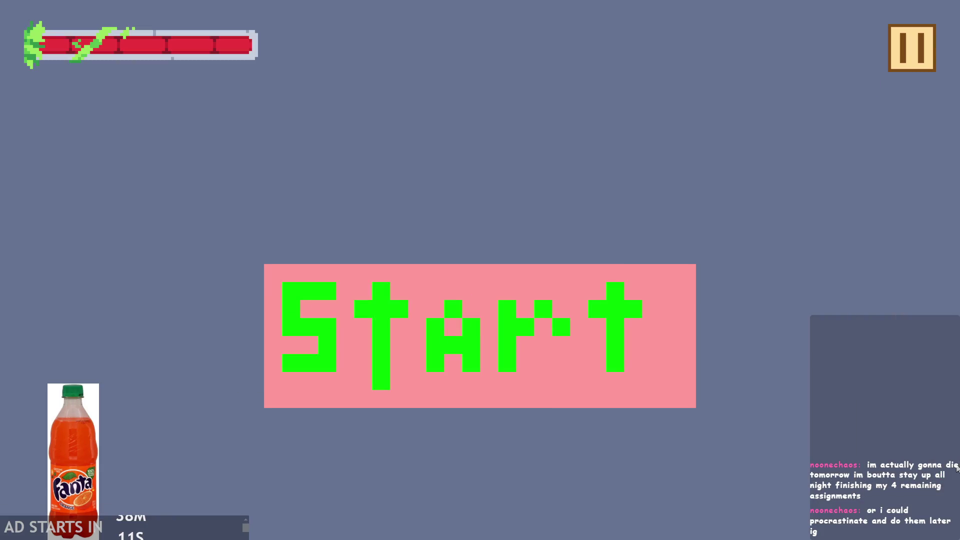
pyautogui.click(584, 277)
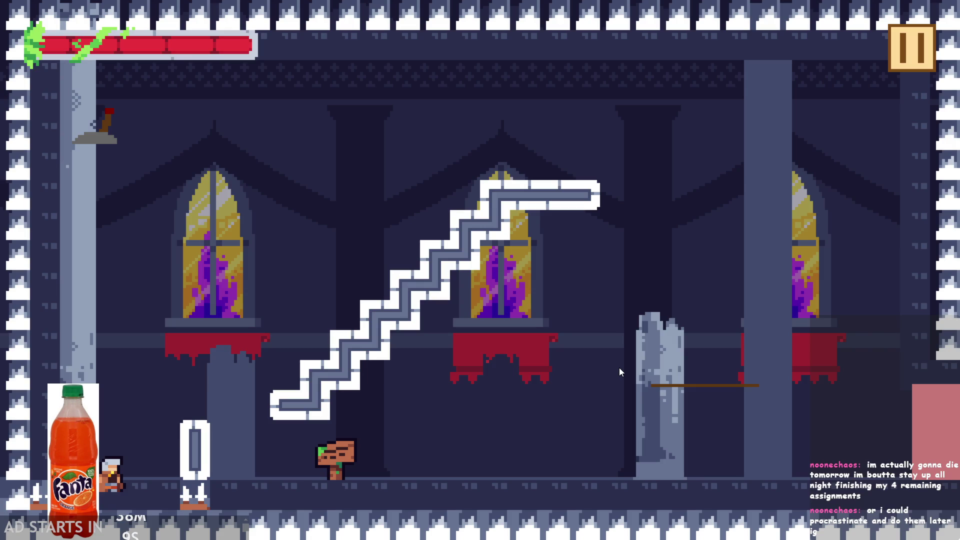
pyautogui.click(920, 69)
pyautogui.click(744, 466)
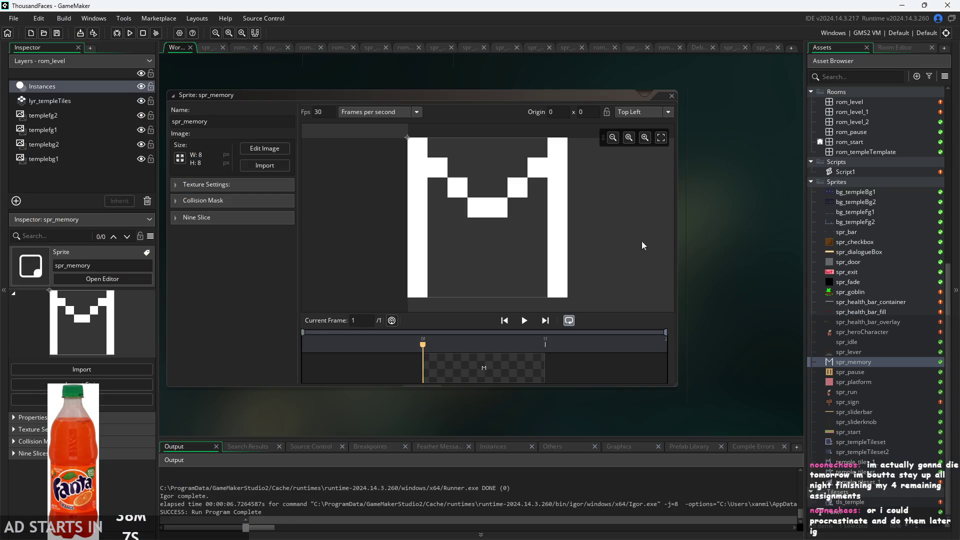
pyautogui.click(657, 112)
pyautogui.click(647, 161)
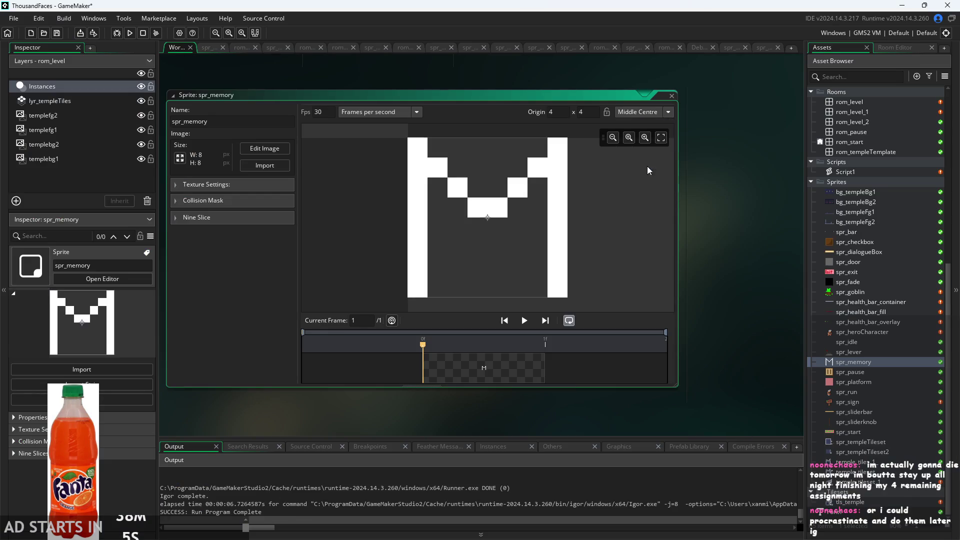
# Open the obj_heroSpawn1 and obj_heroSpawn2 object editors.
pyautogui.scroll(5, 857, 266)
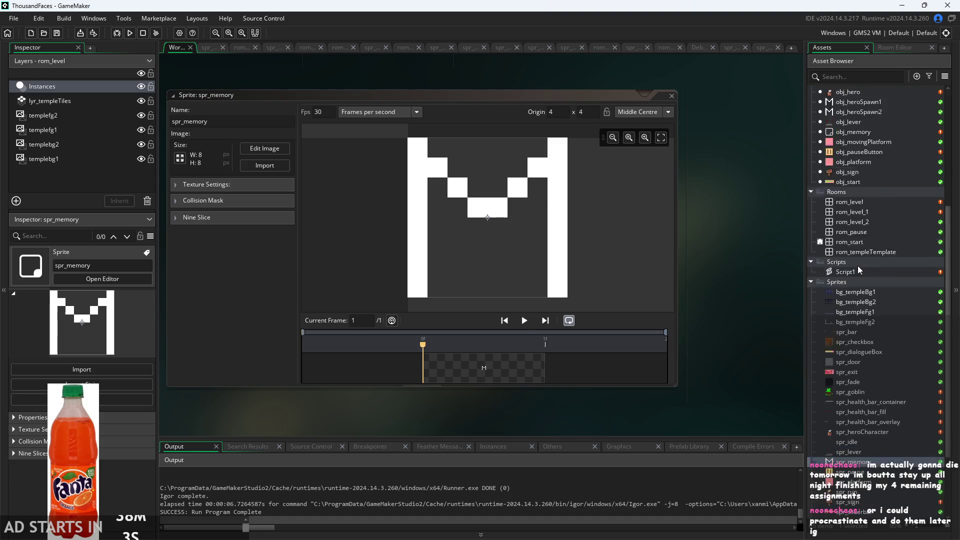
pyautogui.doubleClick(841, 161)
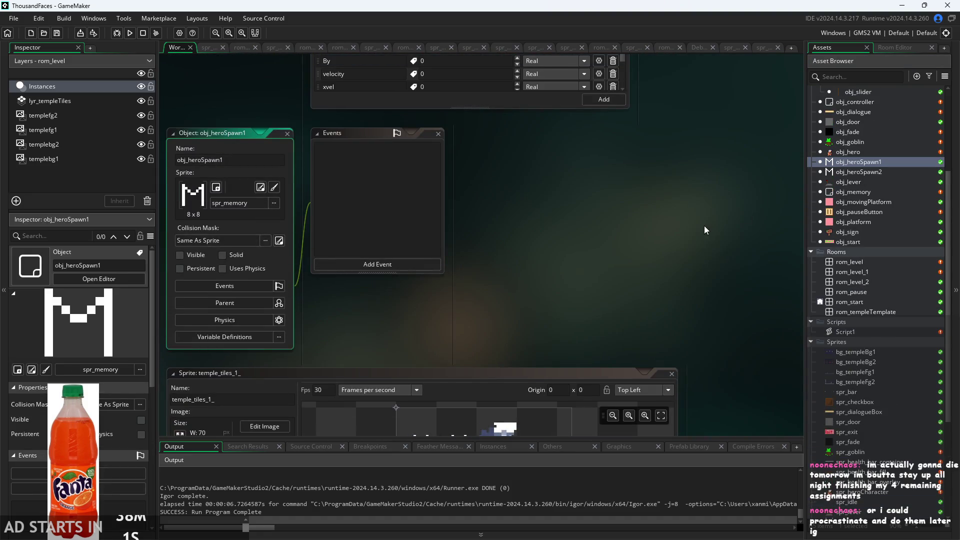
pyautogui.doubleClick(865, 173)
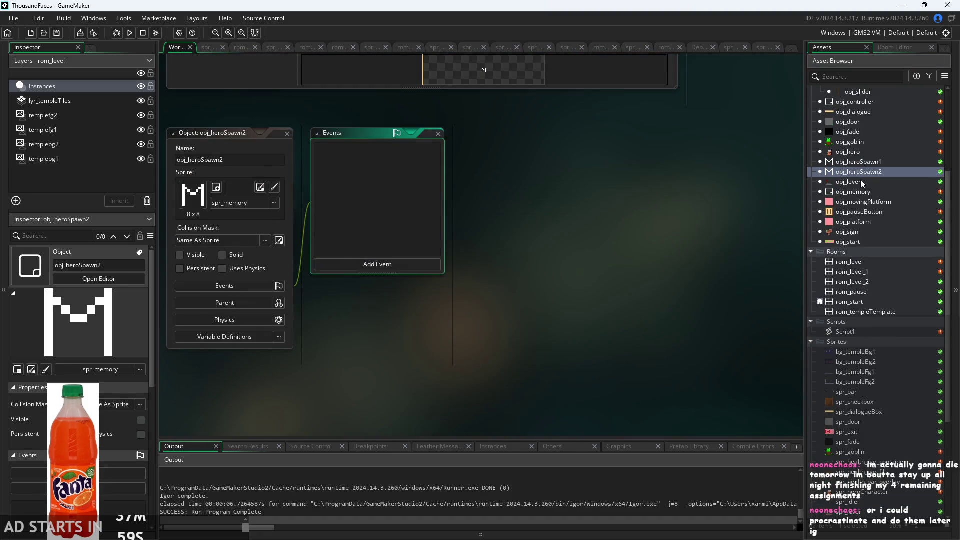
# Open obj_hero and rom_level, drag obj_heroSpawn1 up-left to about 30,152, and launch a playtest.
pyautogui.doubleClick(867, 153)
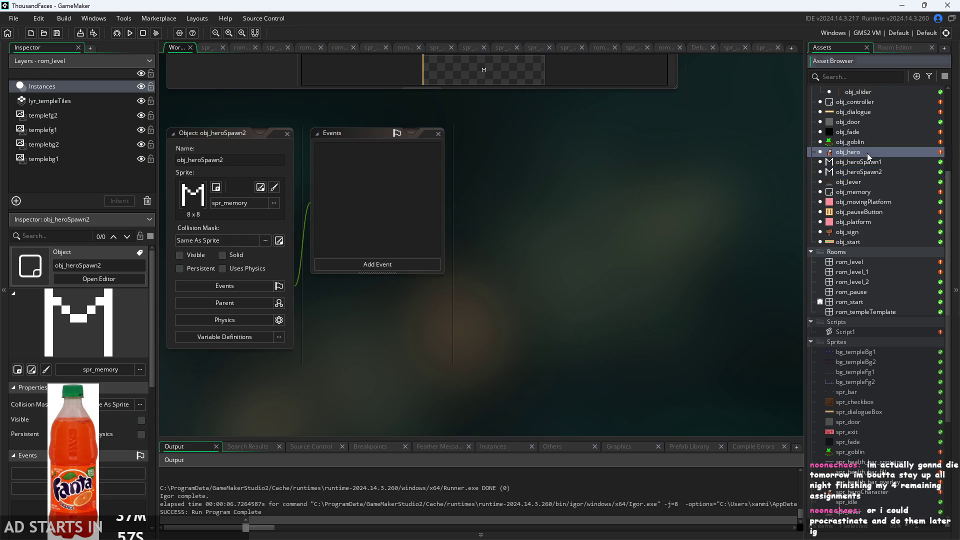
pyautogui.doubleClick(860, 262)
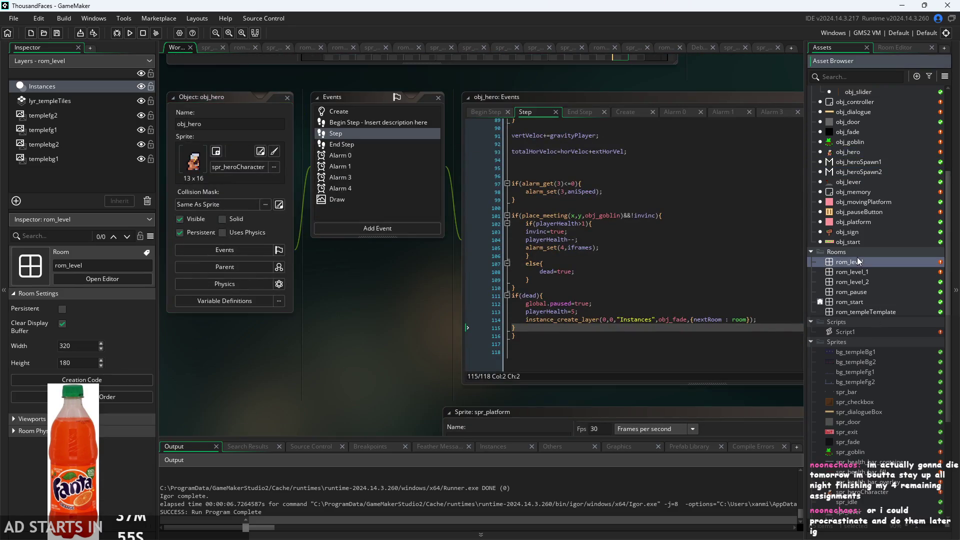
pyautogui.moveTo(366, 355); pyautogui.dragTo(358, 340)
pyautogui.scroll(2, 385, 356)
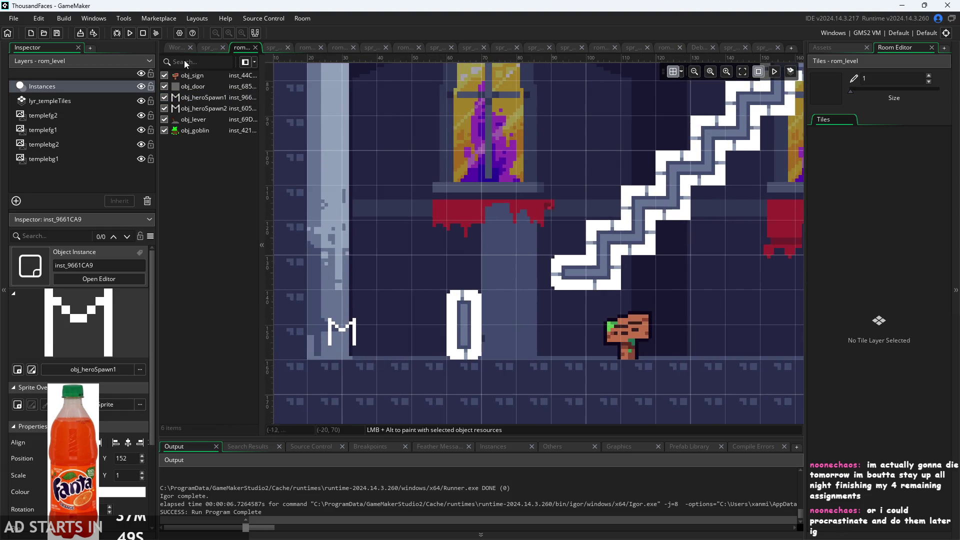
pyautogui.click(126, 34)
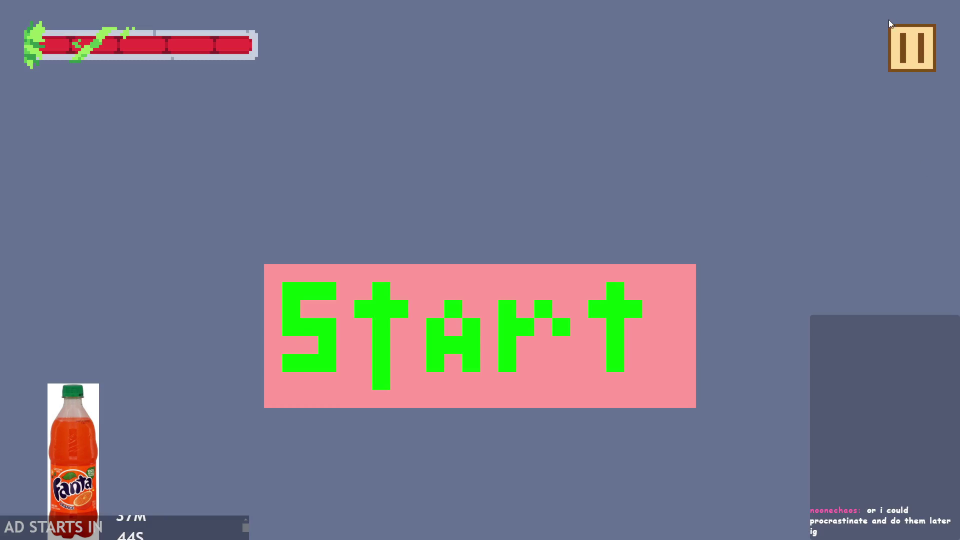
# Turn on the Debug Stats overlay in the pause menu and start the level.
pyautogui.click(892, 28)
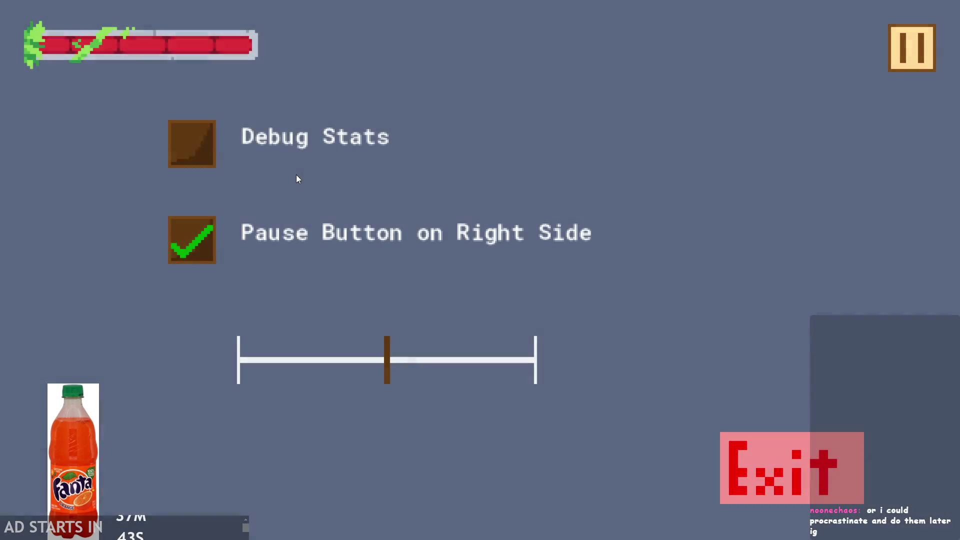
pyautogui.click(276, 129)
pyautogui.click(906, 50)
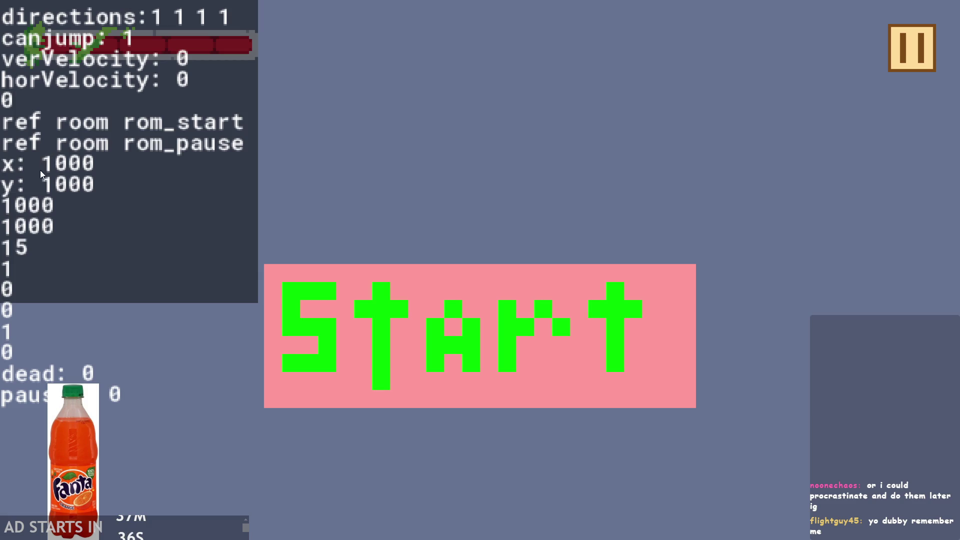
pyautogui.click(279, 282)
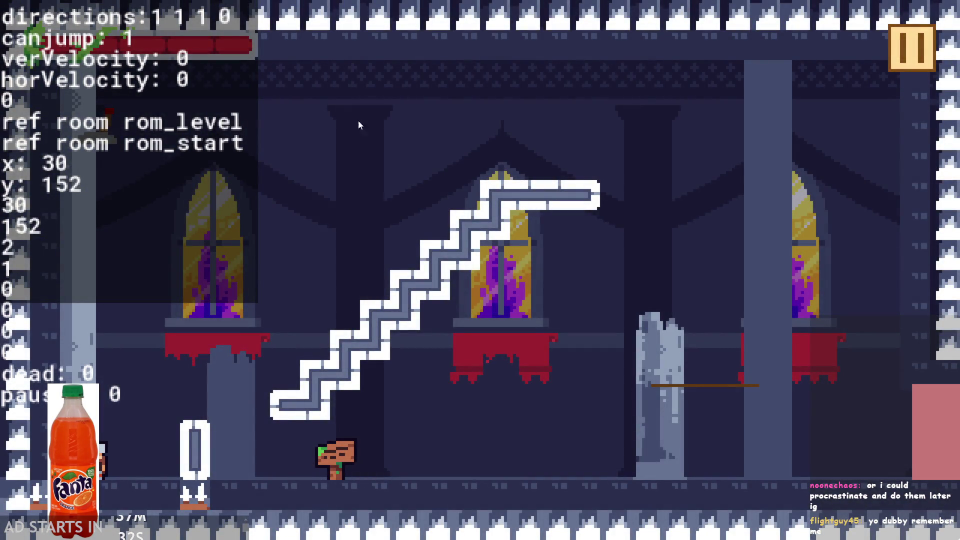
# Play until the hero dies and respawns at 30,152 with zero velocity, then pause.
pyautogui.press('Right')
pyautogui.press('Up')
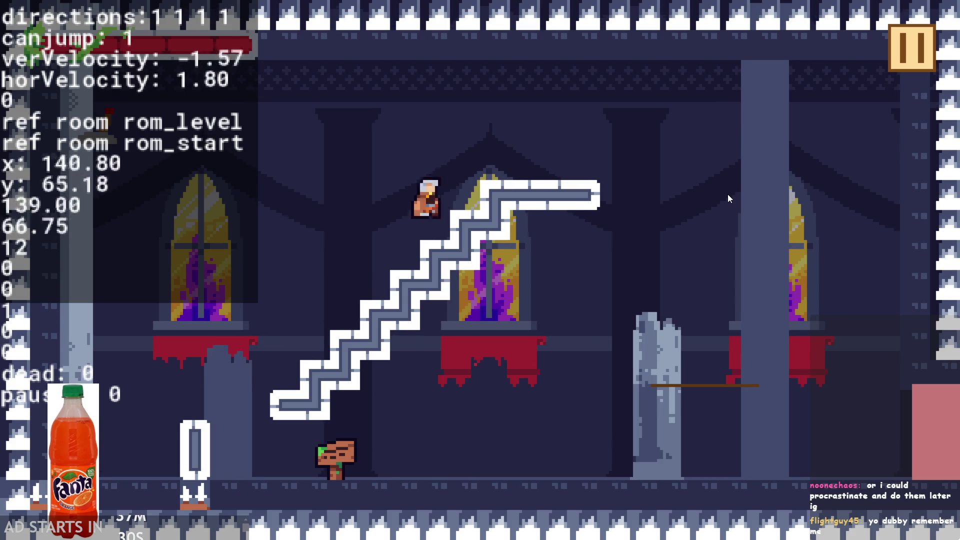
pyautogui.press('Left')
pyautogui.press('Right')
pyautogui.press('Up')
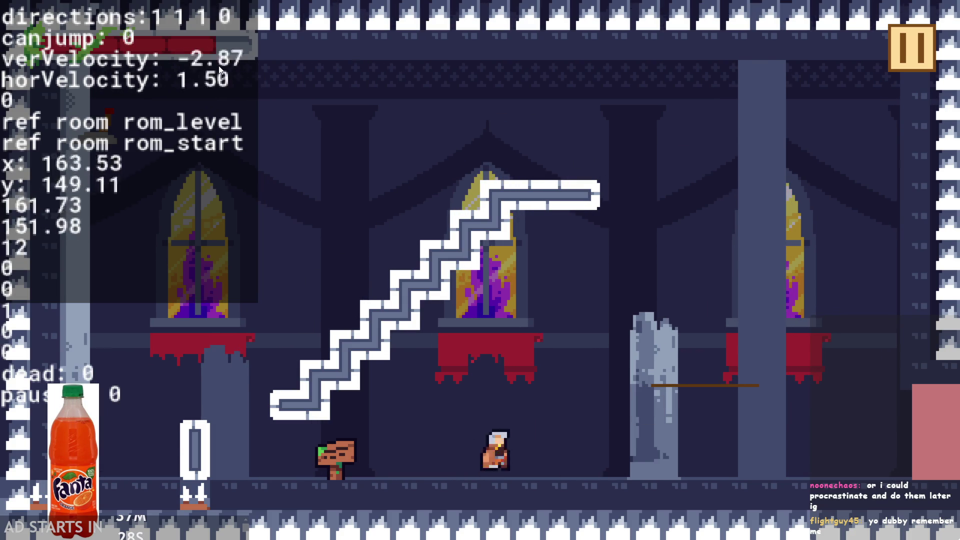
pyautogui.press('Left')
pyautogui.press('Left')
pyautogui.press('Up')
pyautogui.press('Up')
pyautogui.press('Right')
pyautogui.press('Up')
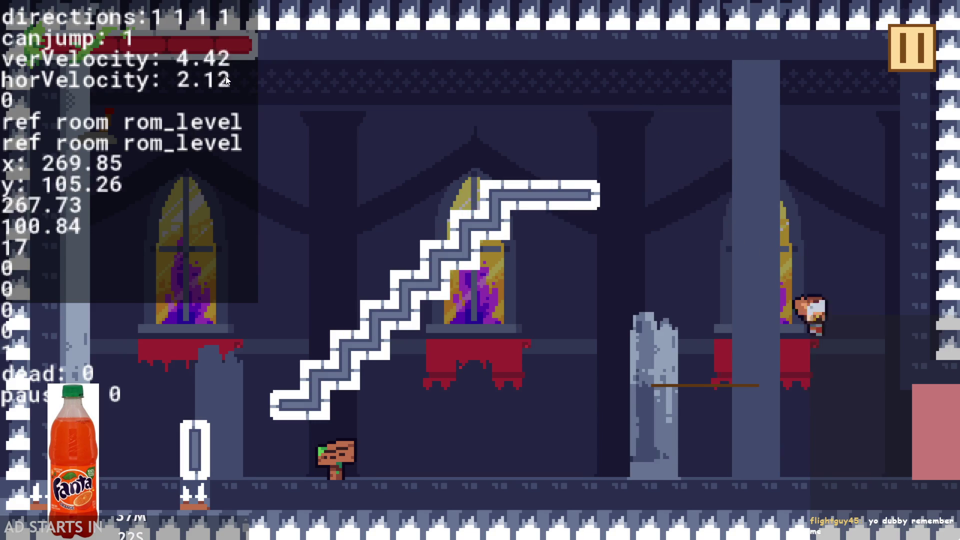
pyautogui.press('Up')
pyautogui.press('Up')
pyautogui.press('Left')
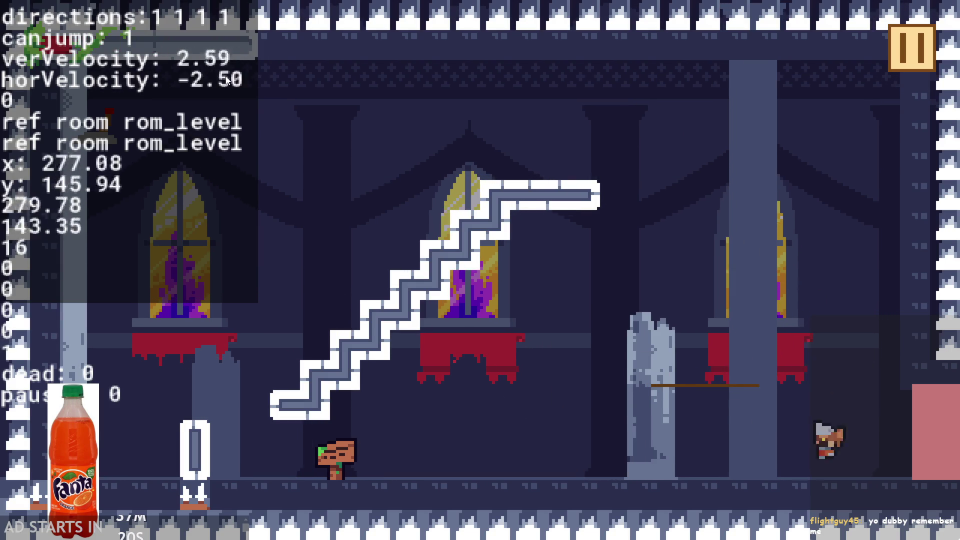
pyautogui.press('Up')
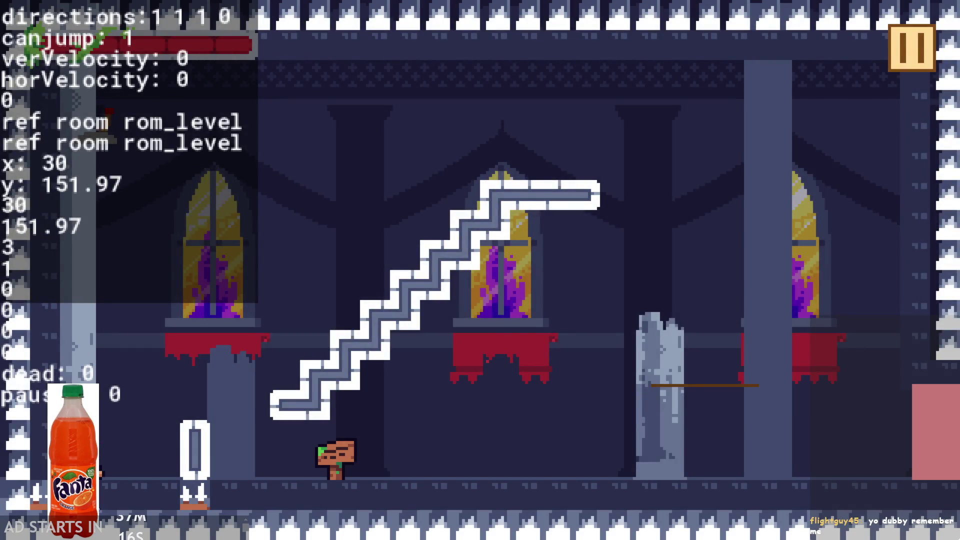
pyautogui.click(907, 58)
# Exit the game and browse obj_hero's events to bring up its Step code.
pyautogui.click(796, 440)
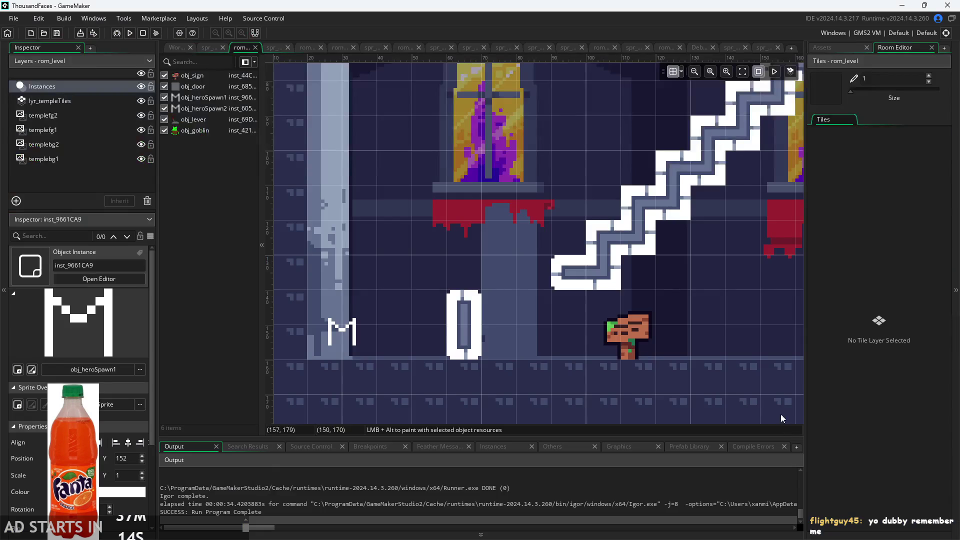
pyautogui.click(175, 44)
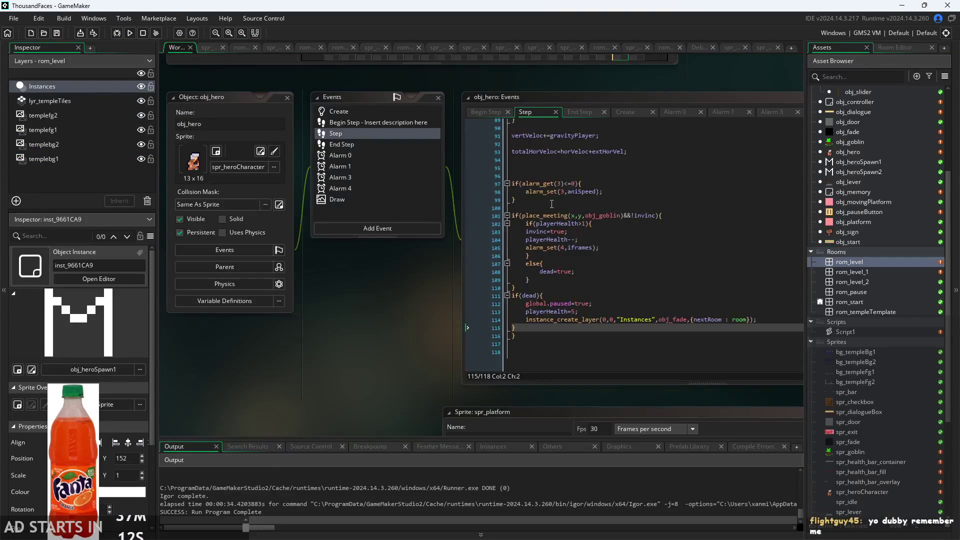
pyautogui.click(587, 113)
pyautogui.click(622, 113)
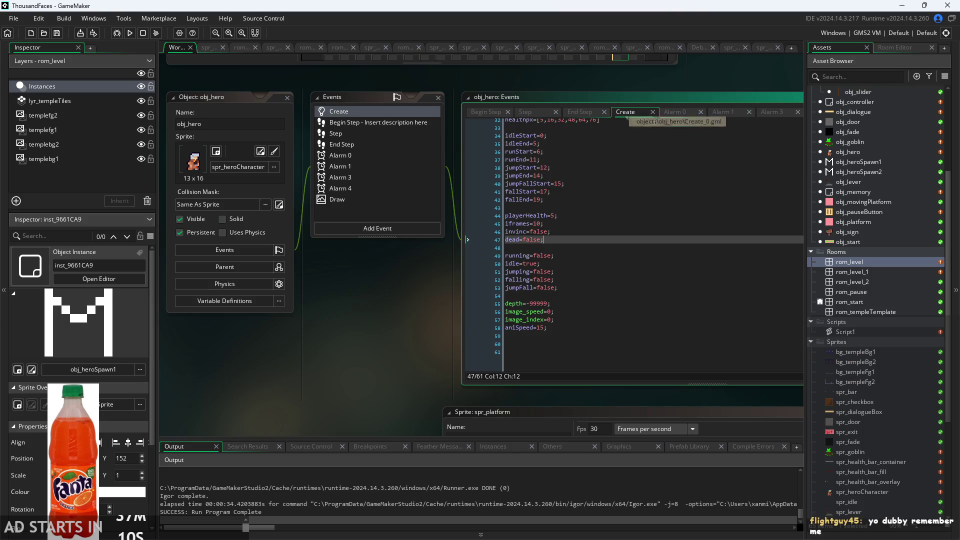
pyautogui.click(667, 112)
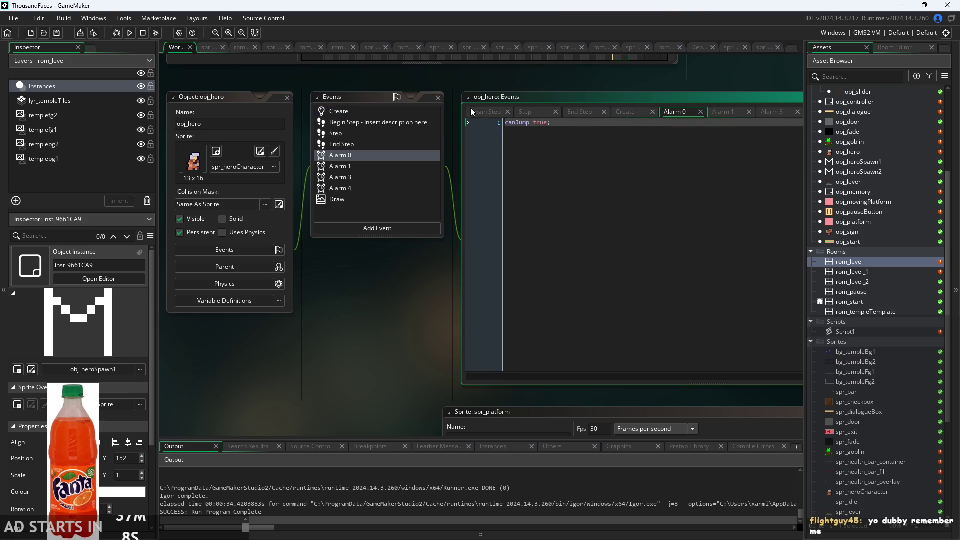
pyautogui.click(473, 111)
pyautogui.click(721, 111)
pyautogui.click(689, 109)
pyautogui.click(421, 130)
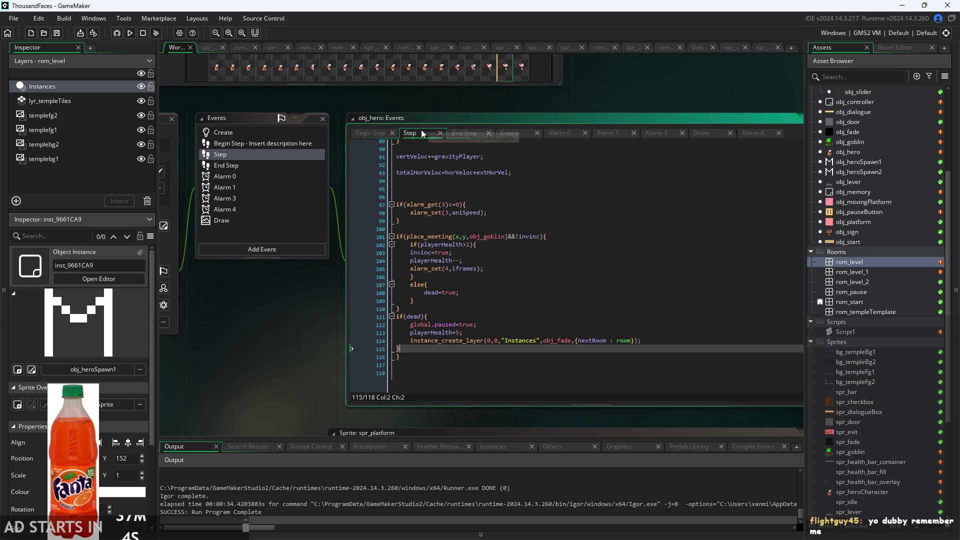
# Add vertVeloc=0; and horVeloc=0; below playerHealth=5; in the if(dead) block, then run the game.
pyautogui.scroll(2, 461, 372)
pyautogui.scroll(-1, 627, 345)
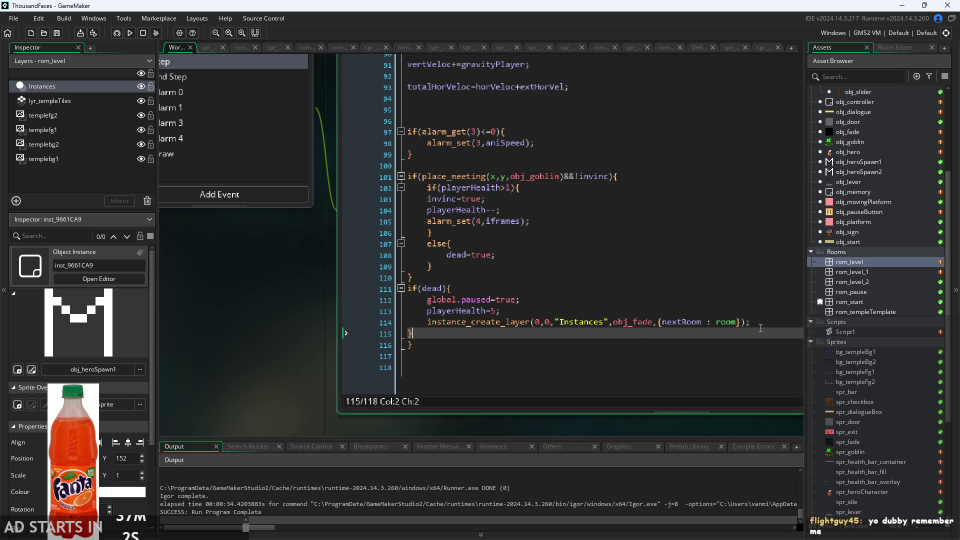
pyautogui.click(767, 301)
pyautogui.click(766, 311)
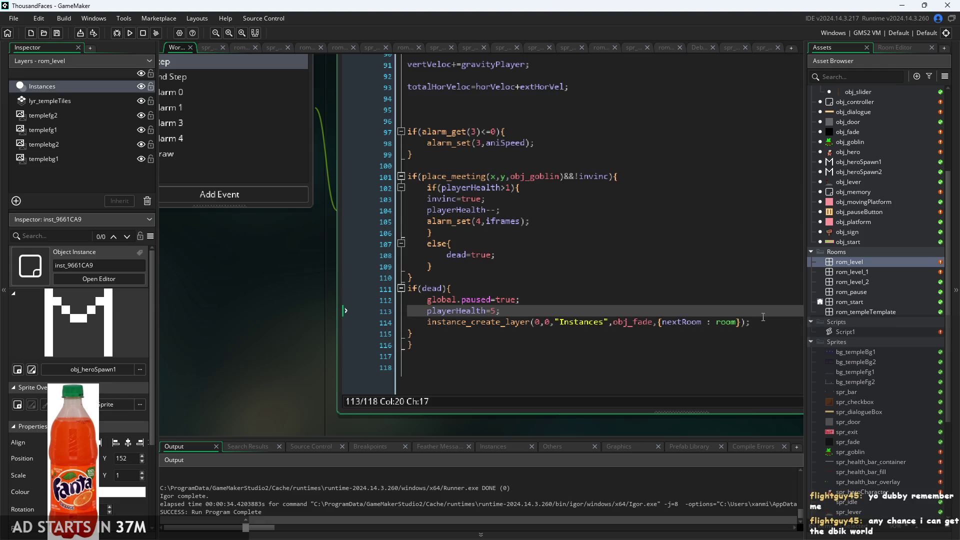
pyautogui.press('Return')
pyautogui.write('vertVeloc=0')
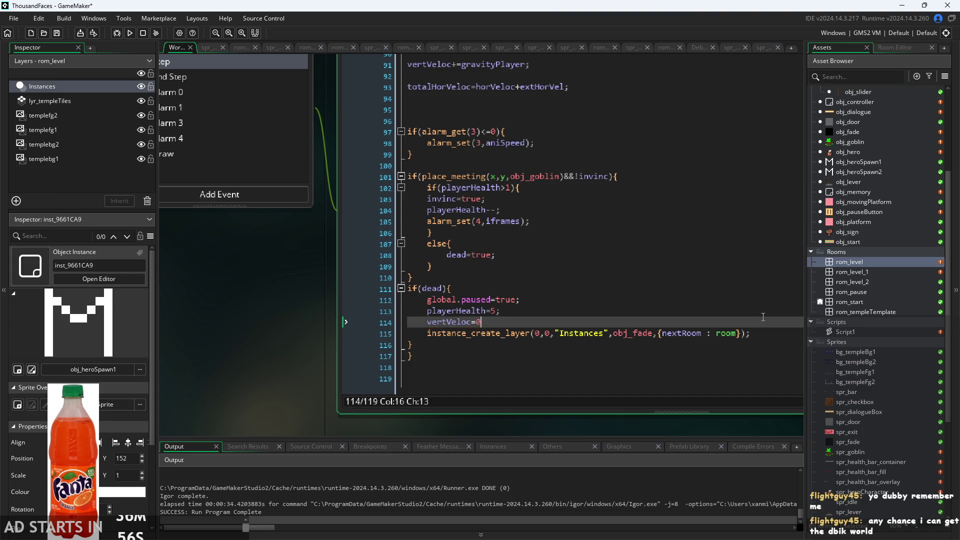
pyautogui.write(';')
pyautogui.press('Return')
pyautogui.write('orVeloc')
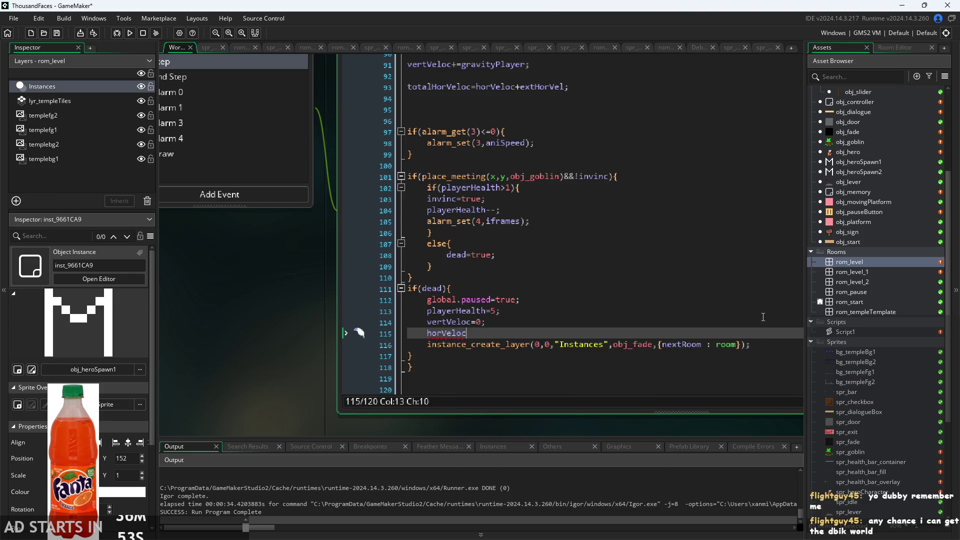
pyautogui.click(266, 353)
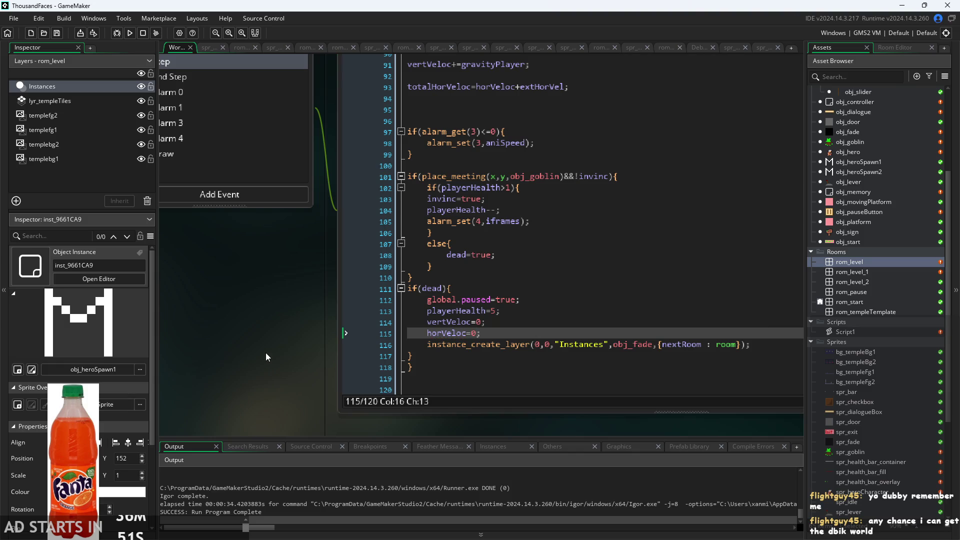
pyautogui.click(128, 33)
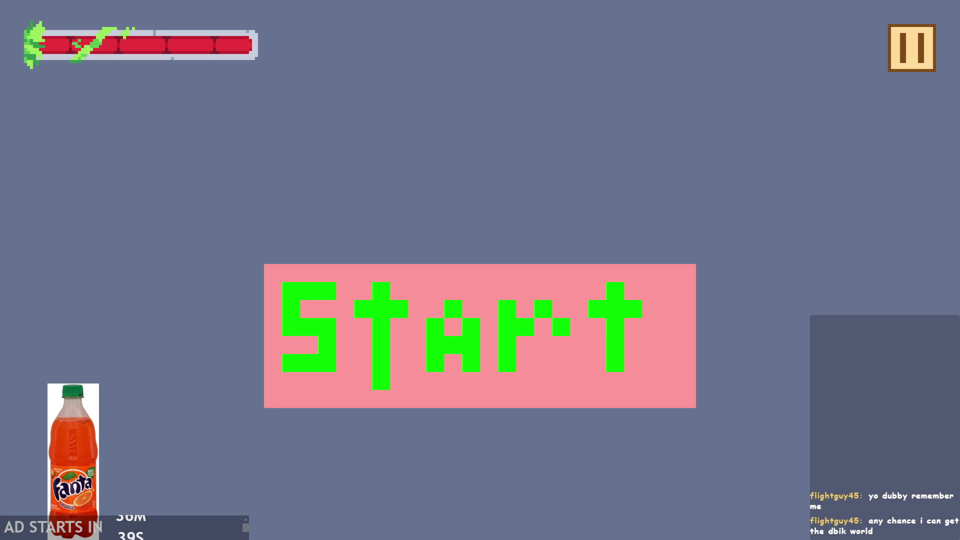
# Start the game and run the hero up the stairs to the top.
pyautogui.click(475, 347)
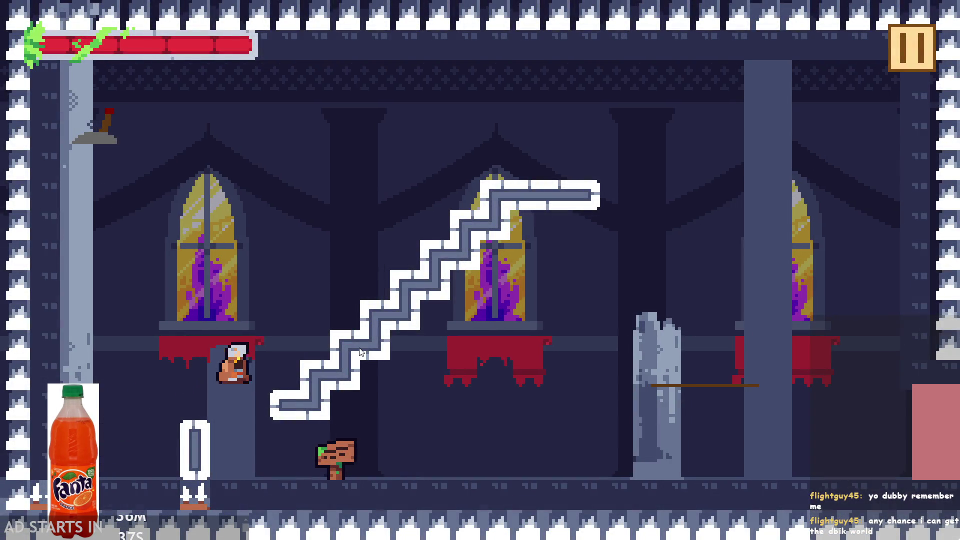
pyautogui.press('Up')
pyautogui.press('Left')
pyautogui.press('Right')
pyautogui.press('Up')
pyautogui.press('Right')
pyautogui.press('Left')
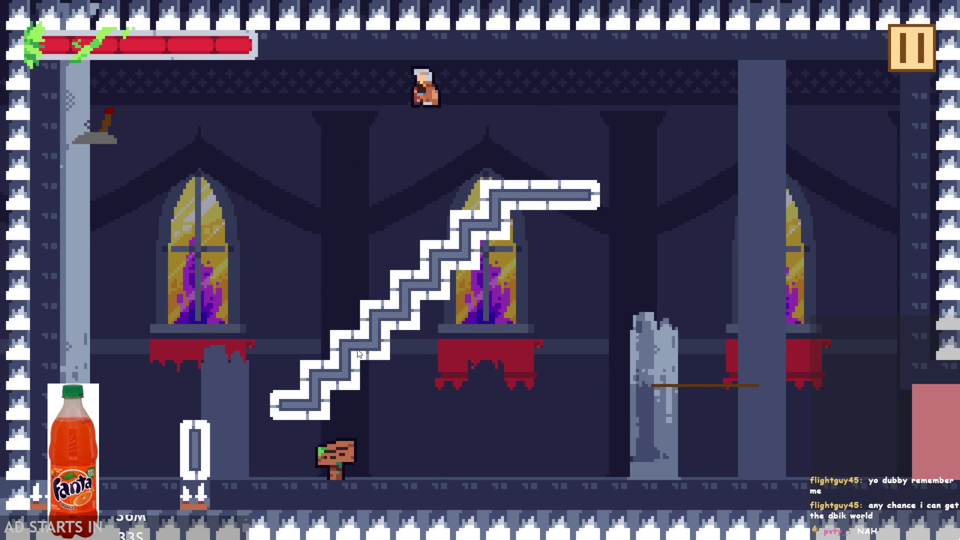
pyautogui.press('Right')
pyautogui.press('Up')
pyautogui.press('Left')
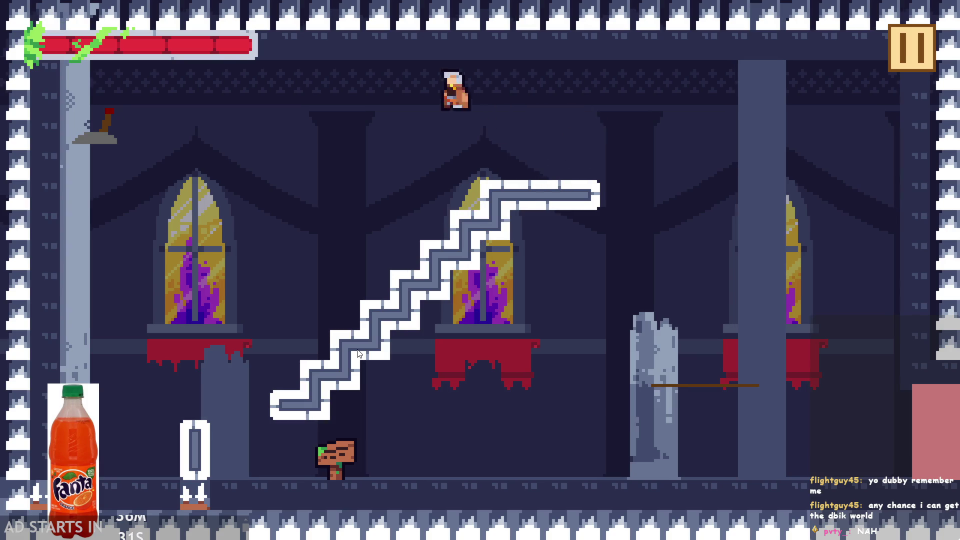
pyautogui.press('Left')
pyautogui.press('Up')
pyautogui.press('Right')
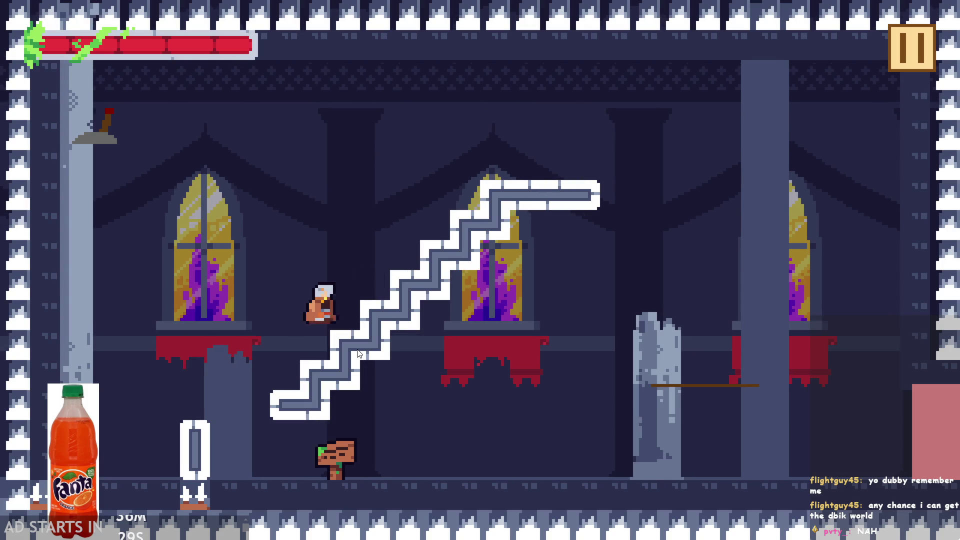
pyautogui.press('Up')
# Flip the lever and steer the hero onto the hazard until it dies and the level restarts.
pyautogui.press('Right')
pyautogui.press('Left')
pyautogui.press('Up')
pyautogui.press('Right')
pyautogui.press('Up')
pyautogui.press('Right')
pyautogui.press('Left')
pyautogui.press('Left')
pyautogui.press('Right')
pyautogui.press('Left')
pyautogui.press('Left')
pyautogui.press('Up')
pyautogui.press('Right')
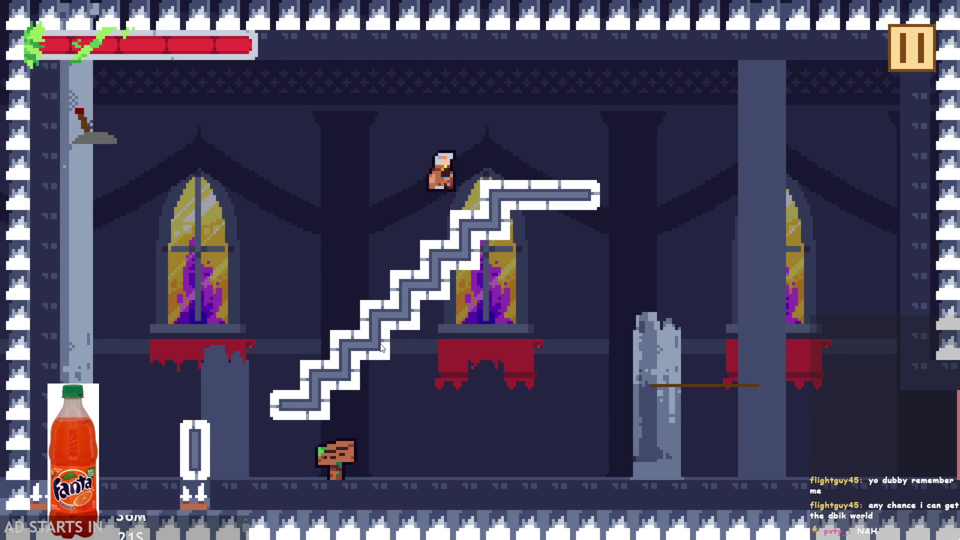
pyautogui.press('Left')
pyautogui.press('Right')
pyautogui.press('Up')
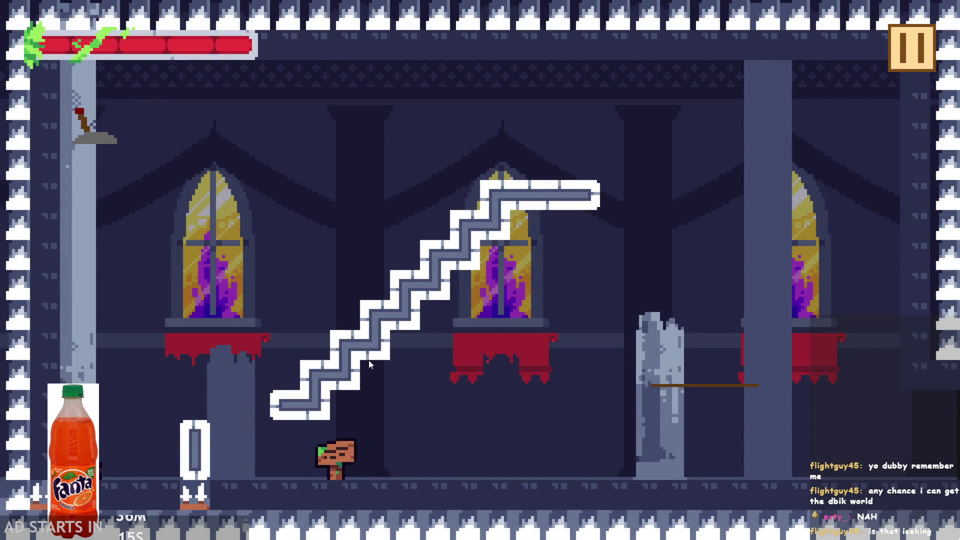
# Jump the respawned hero onto the right pillar, losing health until it dies again.
pyautogui.press('Right')
pyautogui.press('Up')
pyautogui.press('Up')
pyautogui.press('Left')
pyautogui.press('Right')
pyautogui.press('Up')
pyautogui.press('Right')
pyautogui.press('Left')
pyautogui.press('Right')
pyautogui.press('Up')
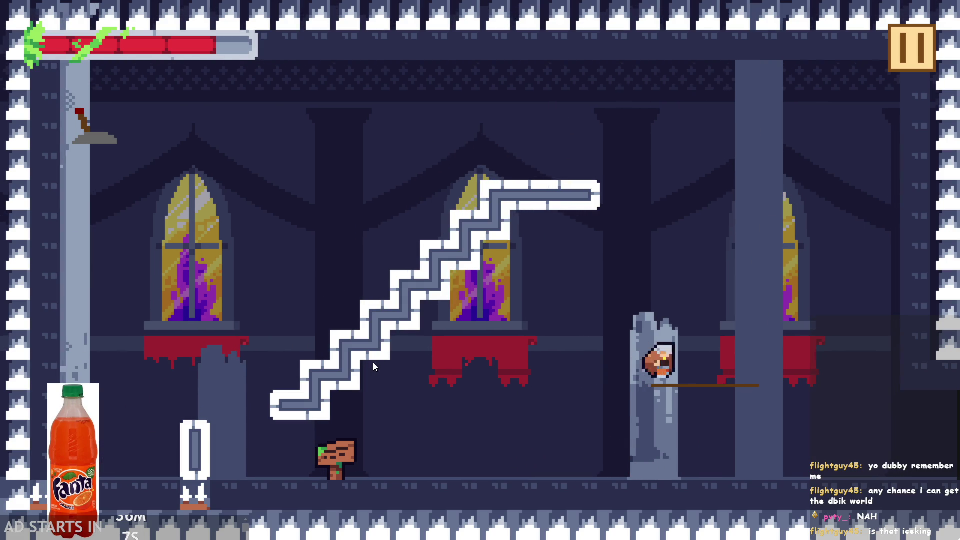
pyautogui.press('Right')
pyautogui.press('Left')
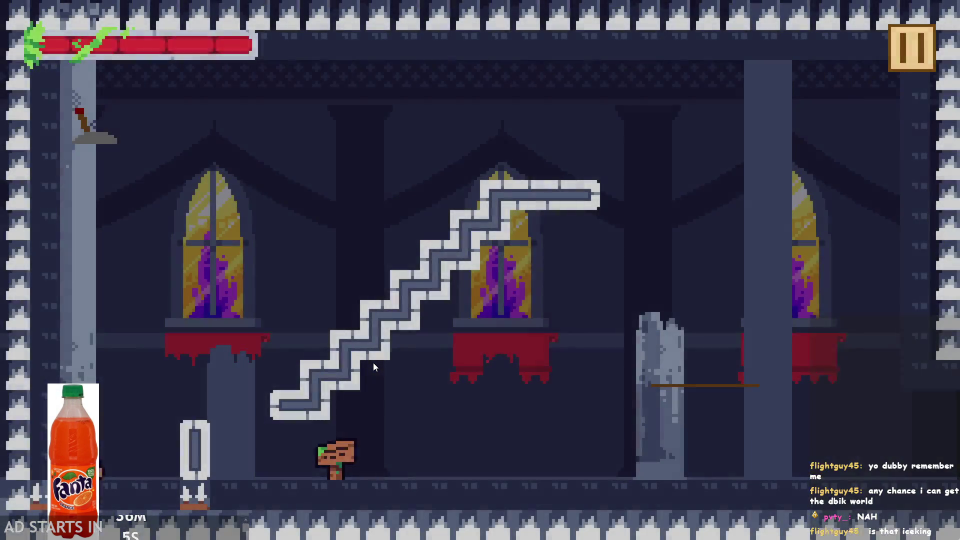
# Run the respawned hero to the right pillar again until it dies.
pyautogui.press('space')
pyautogui.press('Right')
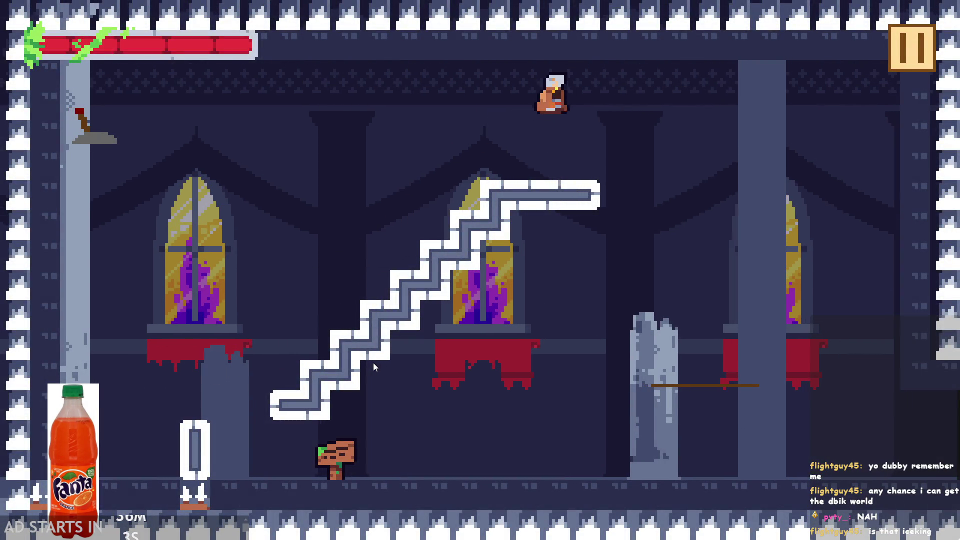
pyautogui.press('Left')
pyautogui.press('Right')
pyautogui.press('space')
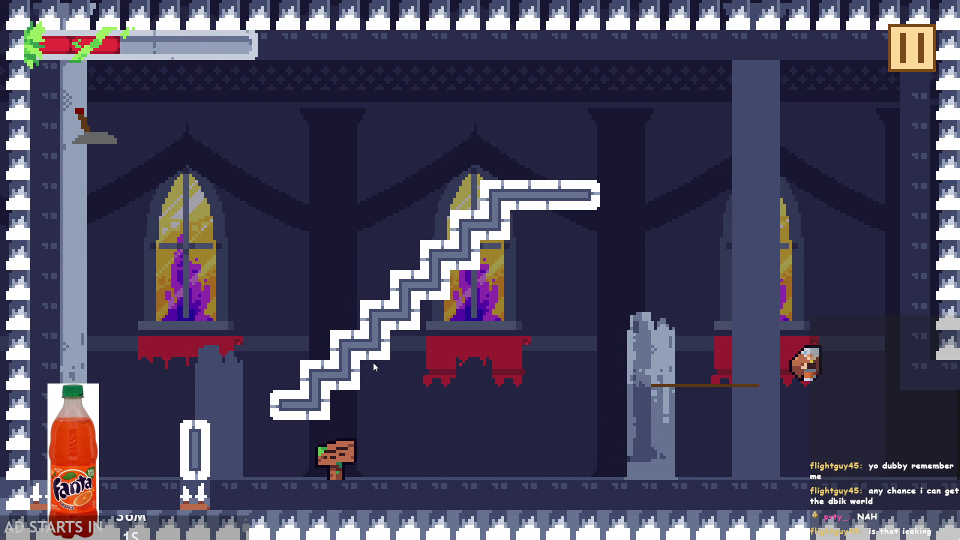
pyautogui.press('space')
pyautogui.press('Left')
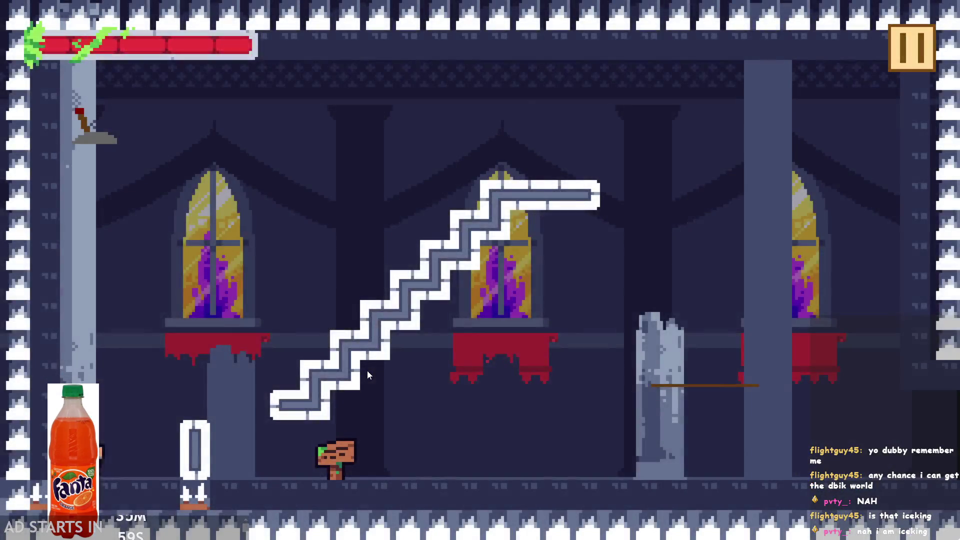
# Die once more at the pillar and send the respawned hero back toward it as the screen fades.
pyautogui.press('space')
pyautogui.press('Right')
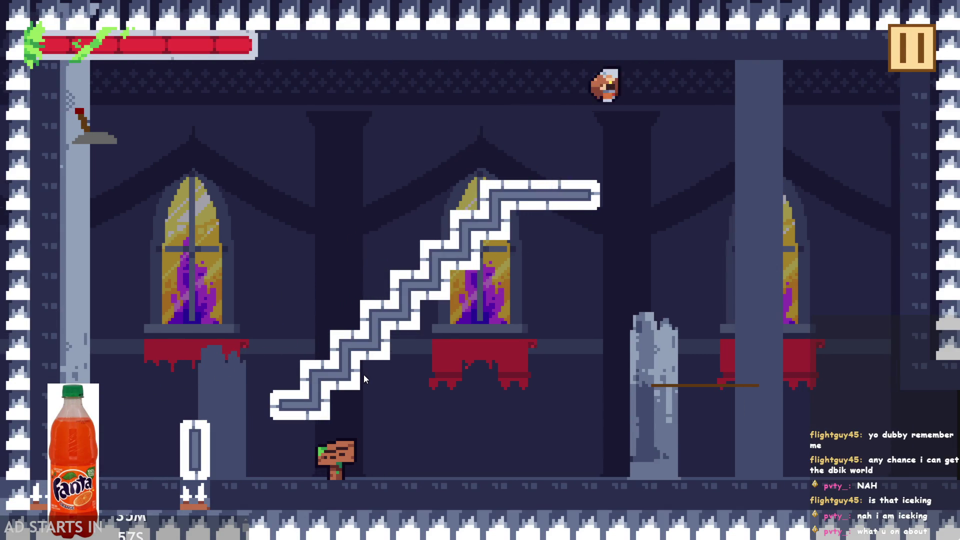
pyautogui.press('Left')
pyautogui.press('space')
pyautogui.press('Right')
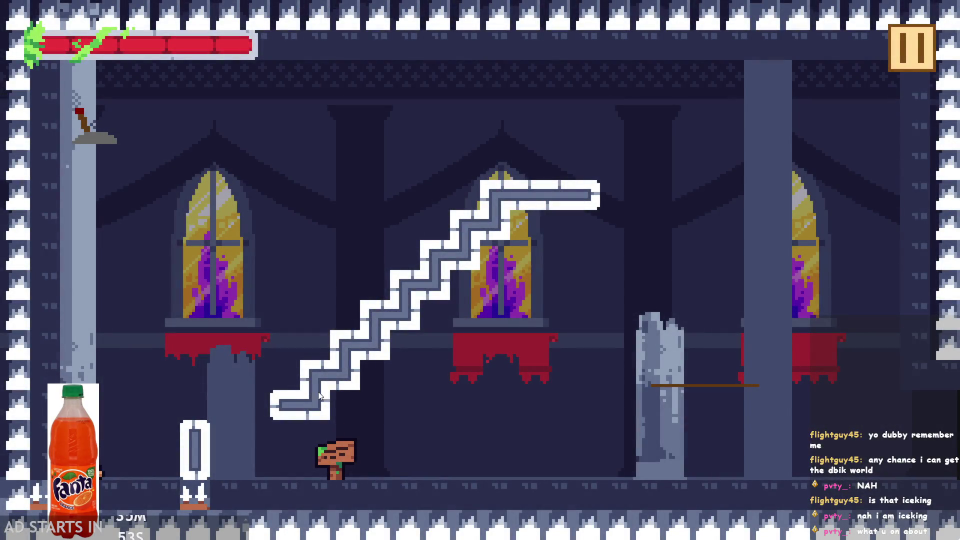
pyautogui.press('space')
pyautogui.press('Right')
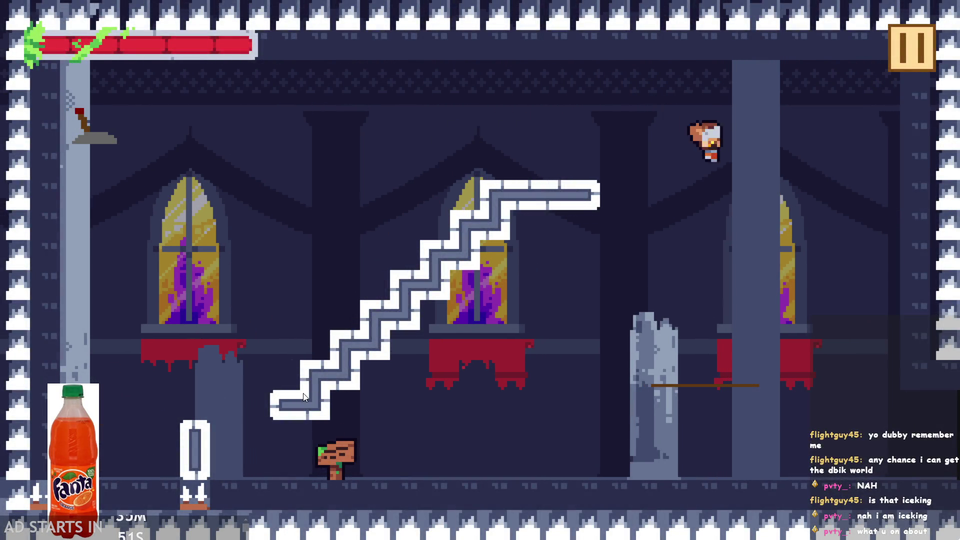
pyautogui.press('space')
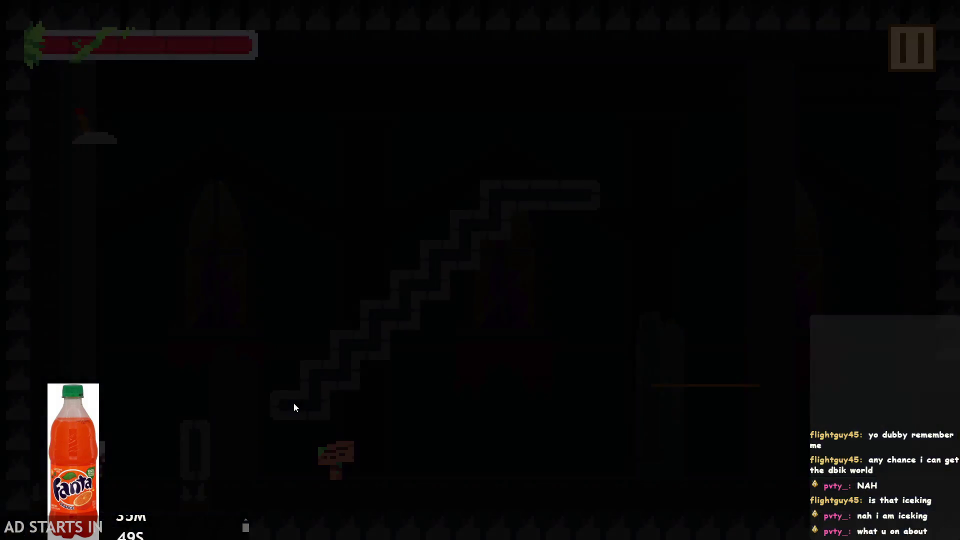
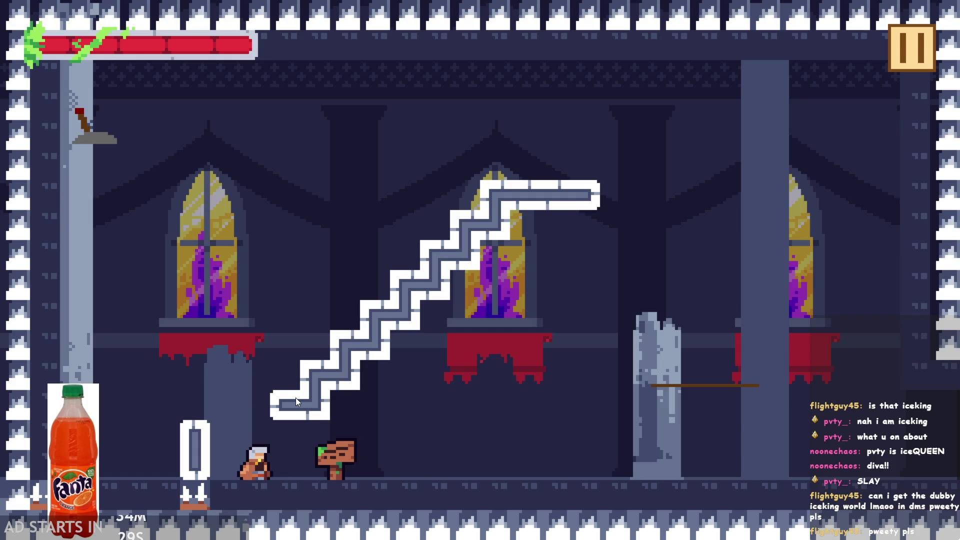
# Fling the hero up-right and back across the temple hall, then pause and exit the playtest.
pyautogui.click(352, 288)
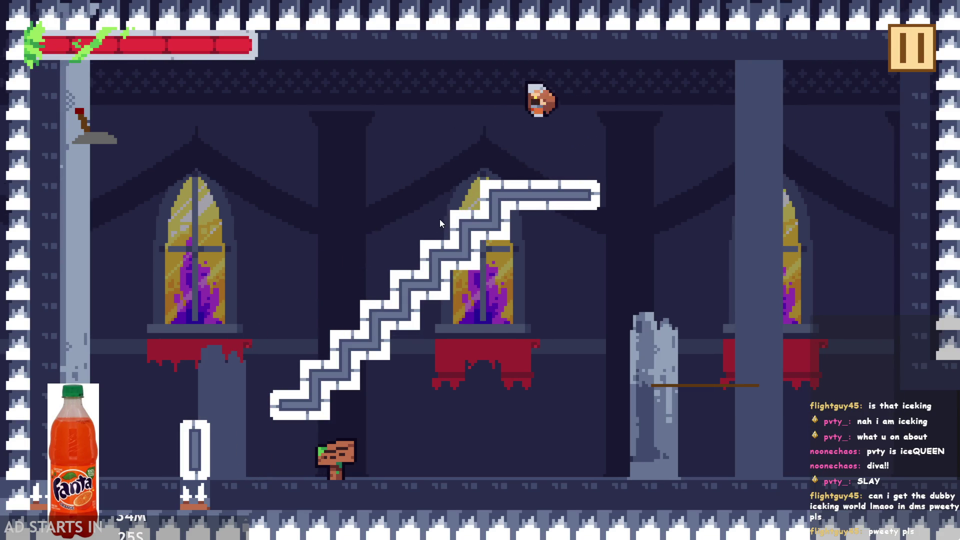
pyautogui.click(440, 219)
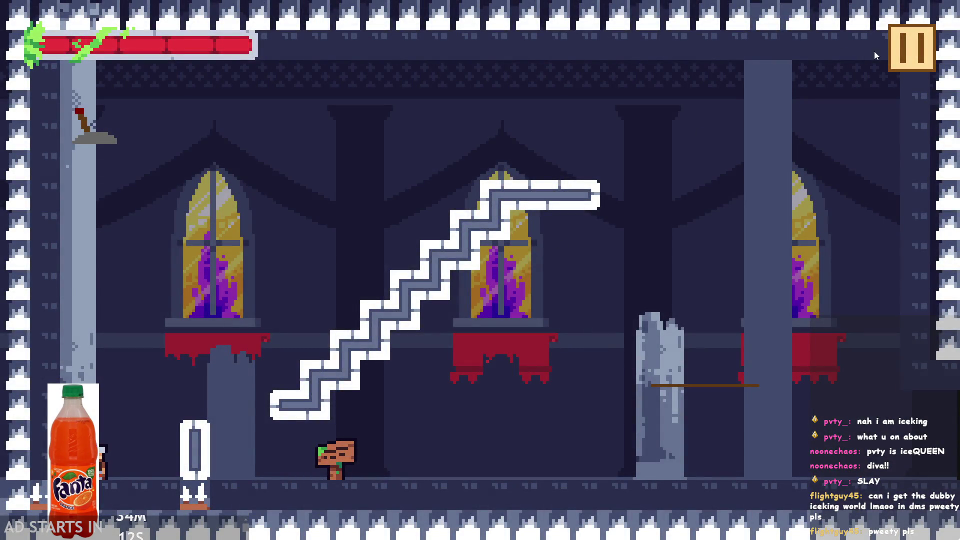
pyautogui.click(892, 47)
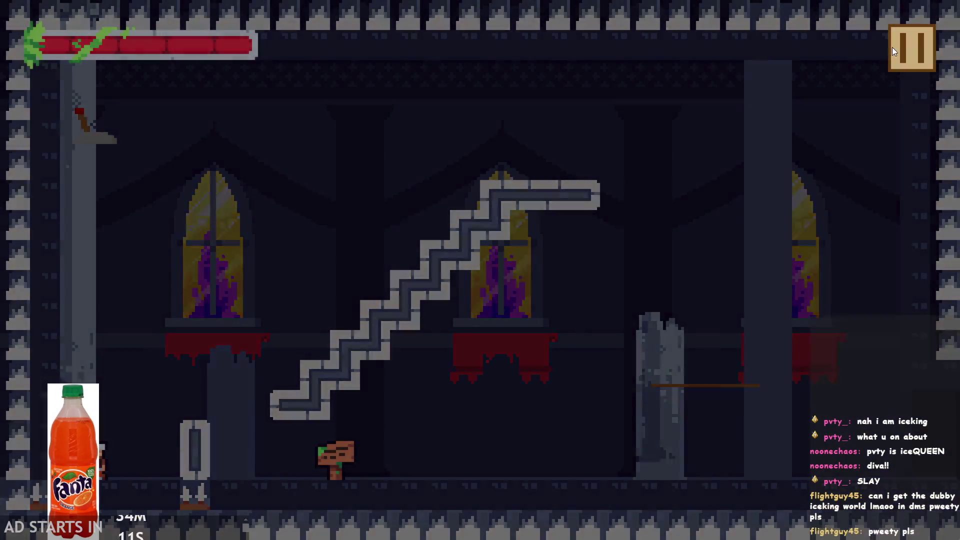
pyautogui.click(779, 452)
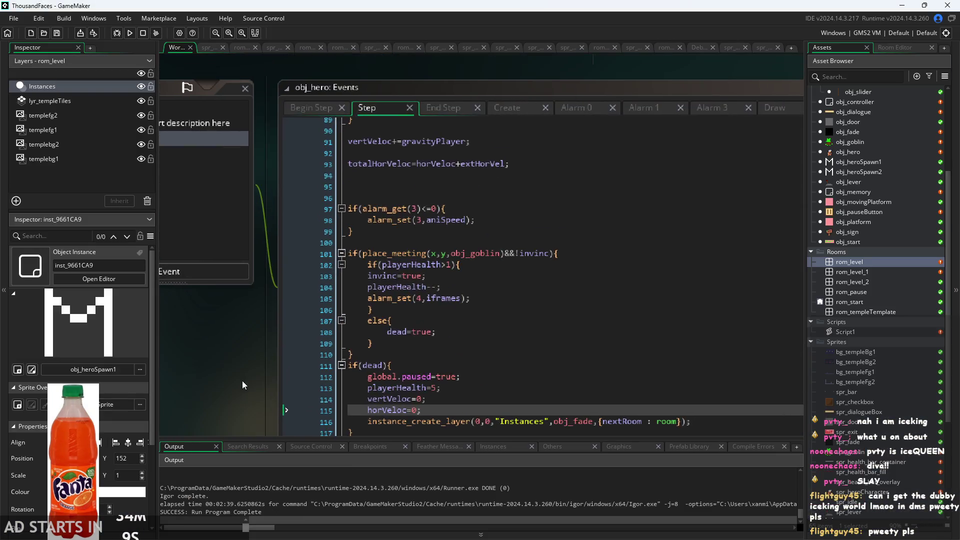
# Review obj_hero's Create, Alarm 0 and Alarm 1 (jumpNum=0;) code, then build and run with F5.
pyautogui.click(518, 106)
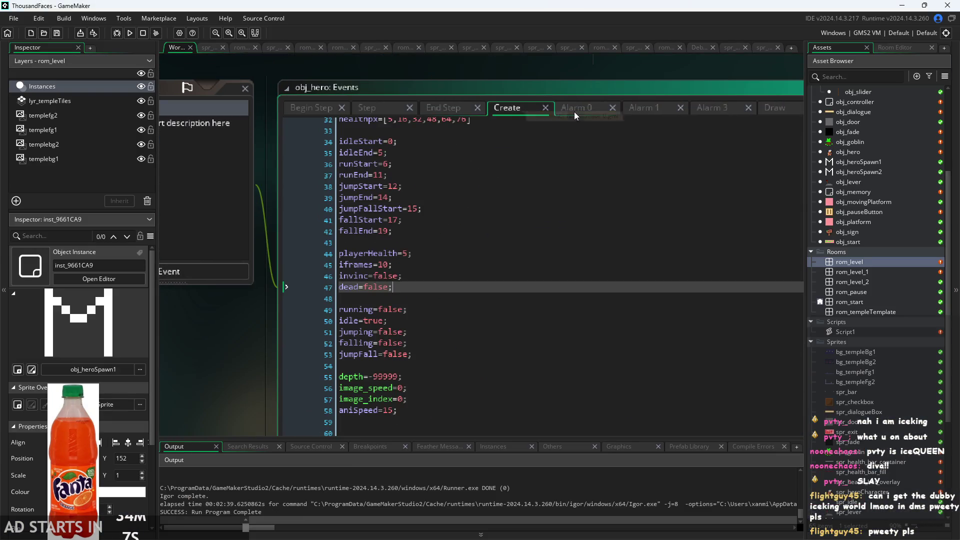
pyautogui.click(574, 110)
pyautogui.click(631, 109)
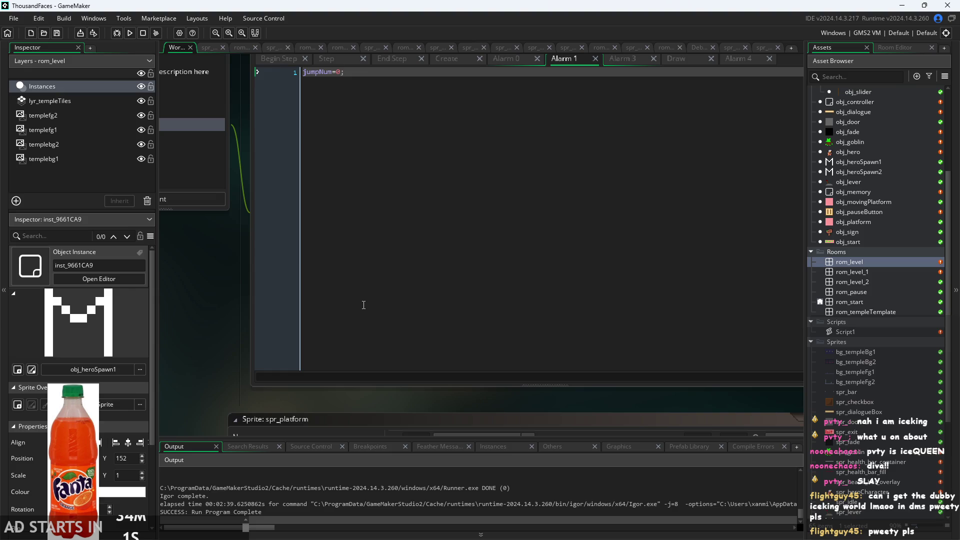
pyautogui.press('F5')
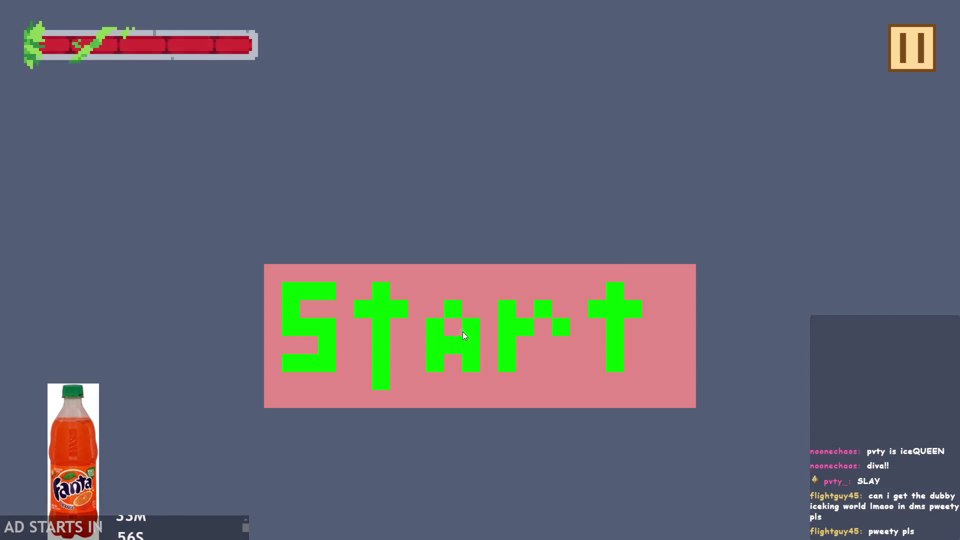
# Start the game and run and jump the hero around the broken pillar, rope and staircase.
pyautogui.click(462, 331)
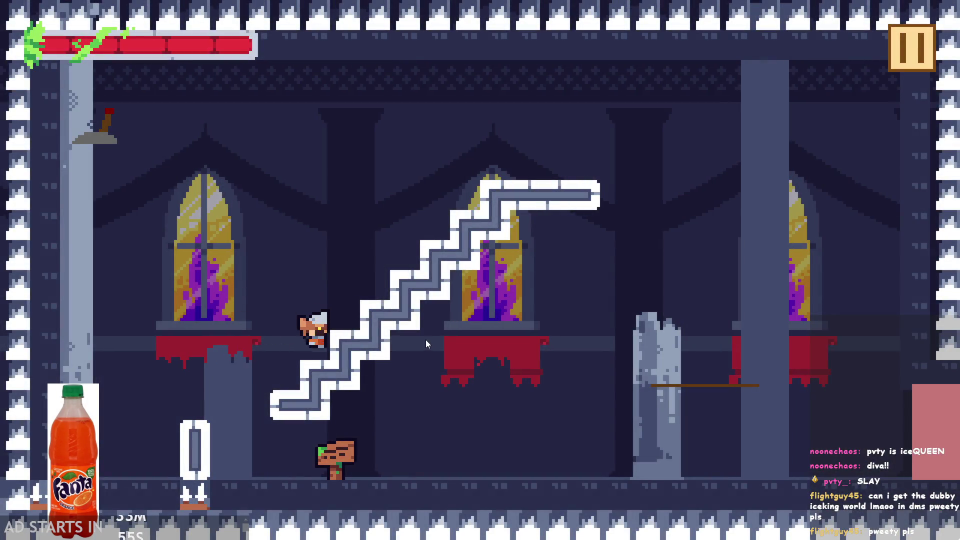
pyautogui.press('space')
pyautogui.press('Right')
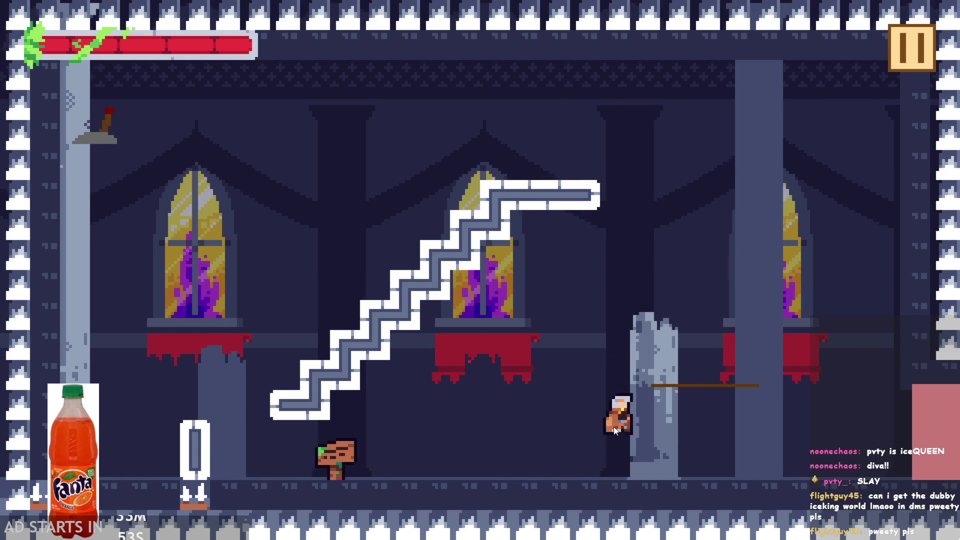
pyautogui.press('Right')
pyautogui.press('Left')
pyautogui.press('Right')
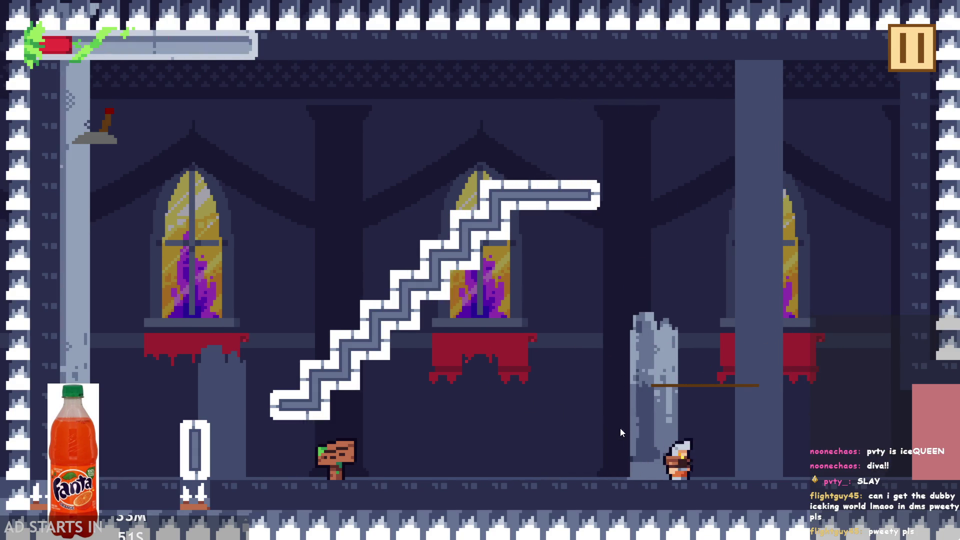
pyautogui.press('Right')
pyautogui.press('Left')
pyautogui.press('space')
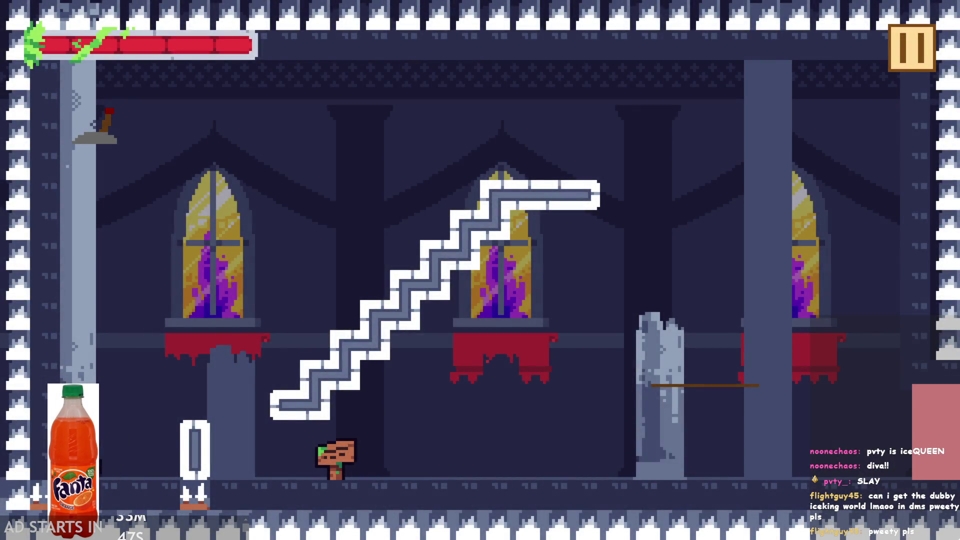
pyautogui.press('Right')
pyautogui.press('space')
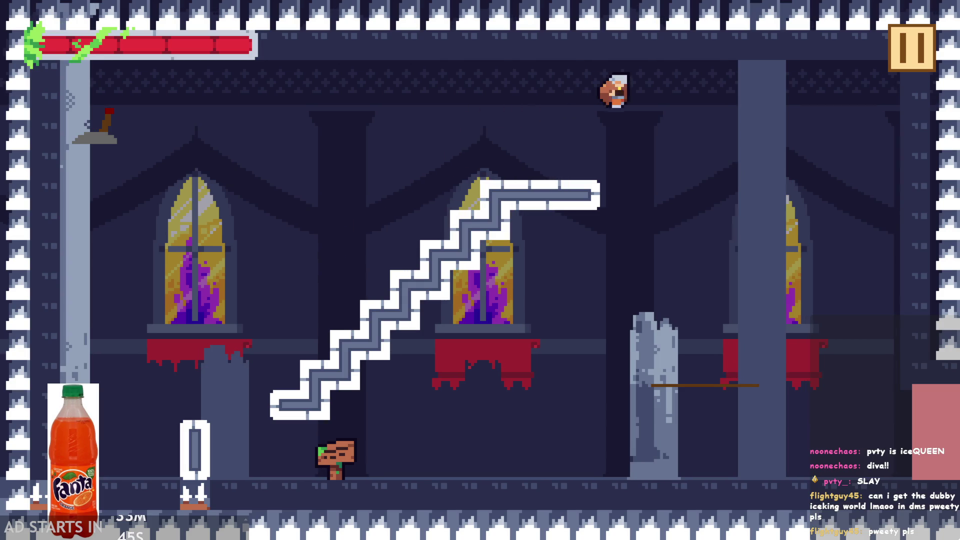
# Keep playing until the hero takes damage, dies and fades out, then quit with Escape.
pyautogui.press('Left')
pyautogui.press('Right')
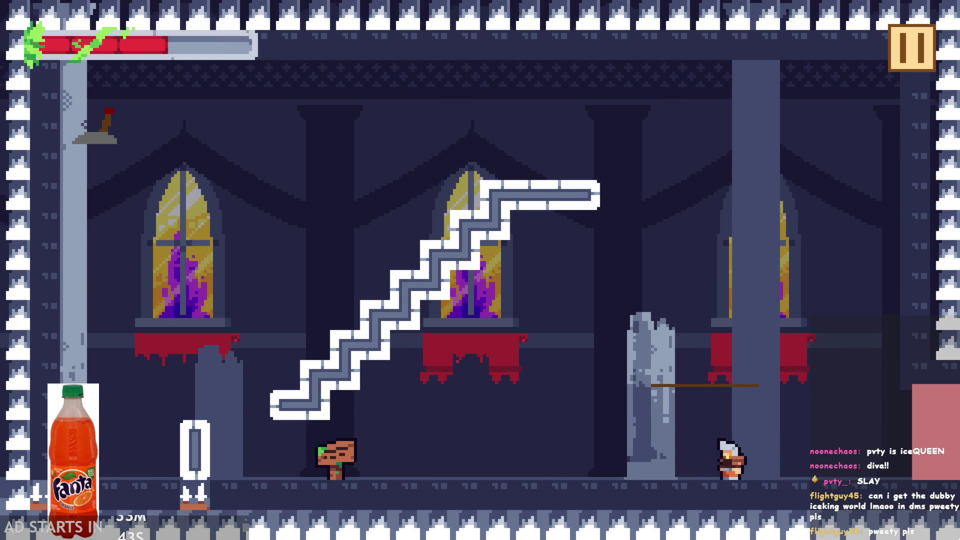
pyautogui.press('Left')
pyautogui.press('Right')
pyautogui.press('space')
pyautogui.press('Left')
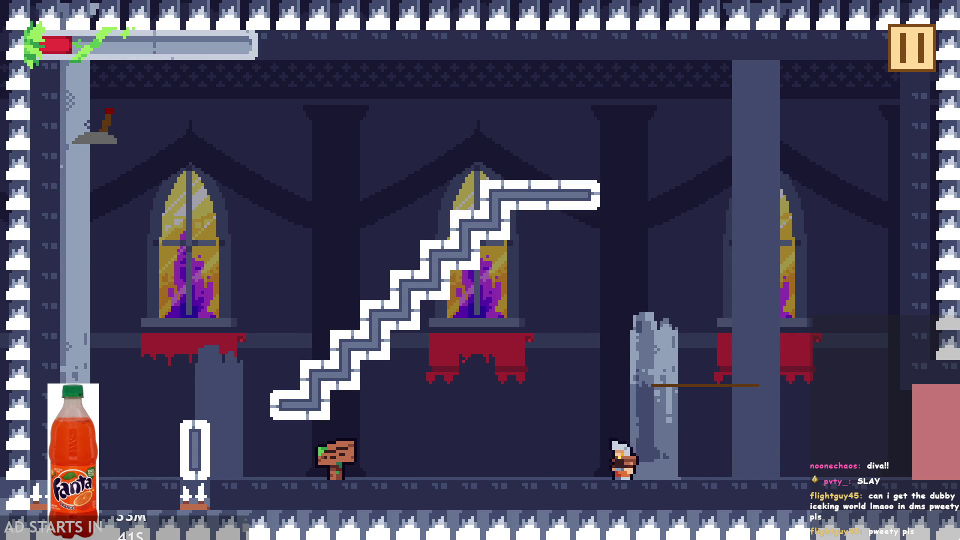
pyautogui.press('Right')
pyautogui.press('space')
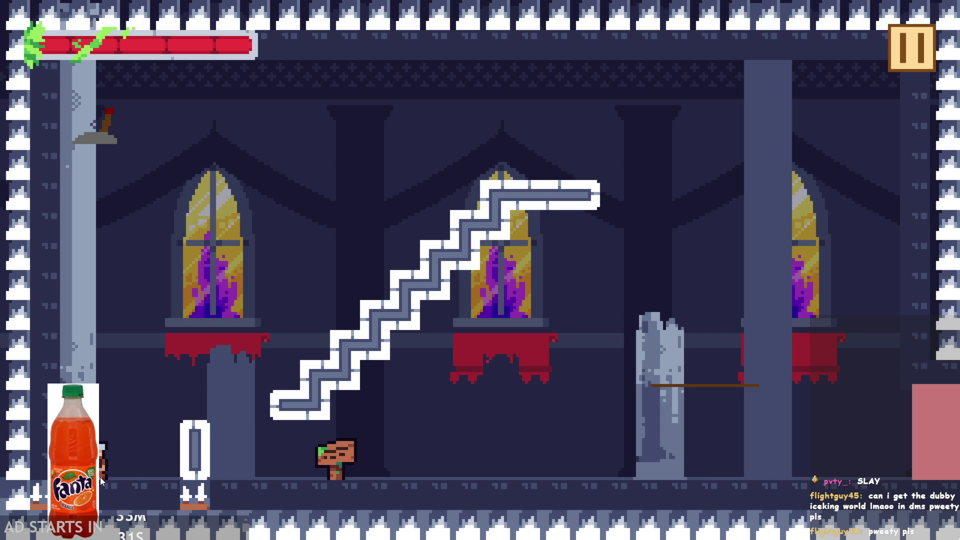
pyautogui.press('space')
pyautogui.press('space')
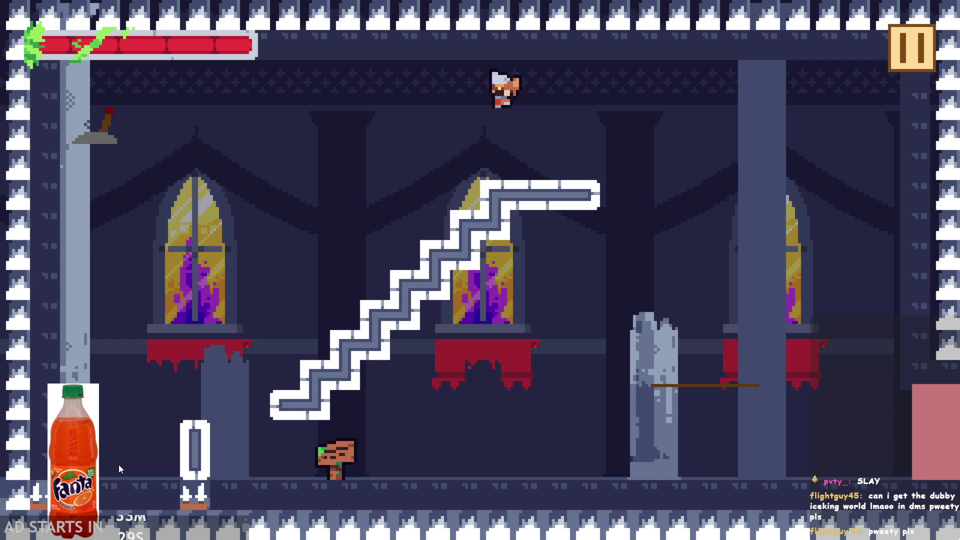
pyautogui.press('Left')
pyautogui.press('Right')
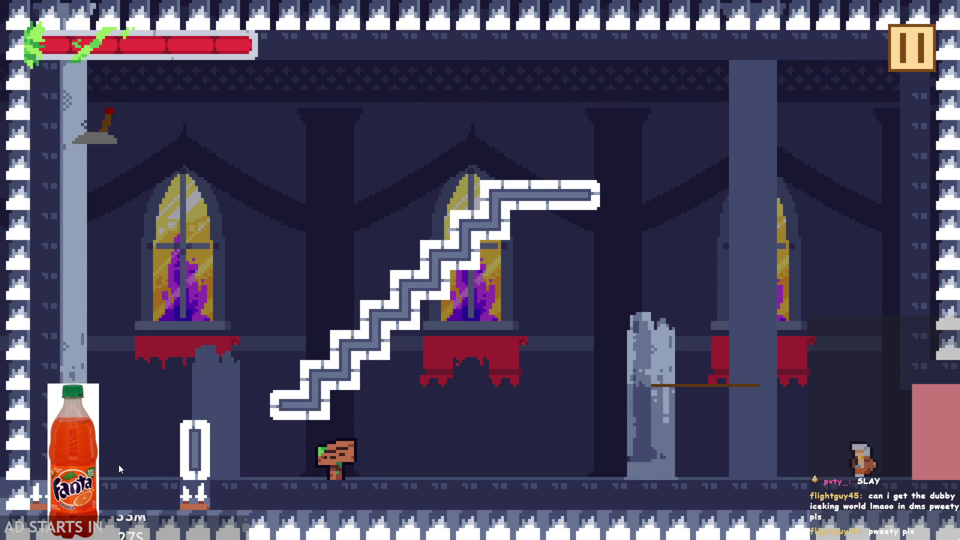
pyautogui.press('space')
pyautogui.press('Right')
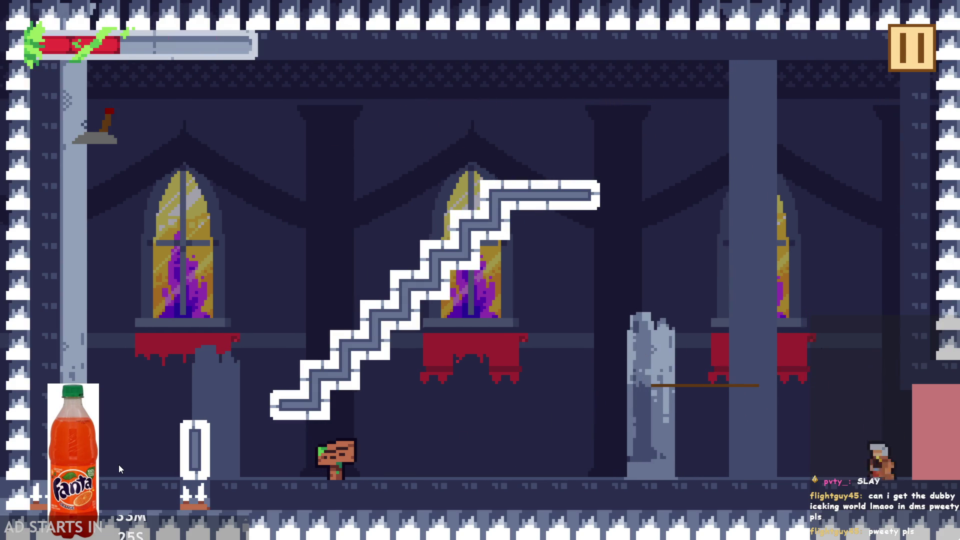
pyautogui.press('Left')
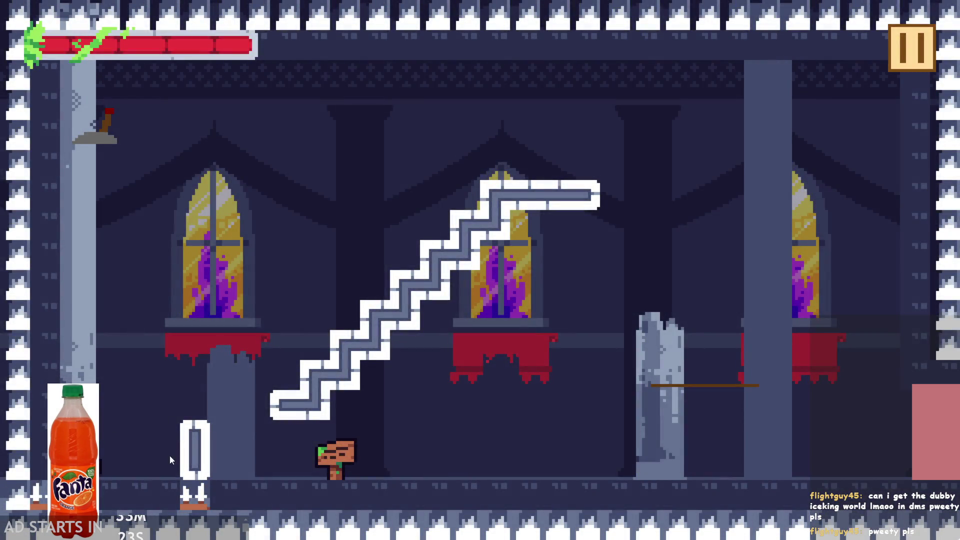
pyautogui.press('Escape')
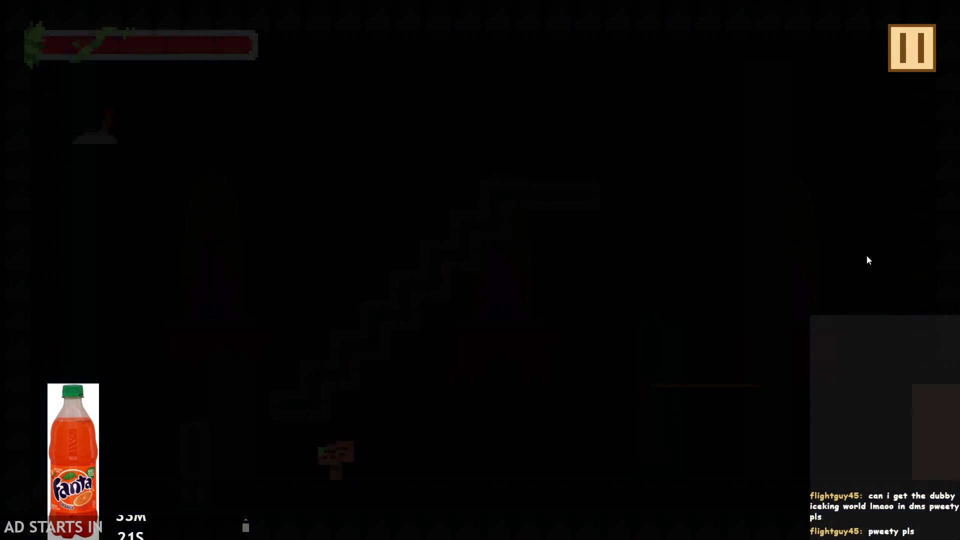
# In obj_hero's Step event, add image_xscale=1; after horVeloc=0; in the if(dead) block.
pyautogui.click(265, 59)
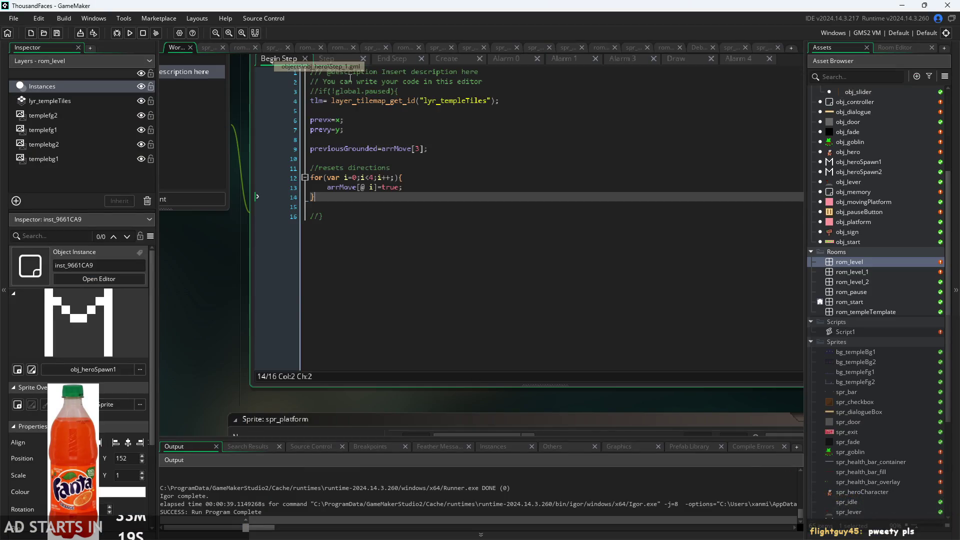
pyautogui.click(380, 59)
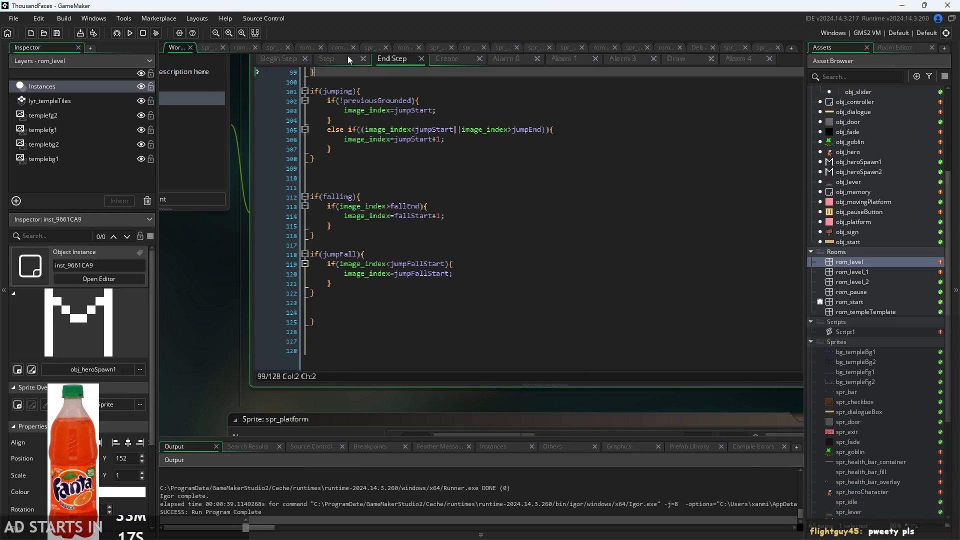
pyautogui.click(348, 59)
pyautogui.scroll(3, 199, 334)
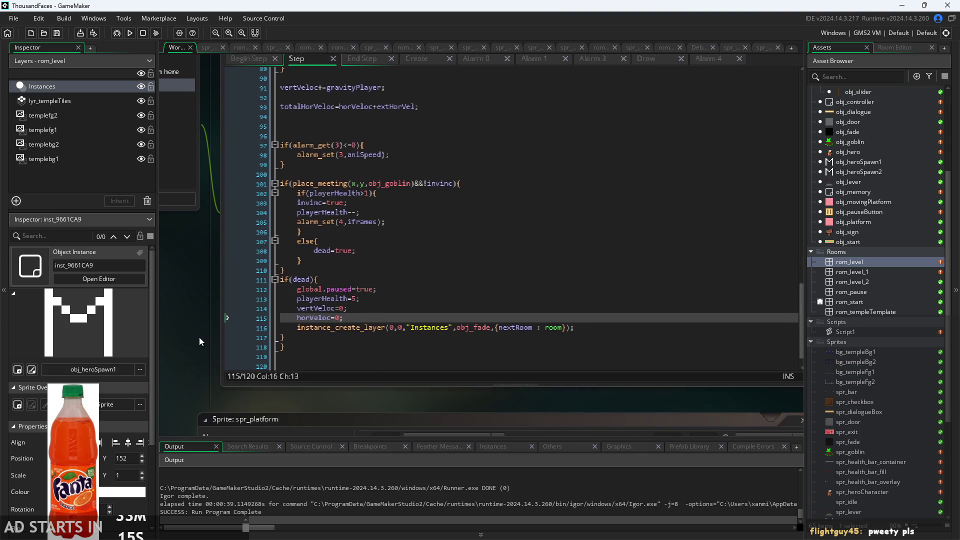
pyautogui.click(345, 300)
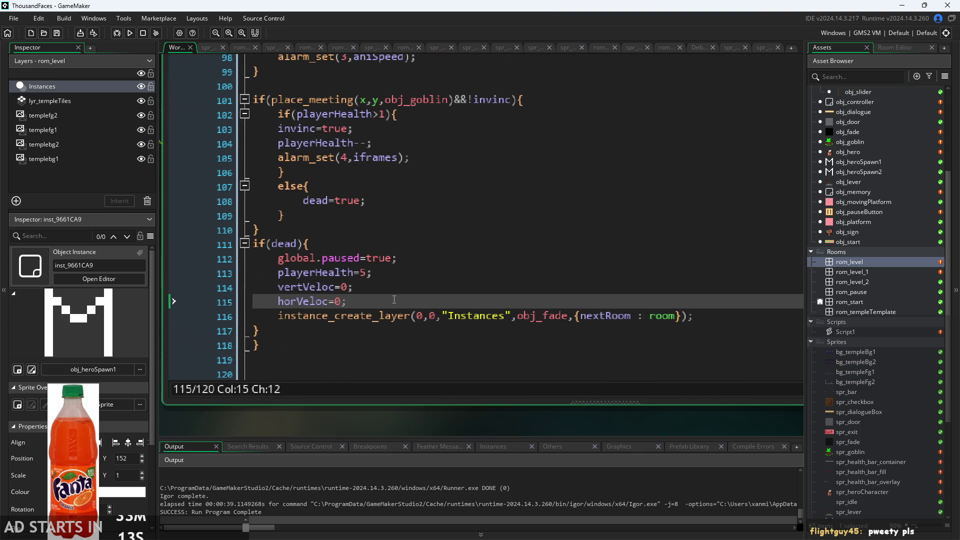
pyautogui.press('Return')
pyautogui.write('i')
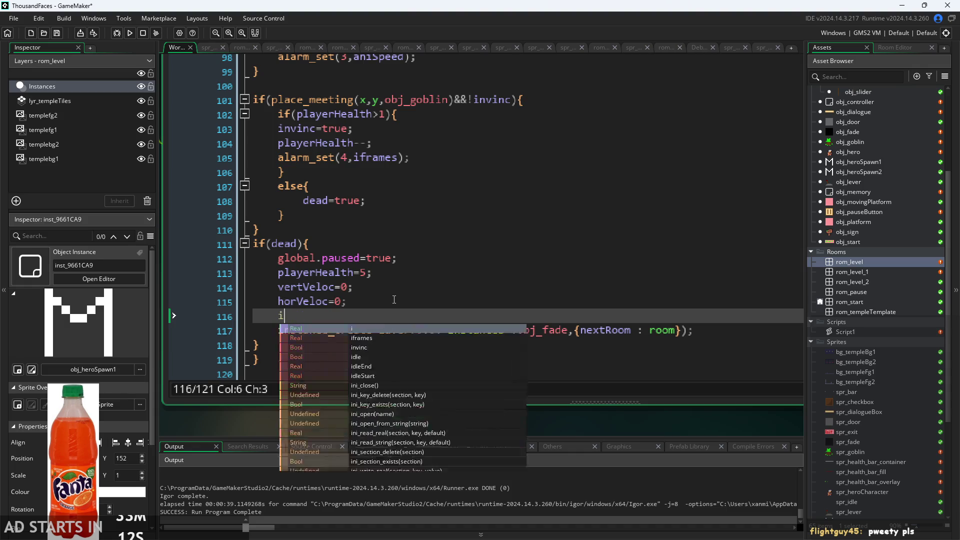
pyautogui.write('mage)')
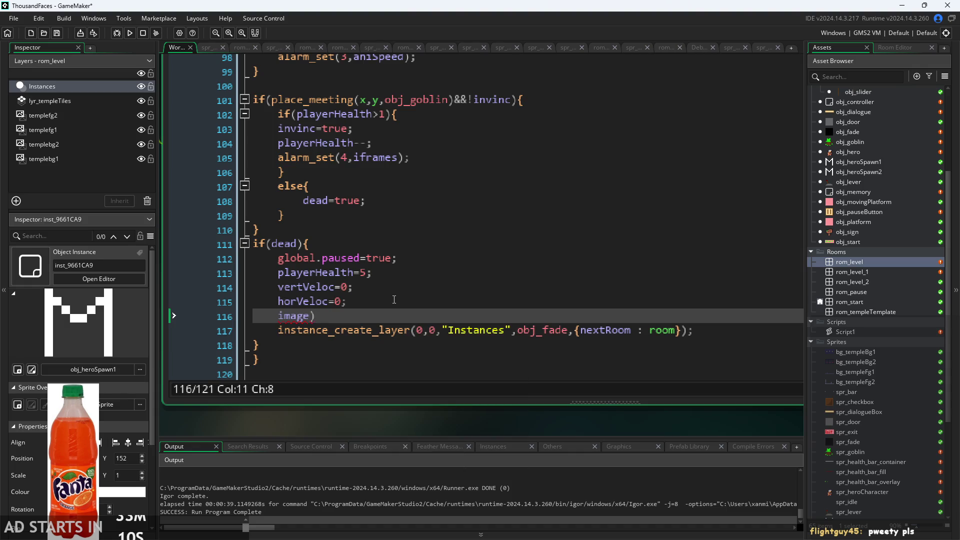
pyautogui.press('BackSpace')
pyautogui.write('_x')
pyautogui.press('Return')
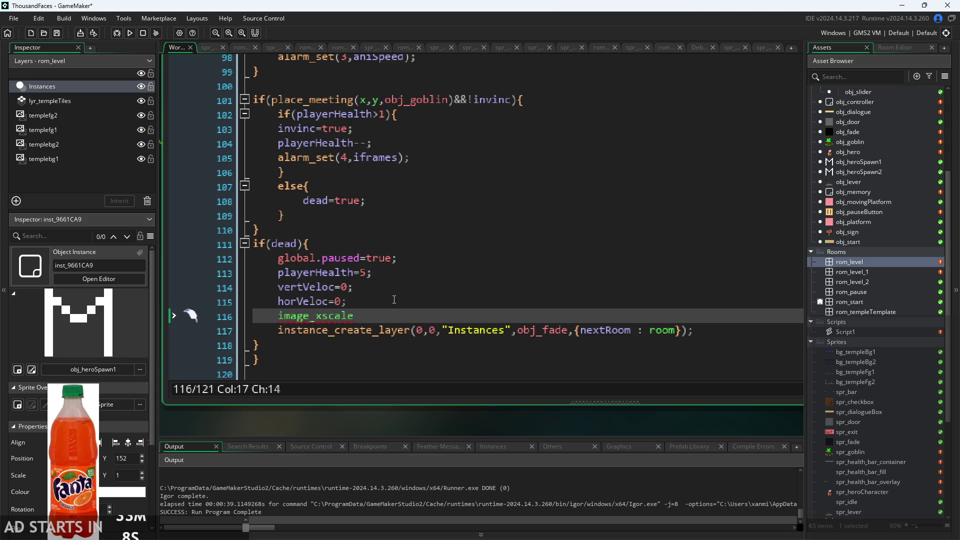
pyautogui.write('=1;')
pyautogui.press('Return')
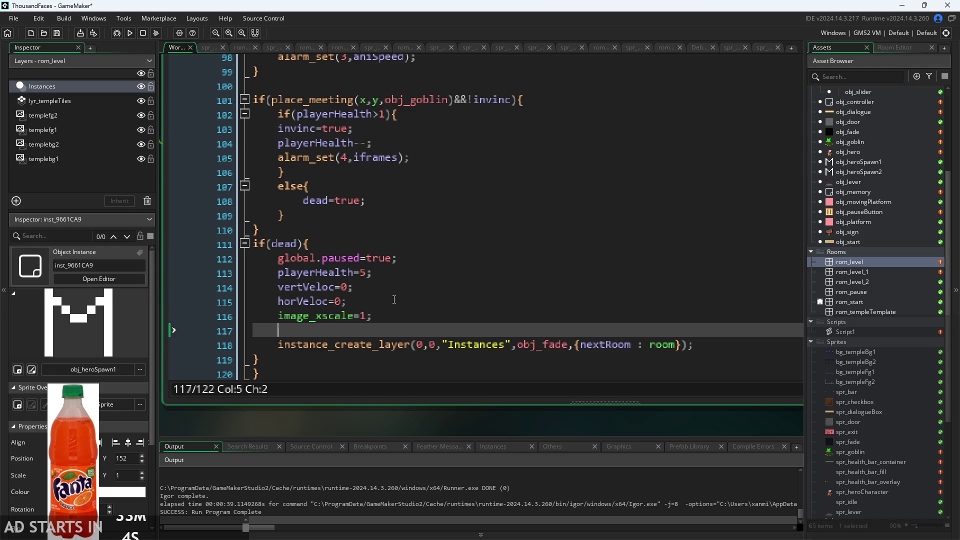
# Start the next line with image_index picked from the autocomplete suggestions.
pyautogui.write('image')
pyautogui.press('Down')
pyautogui.press('Down')
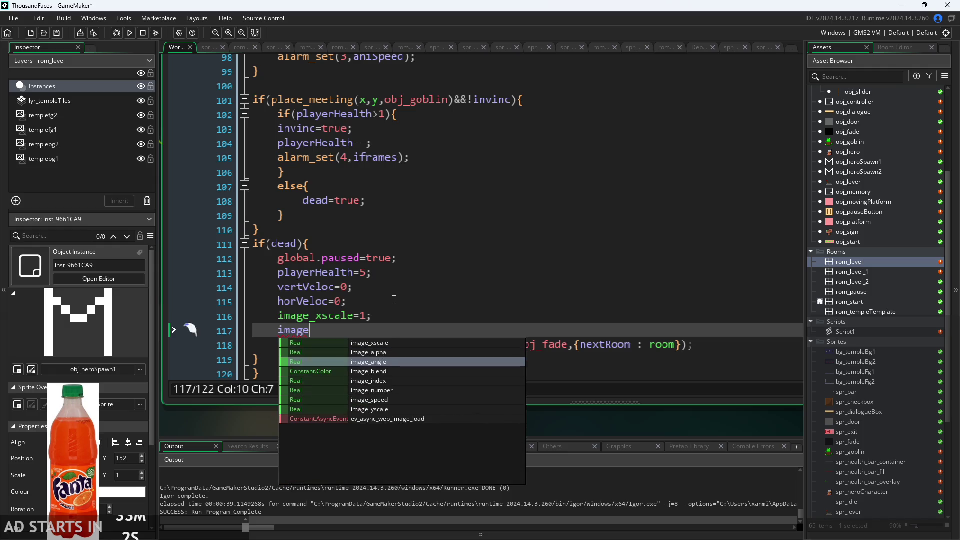
pyautogui.press('Down')
pyautogui.press('Down')
pyautogui.press('Return')
# Finish the line as image_index=0; and start a new test run from the title screen.
pyautogui.write('=0;')
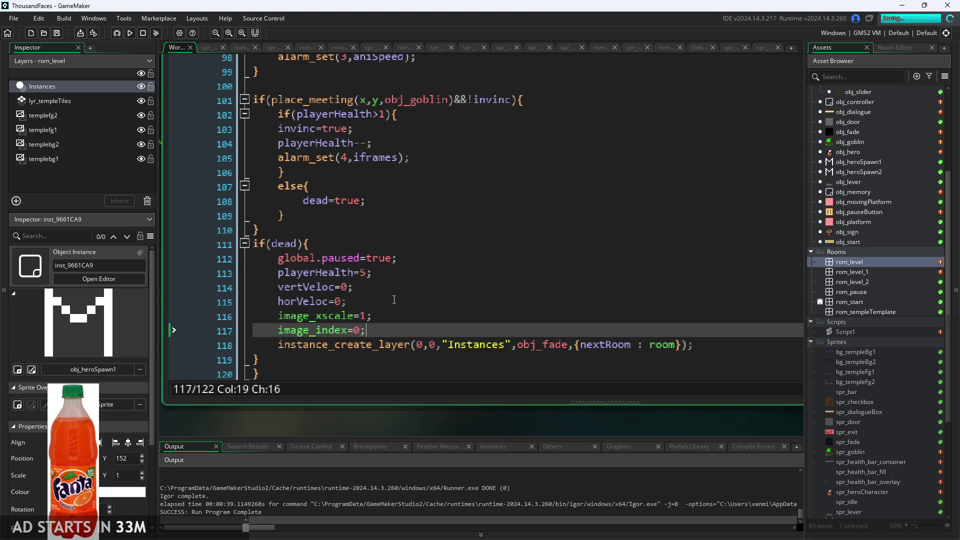
pyautogui.click(131, 33)
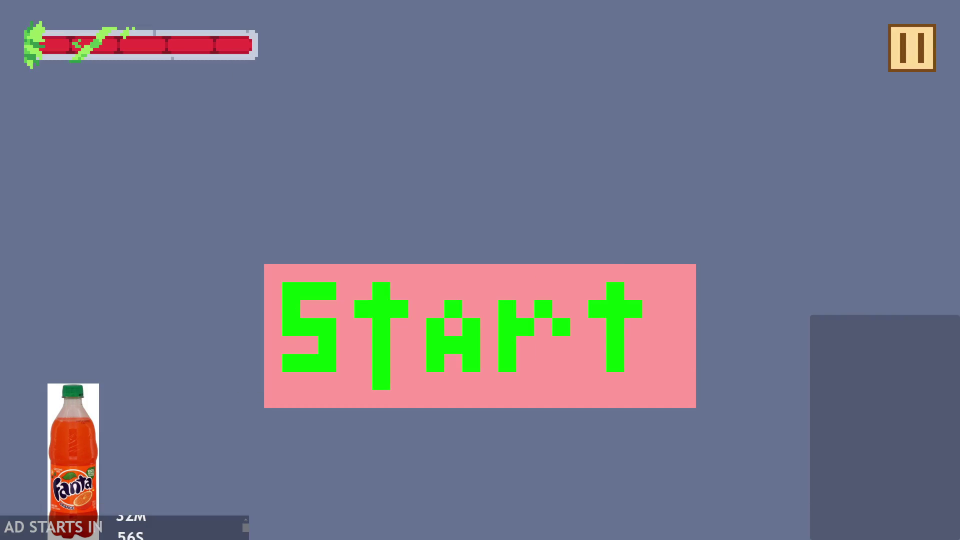
pyautogui.click(428, 395)
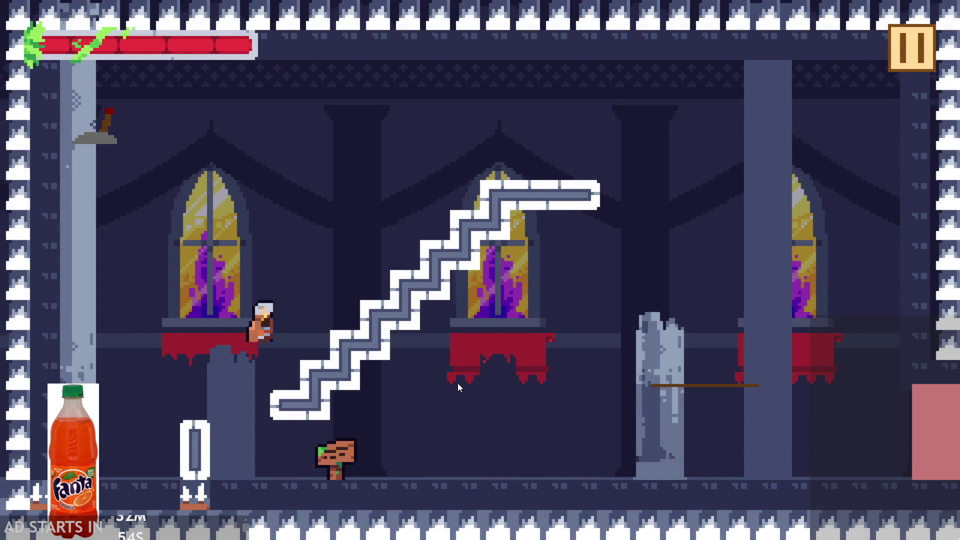
# Dash the hero through the level until it dies and respawns, then pause and quit.
pyautogui.press('space')
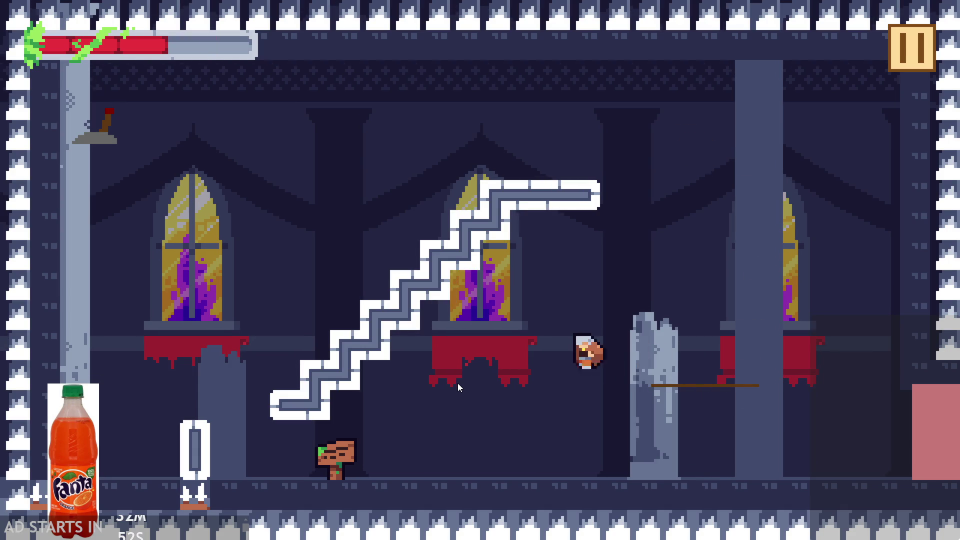
pyautogui.press('space')
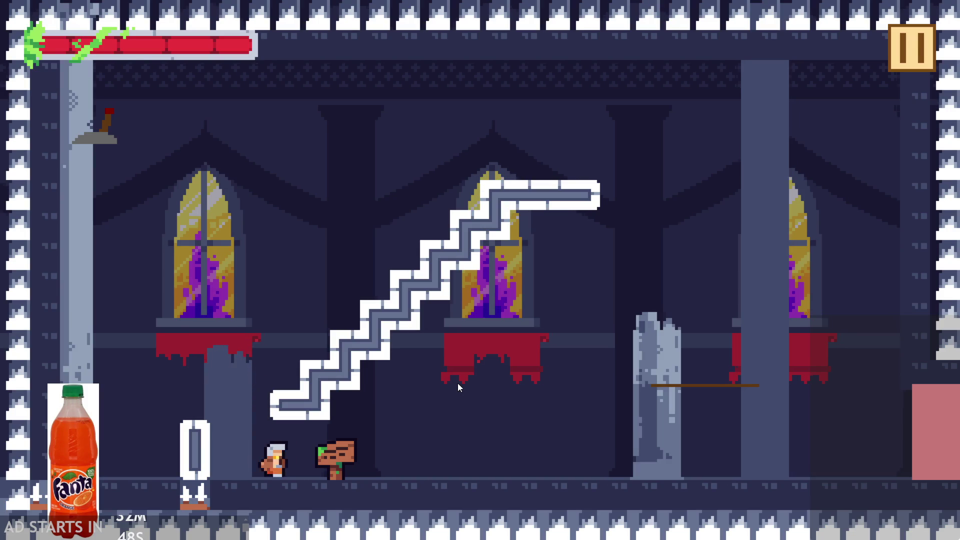
pyautogui.press('space')
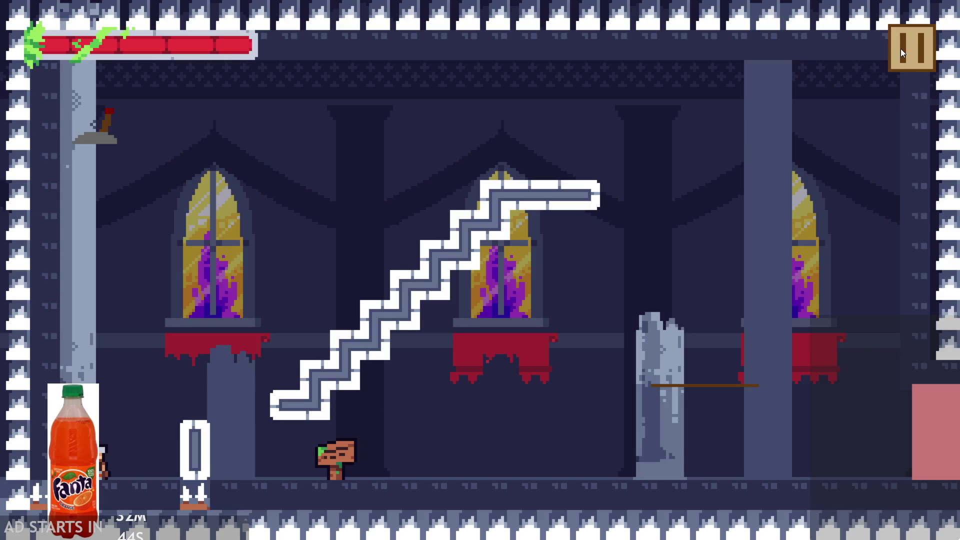
pyautogui.click(901, 49)
pyautogui.click(786, 437)
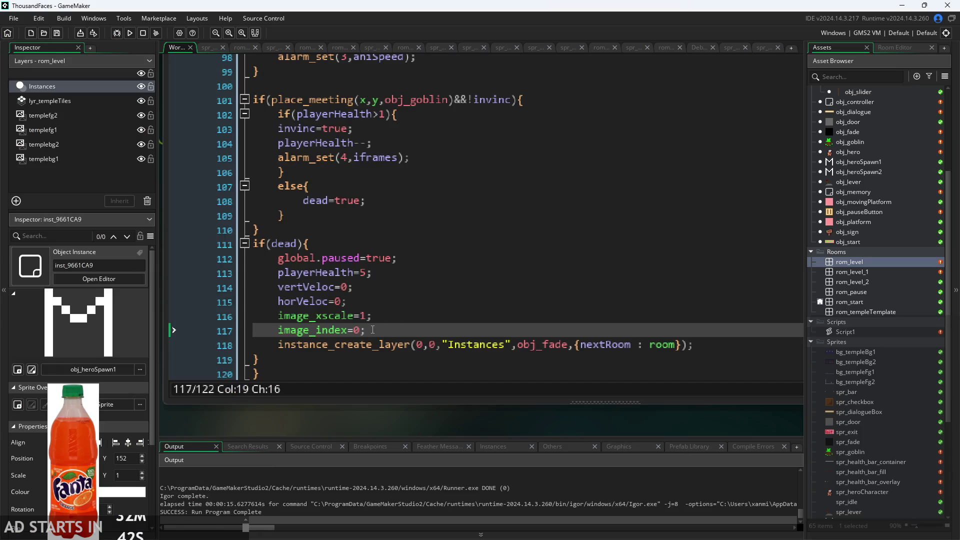
# Move the image_index=0; line below the obj_fade instance_create_layer call and rerun with F5.
pyautogui.keyDown('shift'); pyautogui.click(279, 331); pyautogui.keyUp('shift')
pyautogui.press('BackSpace')
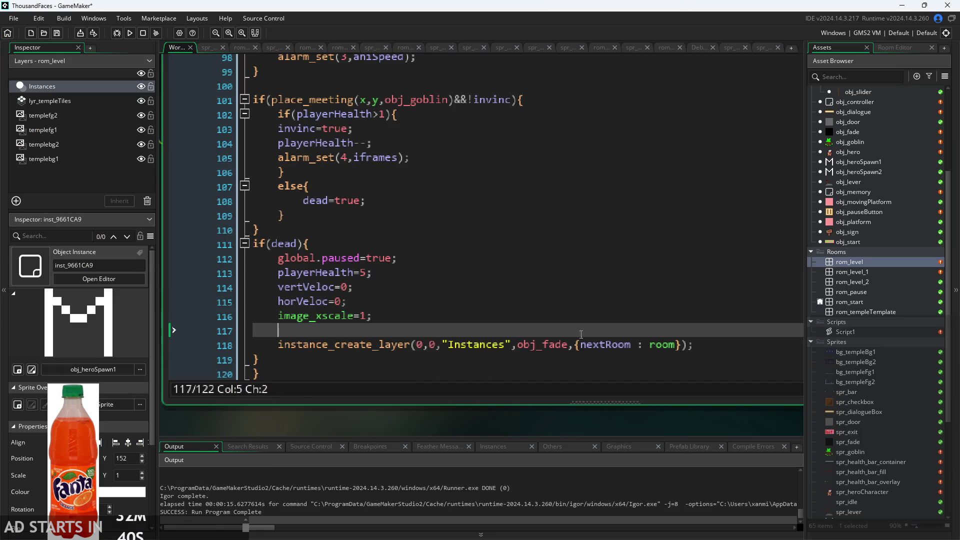
pyautogui.press('BackSpace')
pyautogui.press('BackSpace')
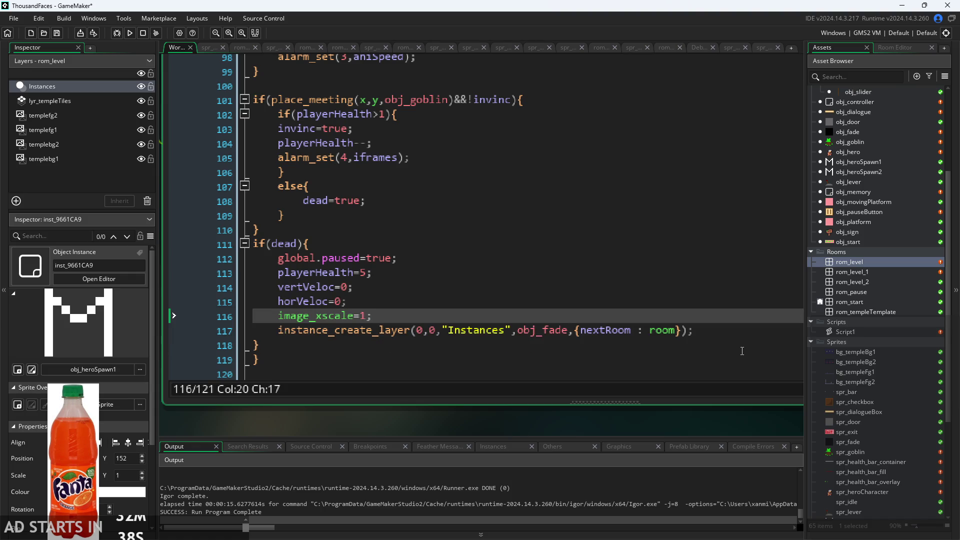
pyautogui.click(741, 331)
pyautogui.press('Return')
pyautogui.write('image_index=0;')
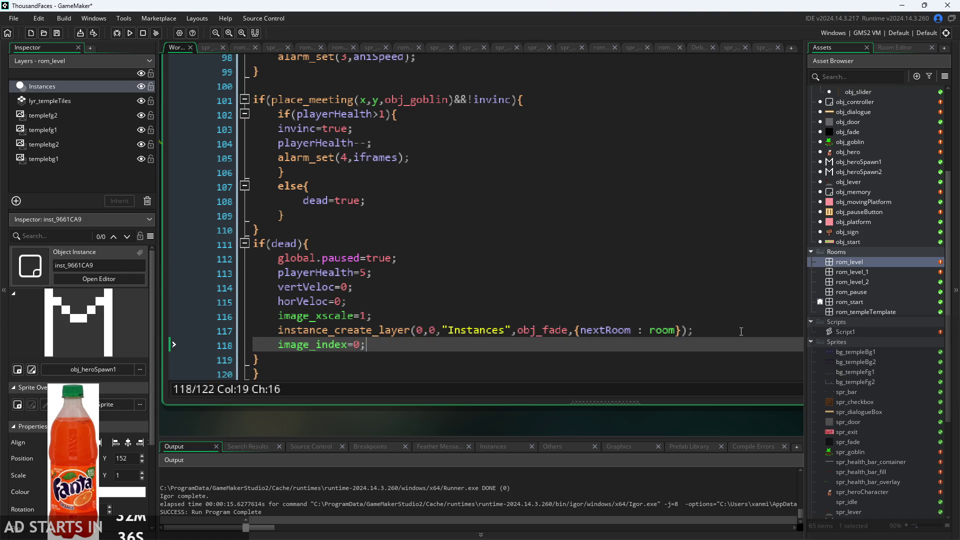
pyautogui.press('F5')
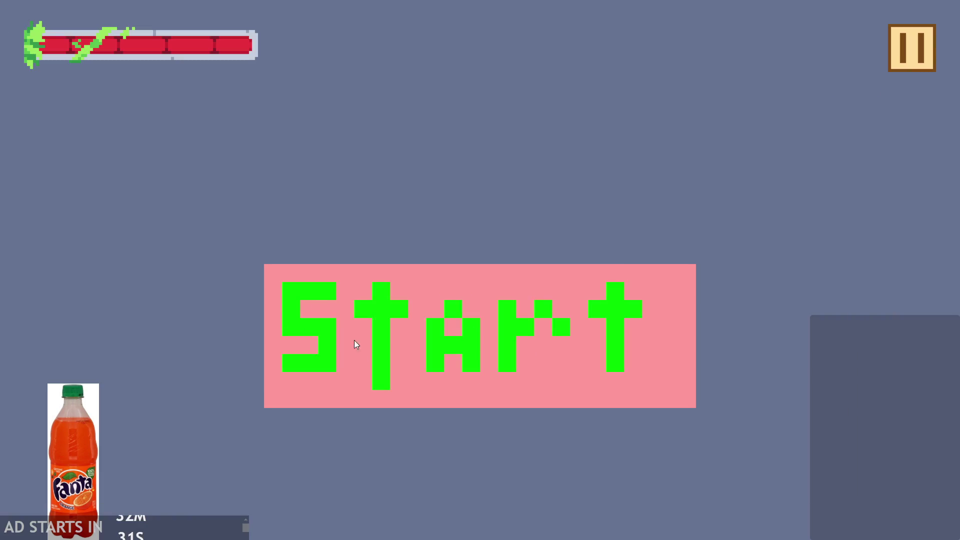
# Start the game and jump the hero around the hall through several deaths and full-health respawns, then pause.
pyautogui.click(353, 344)
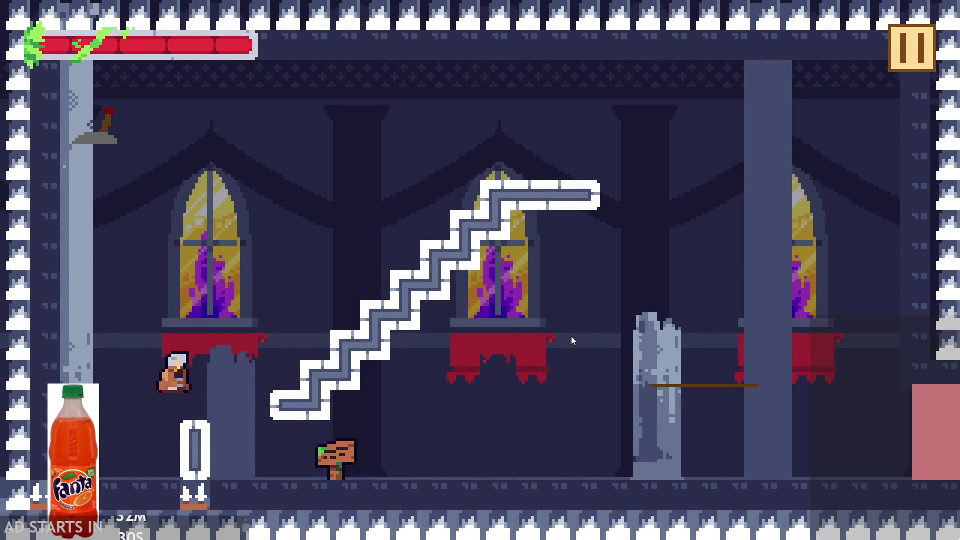
pyautogui.press('Right')
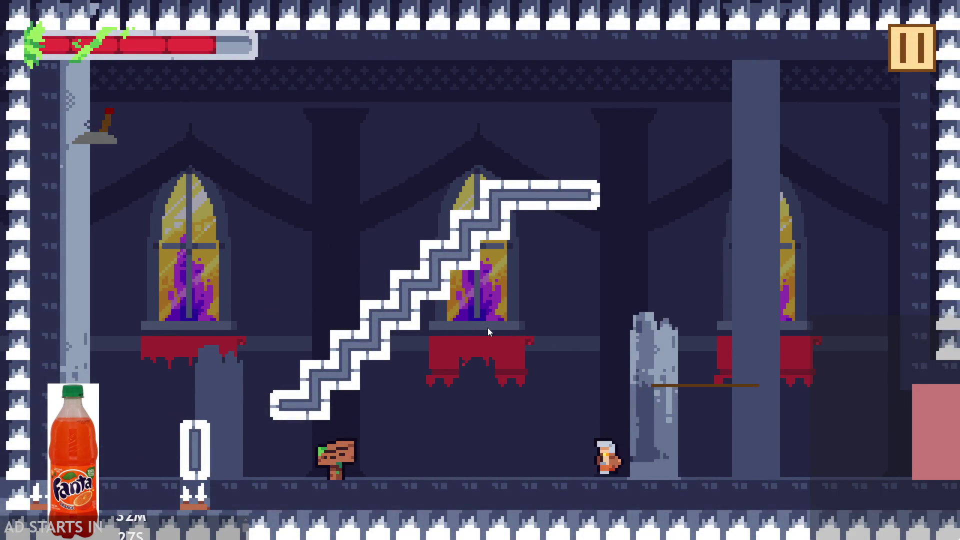
pyautogui.press('Left')
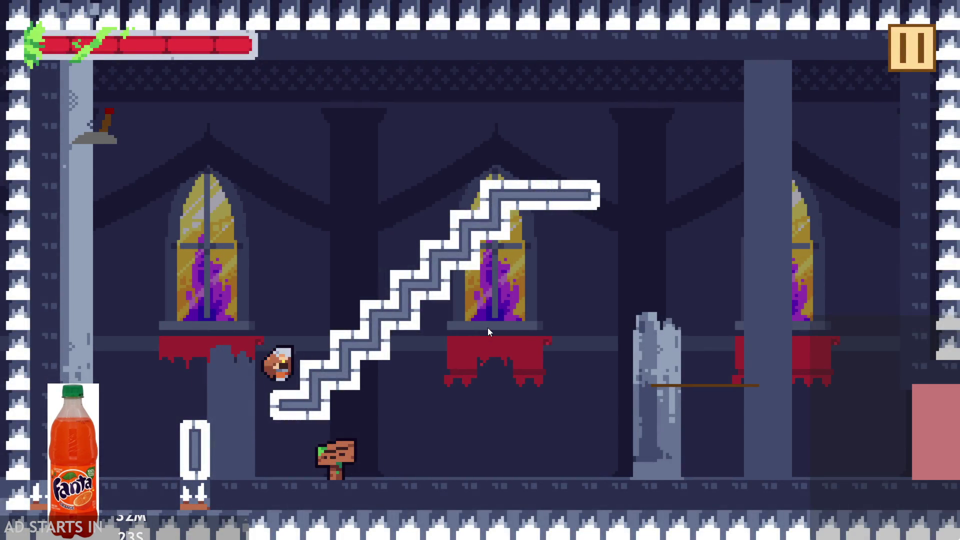
pyautogui.press('Right')
pyautogui.press('Right')
pyautogui.press('Up')
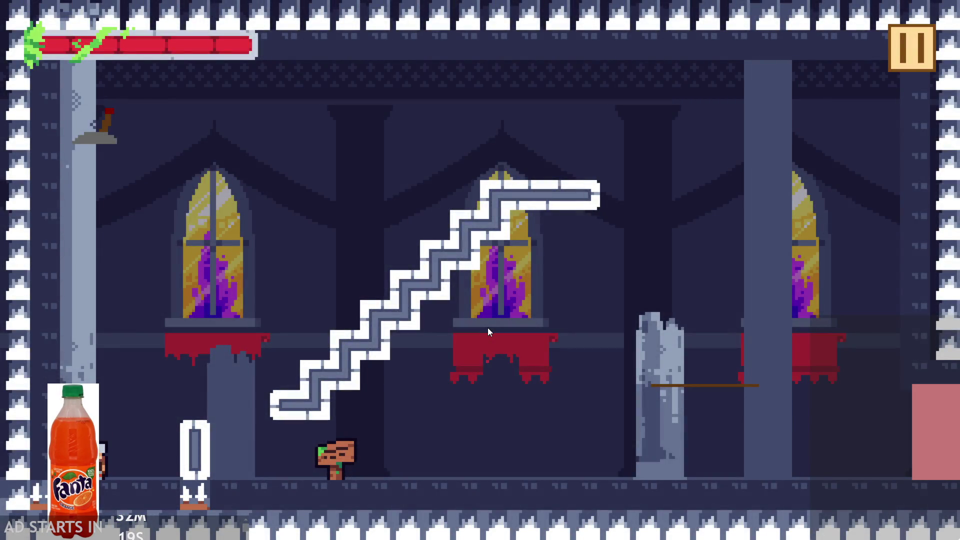
pyautogui.press('Right')
pyautogui.press('Up')
pyautogui.press('Right')
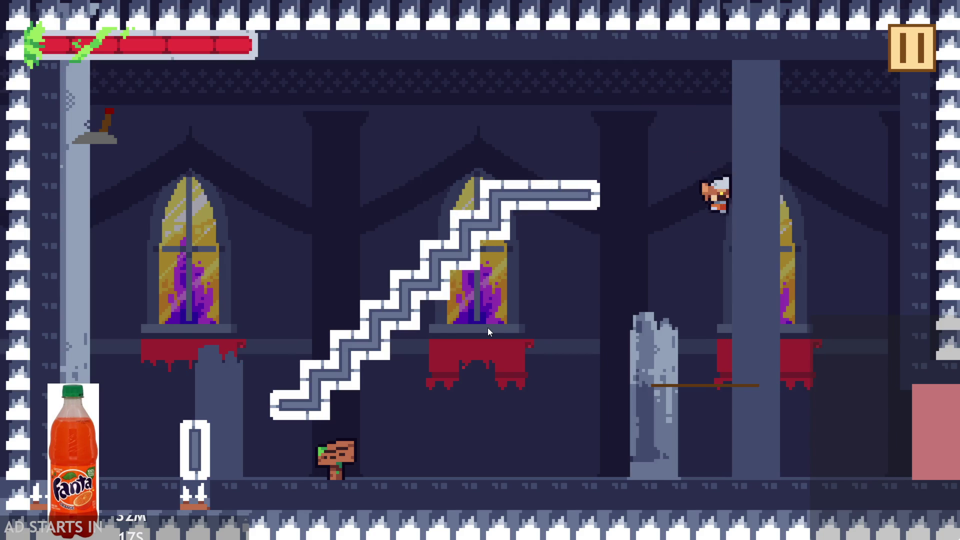
pyautogui.press('Left')
pyautogui.press('Up')
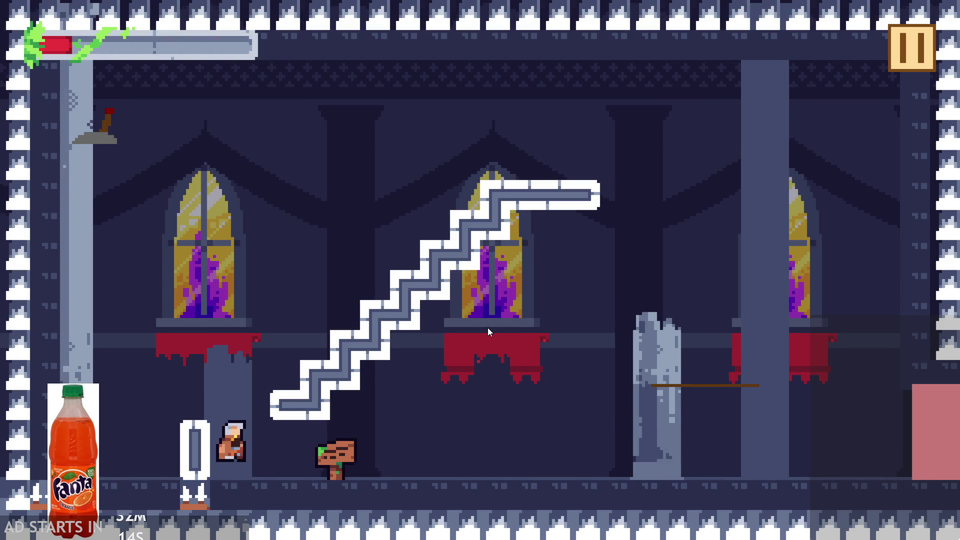
pyautogui.press('Right')
pyautogui.press('Up')
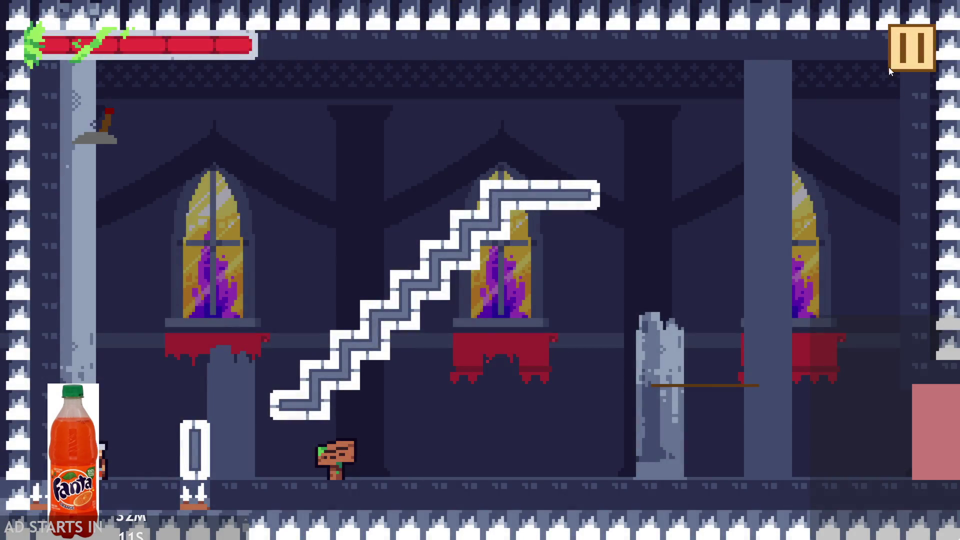
pyautogui.click(895, 61)
# Exit the game, inspect the obj_fade creation call, and delete the image_index=0; line 118.
pyautogui.click(822, 436)
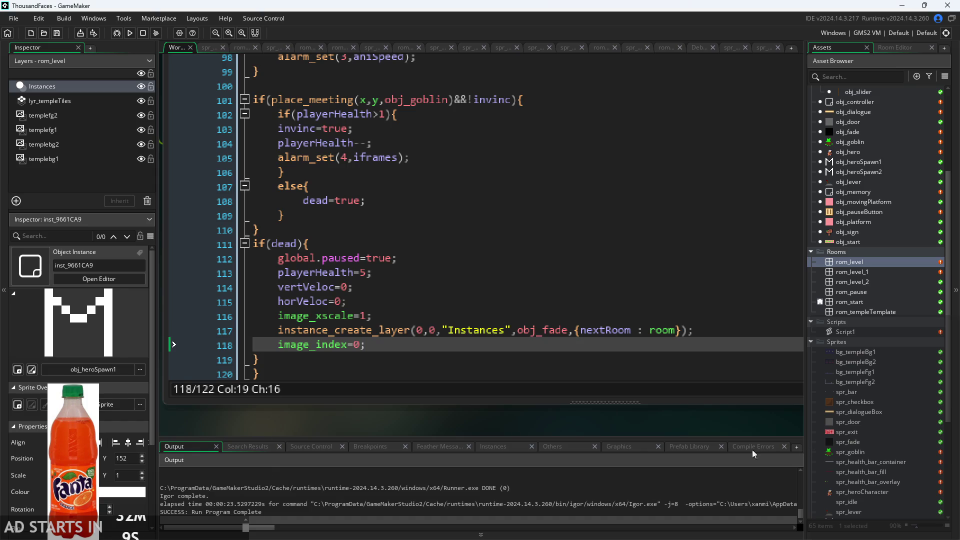
pyautogui.moveTo(522, 329)
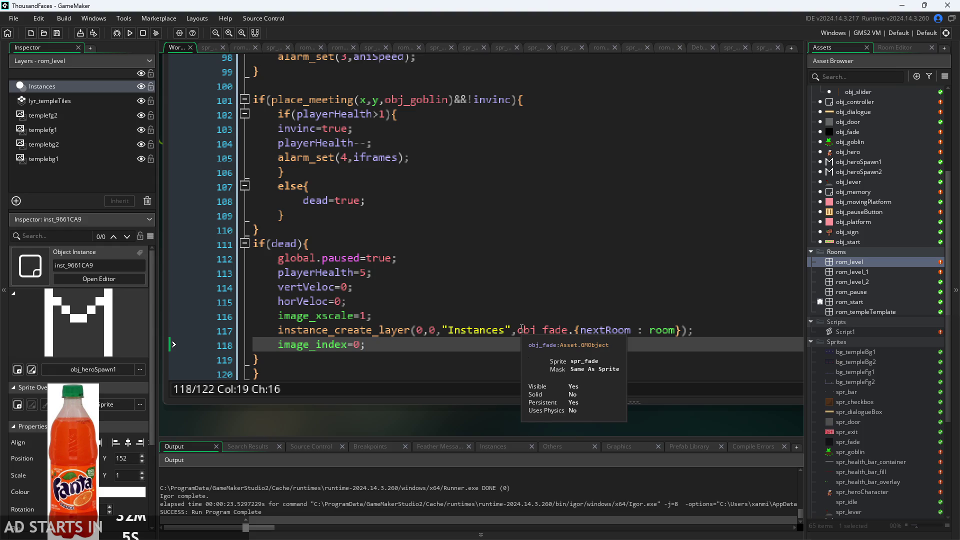
pyautogui.click(488, 330)
pyautogui.click(531, 330)
pyautogui.click(570, 330)
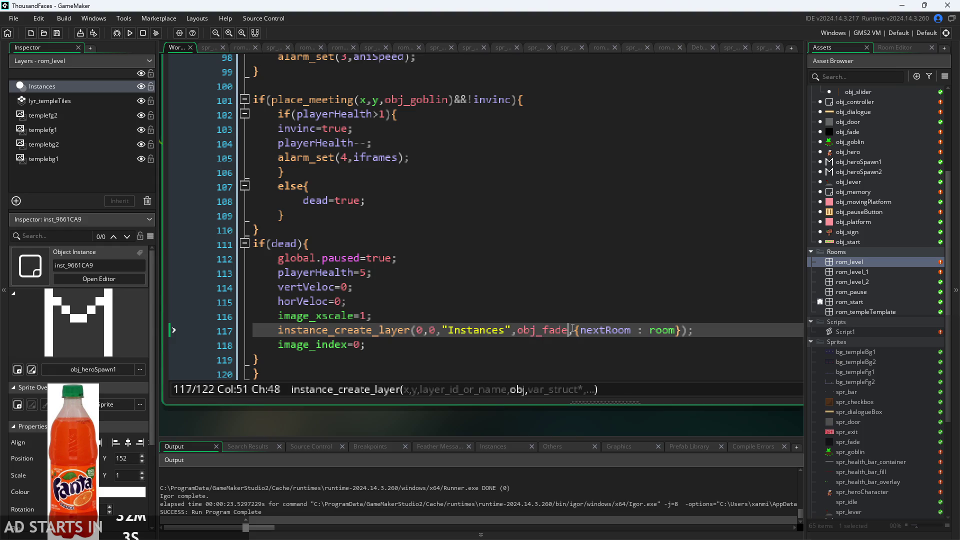
pyautogui.click(419, 331)
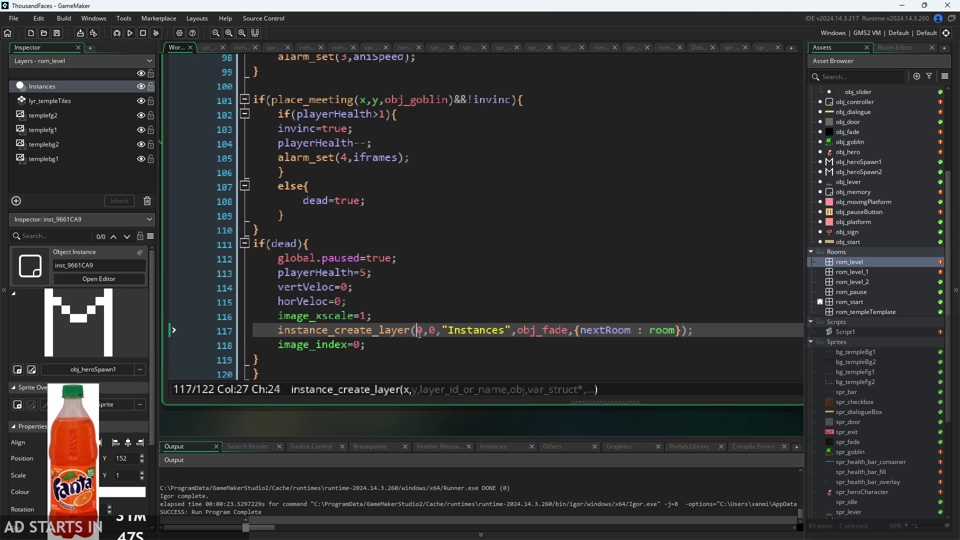
pyautogui.moveTo(600, 349); pyautogui.dragTo(266, 345)
pyautogui.press('BackSpace')
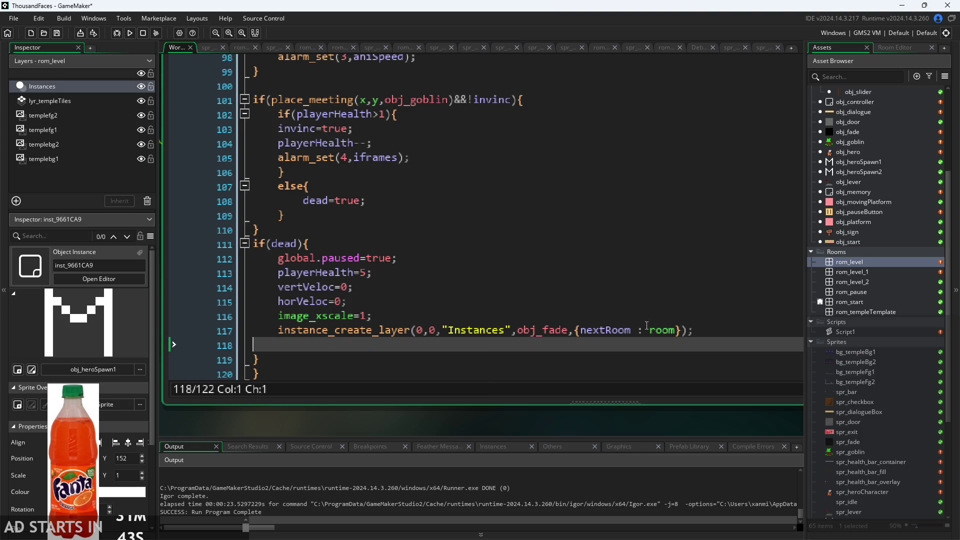
# Browse the asset list from rom_level_1 and obj_goblin to open obj_fade's Step code.
pyautogui.doubleClick(871, 268)
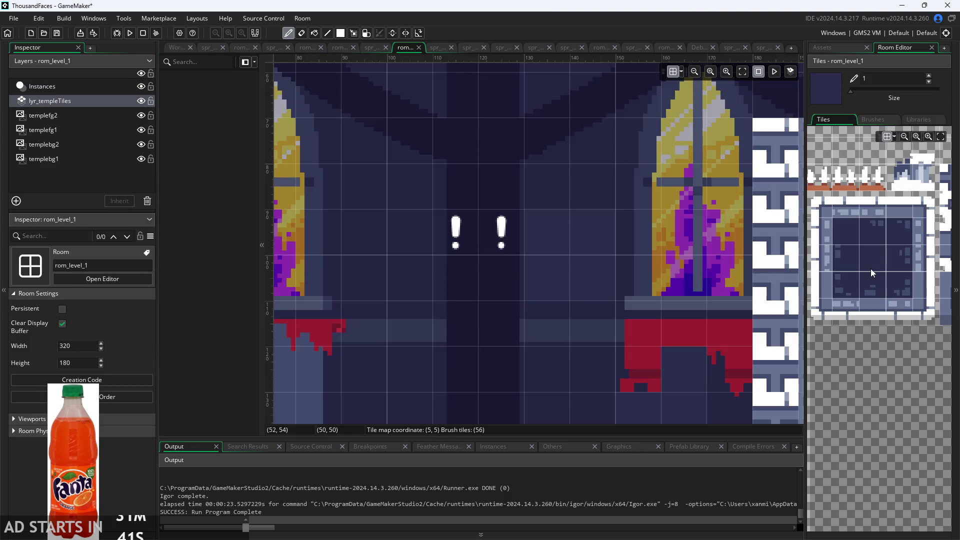
pyautogui.click(835, 47)
pyautogui.doubleClick(850, 142)
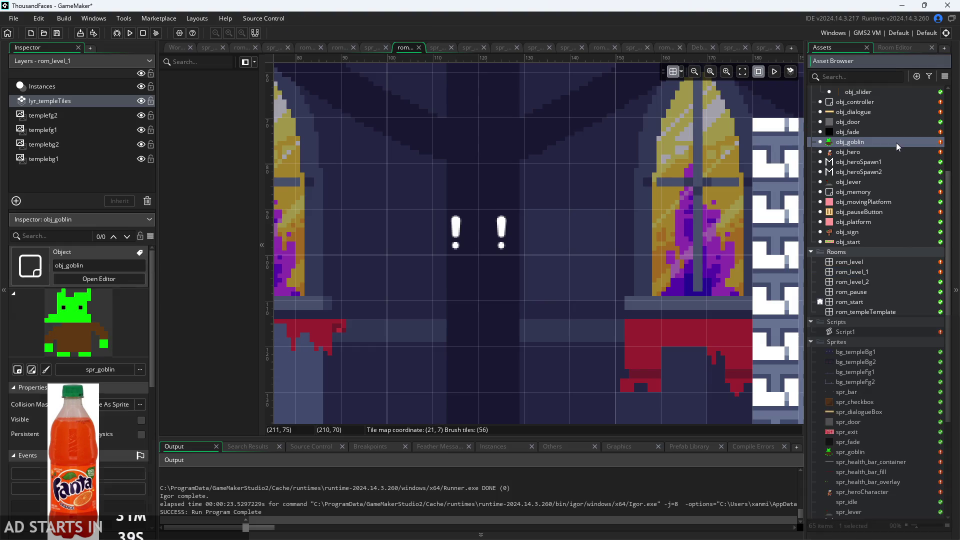
pyautogui.doubleClick(890, 153)
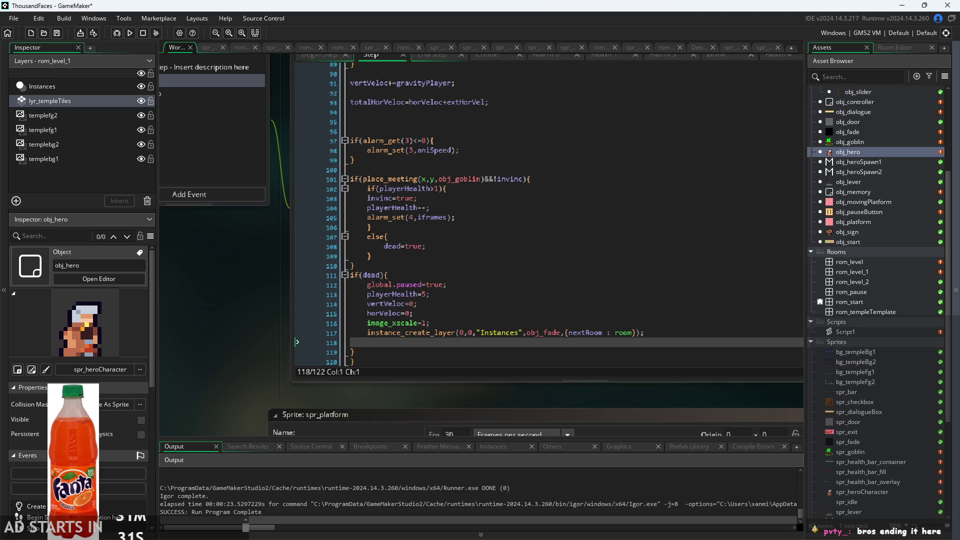
pyautogui.keyDown('ctrl'); pyautogui.scroll(2, 244, 368); pyautogui.keyUp('ctrl')
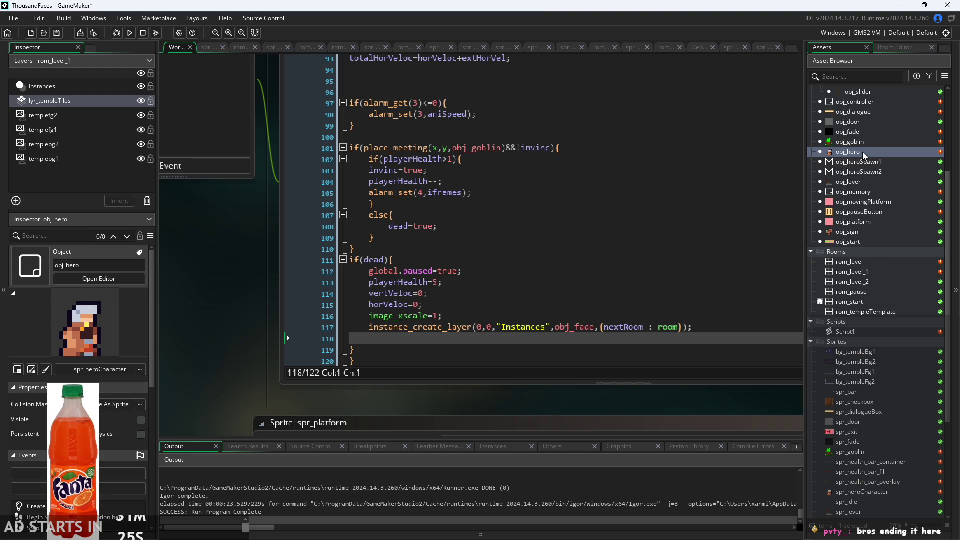
pyautogui.scroll(2, 865, 163)
pyautogui.doubleClick(871, 161)
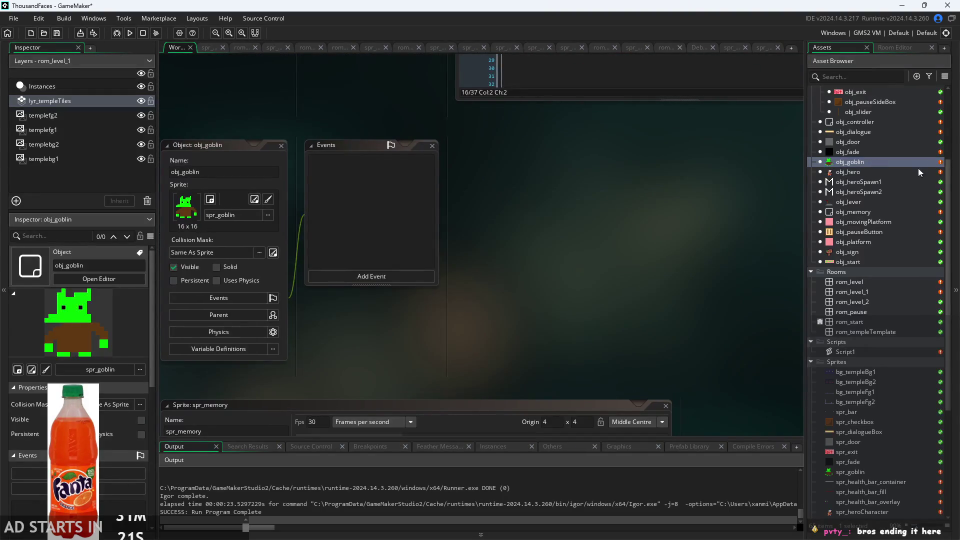
pyautogui.doubleClick(890, 173)
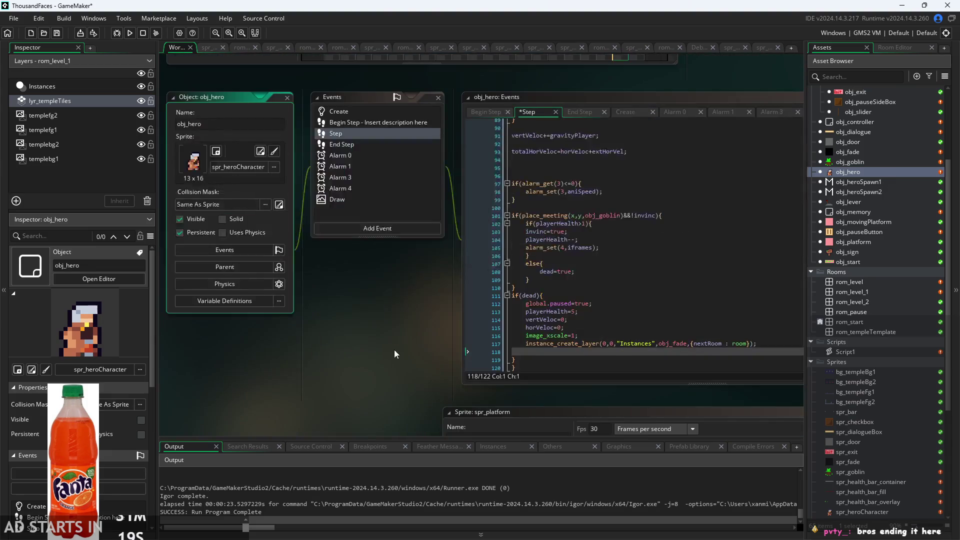
pyautogui.click(872, 152)
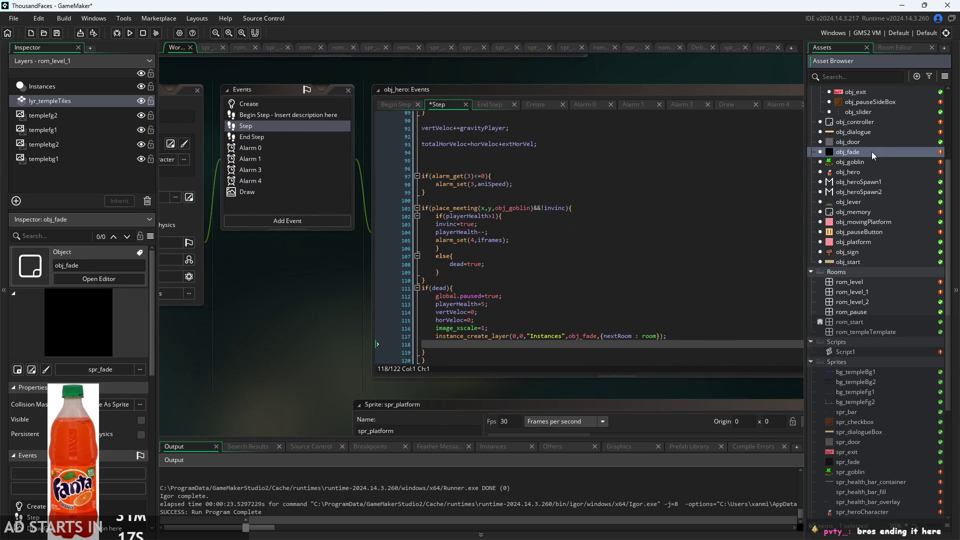
pyautogui.doubleClick(850, 152)
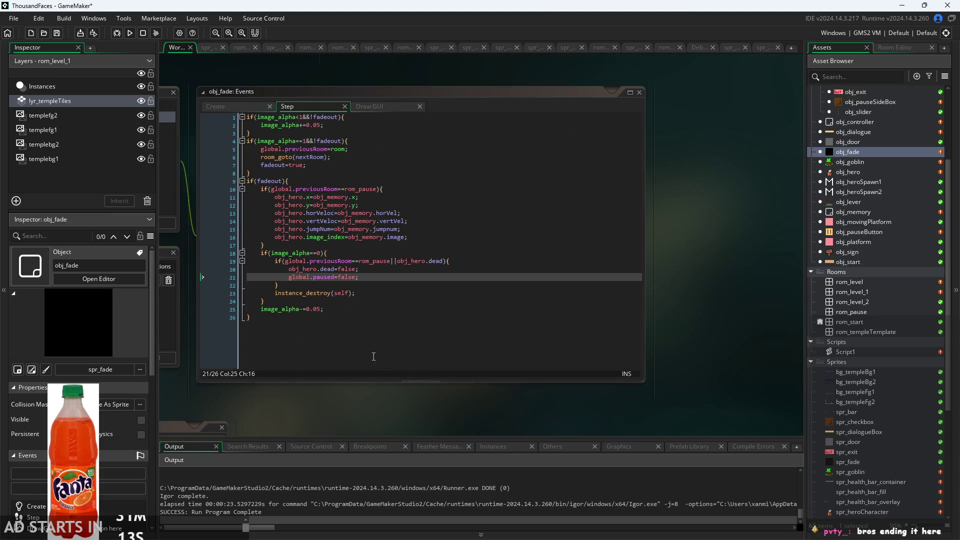
pyautogui.keyDown('ctrl'); pyautogui.scroll(2, 412, 283); pyautogui.keyUp('ctrl')
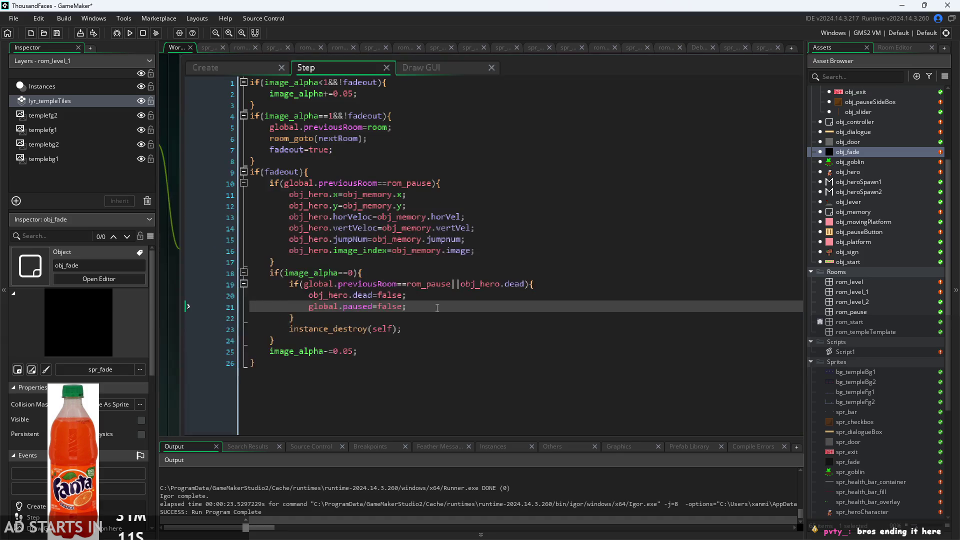
# Add image_index=0; below obj_hero.dead=false;, outdent it, save, and run the game.
pyautogui.click(557, 296)
pyautogui.press('Return')
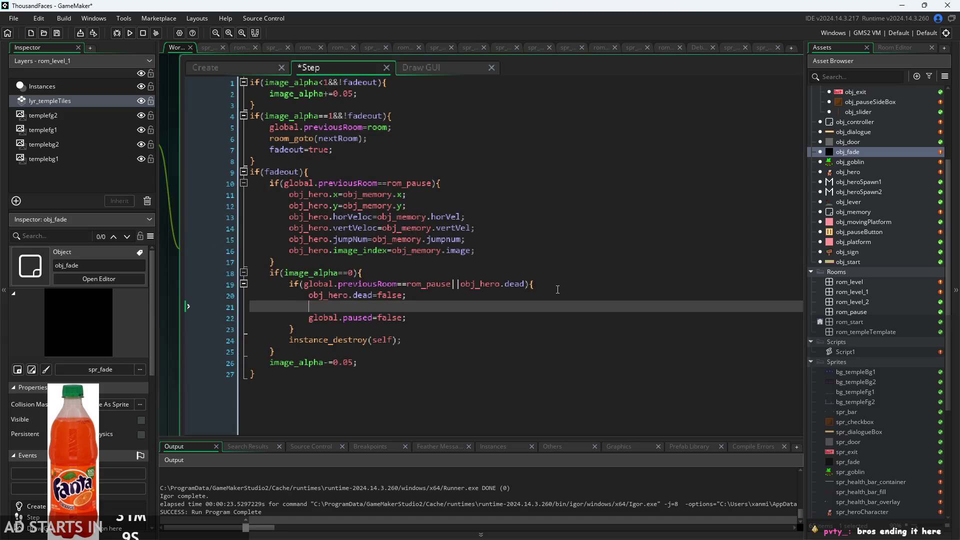
pyautogui.press('Tab')
pyautogui.write('image_index=0;')
pyautogui.click(330, 310)
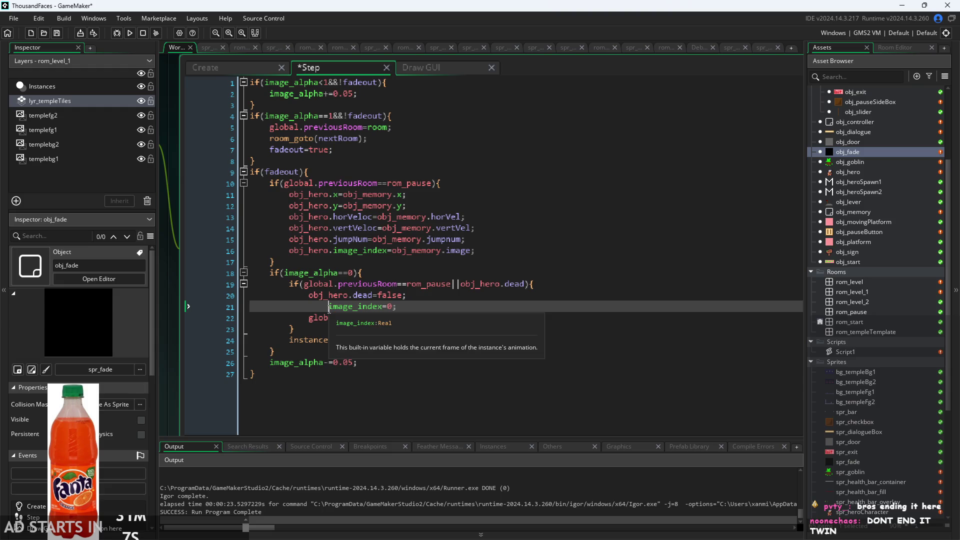
pyautogui.press('BackSpace')
pyautogui.hotkey('ctrl', 's')
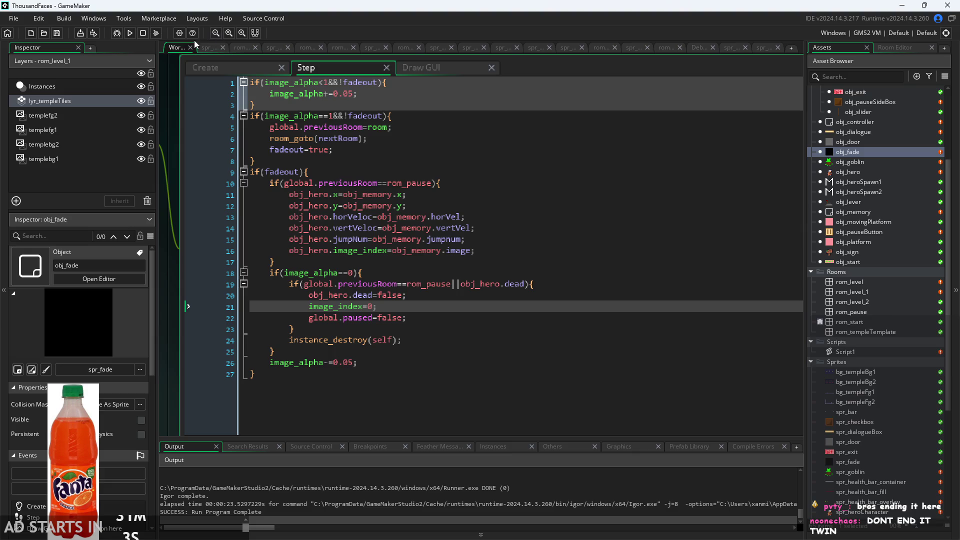
pyautogui.click(129, 32)
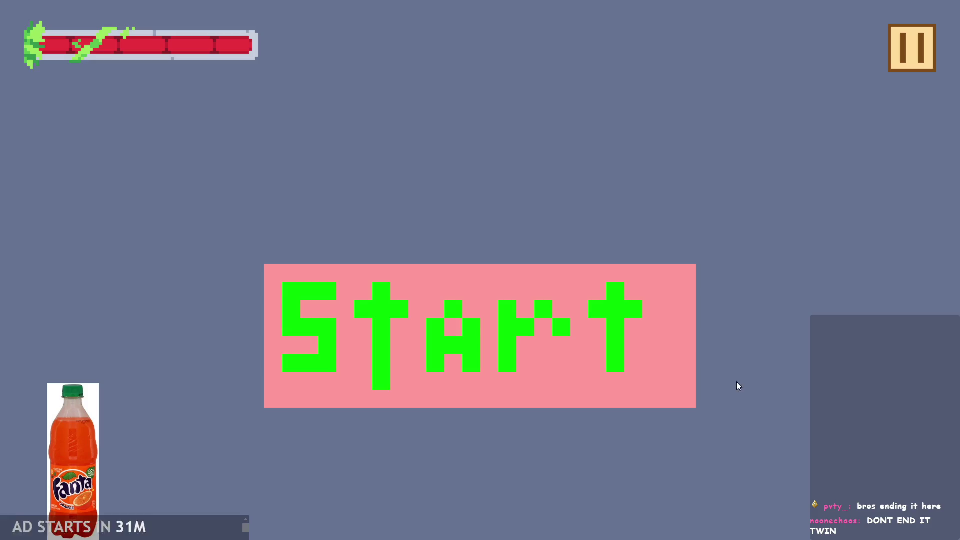
pyautogui.click(652, 367)
pyautogui.press('space')
pyautogui.press('Right')
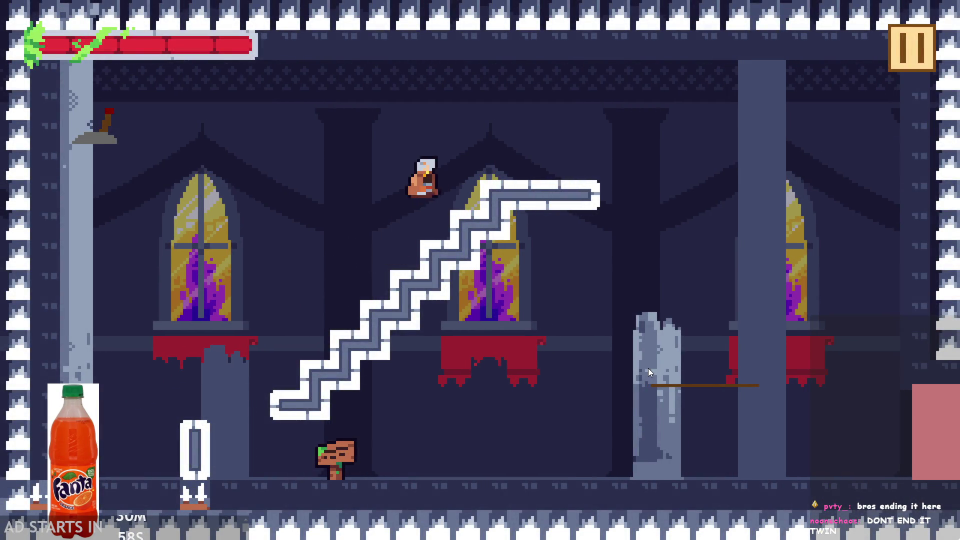
pyautogui.press('Right')
pyautogui.press('space')
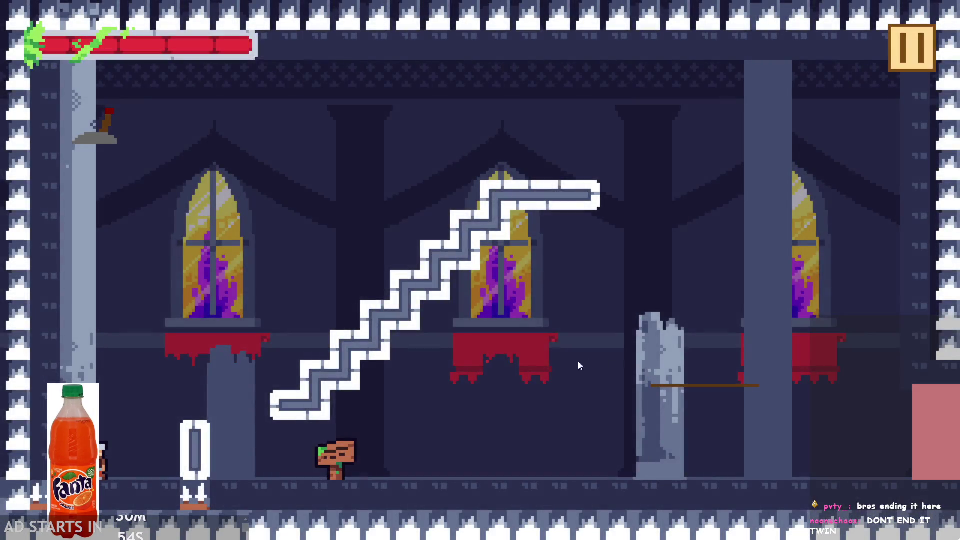
pyautogui.click(898, 56)
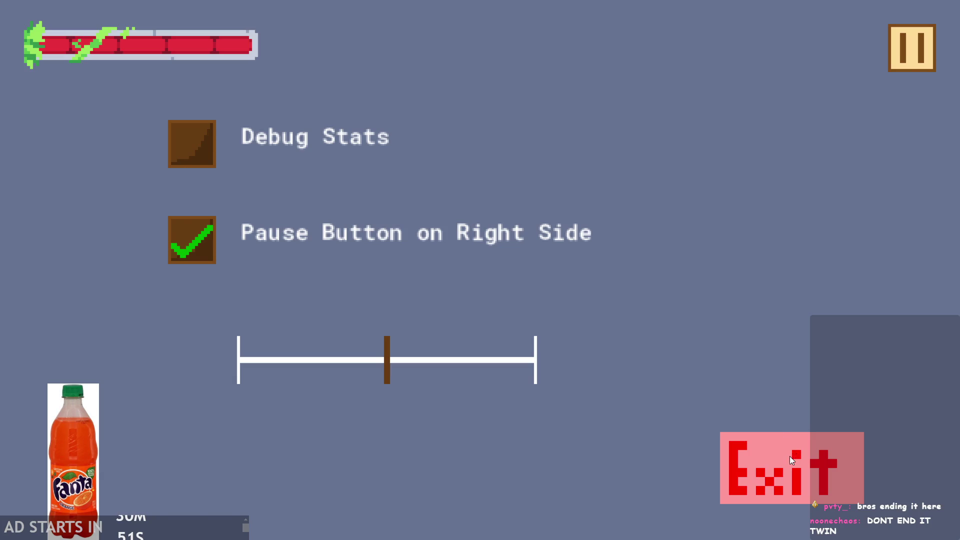
pyautogui.click(790, 456)
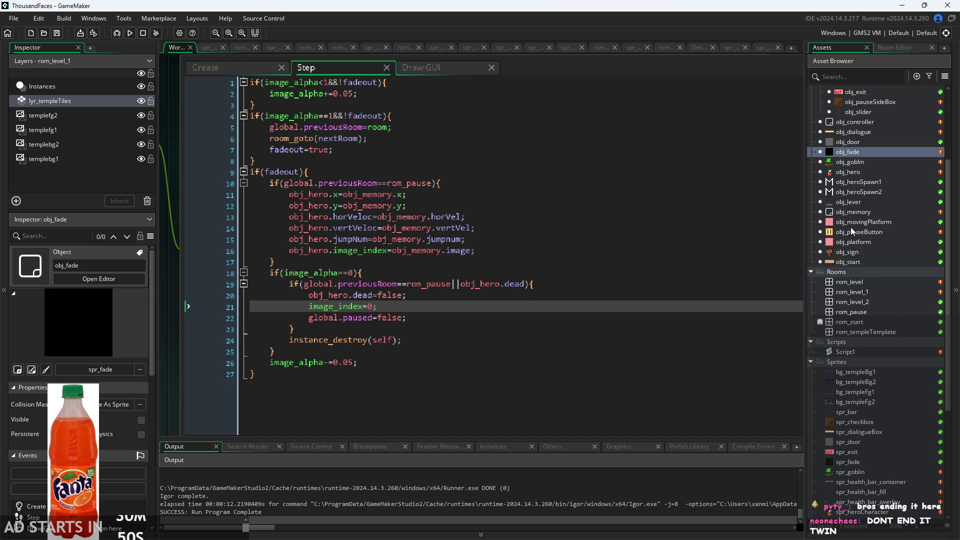
# Delete the image_xscale=1; line from obj_hero's Step death block.
pyautogui.click(853, 173)
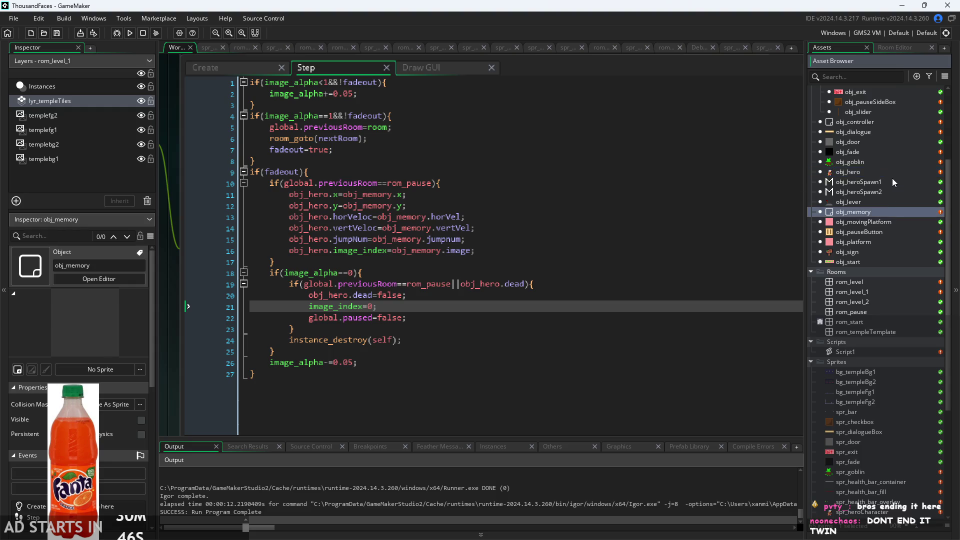
pyautogui.doubleClick(850, 171)
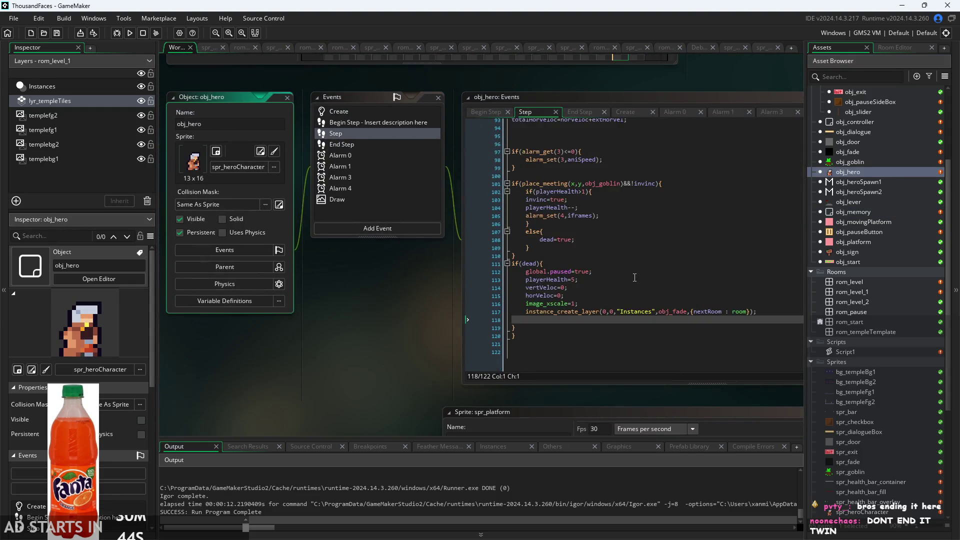
pyautogui.moveTo(578, 303); pyautogui.dragTo(525, 304)
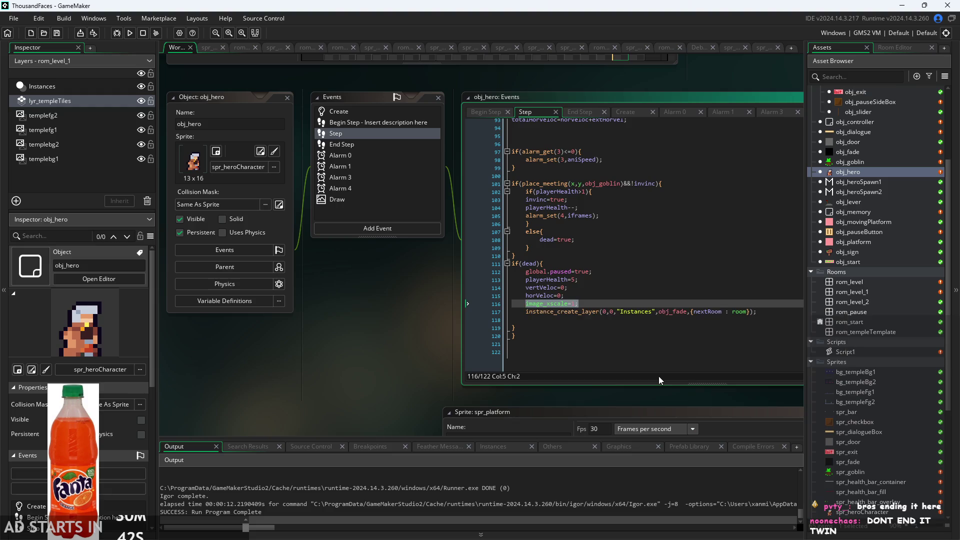
pyautogui.press('Delete')
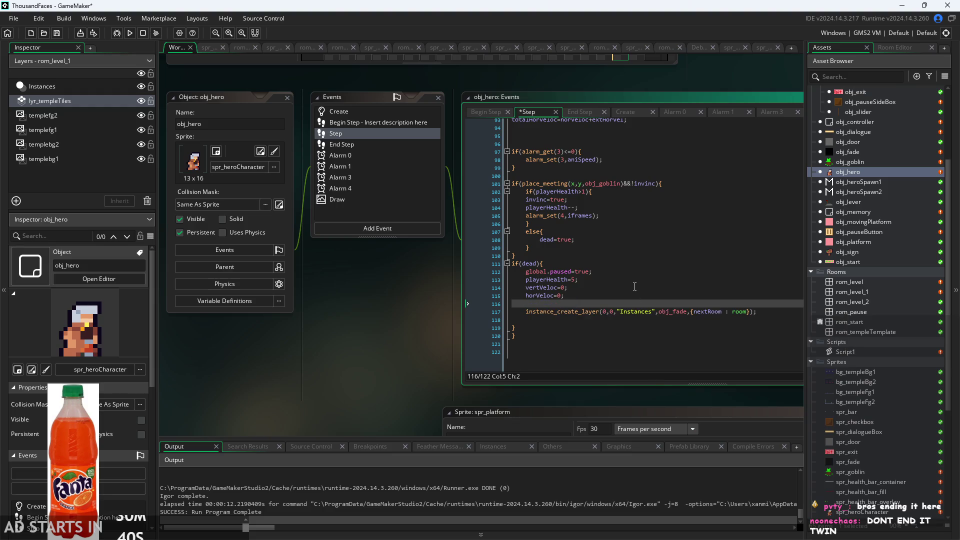
pyautogui.press('BackSpace')
pyautogui.press('BackSpace')
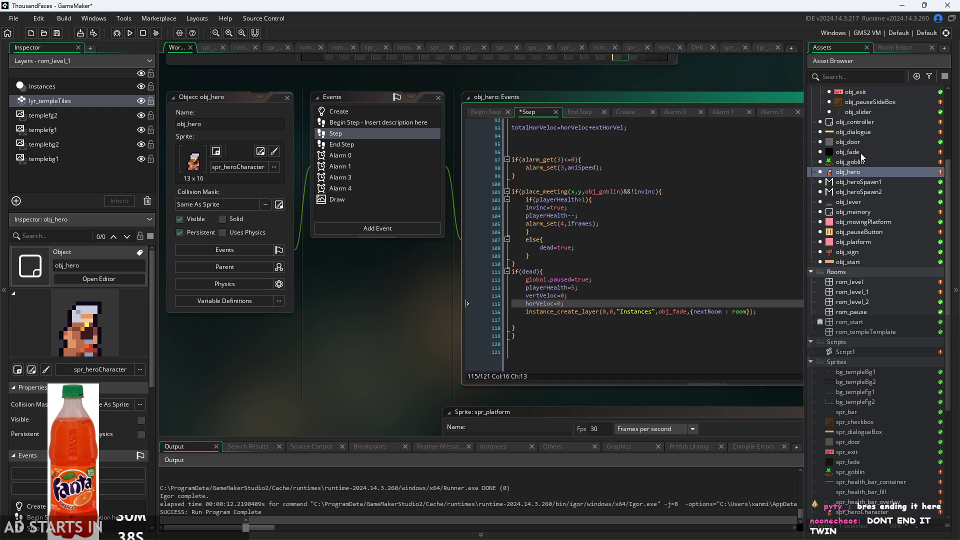
# In obj_fade's Step, add image_xscale=1; and change line 21 to obj_hero.image_index=0;.
pyautogui.doubleClick(850, 152)
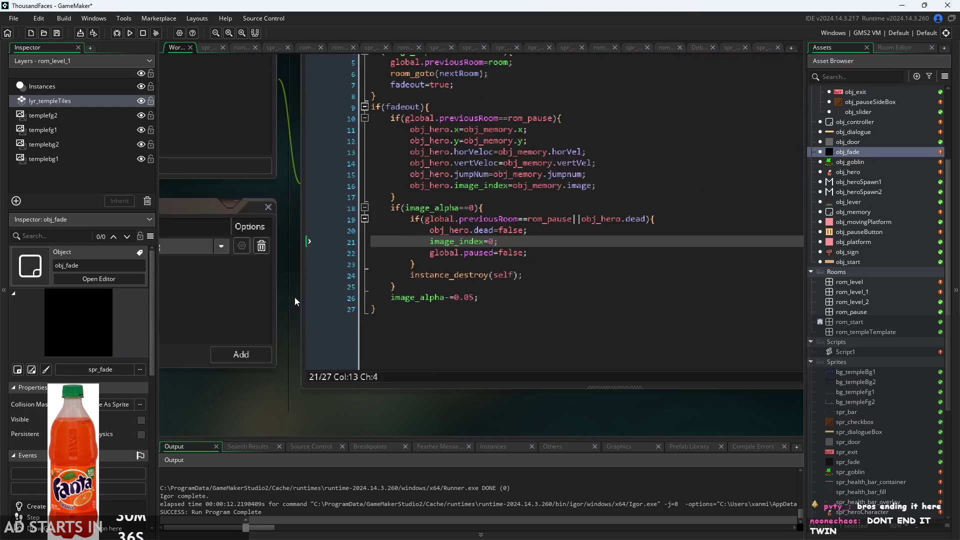
pyautogui.click(459, 279)
pyautogui.press('Return')
pyautogui.write('image_xscale=1;')
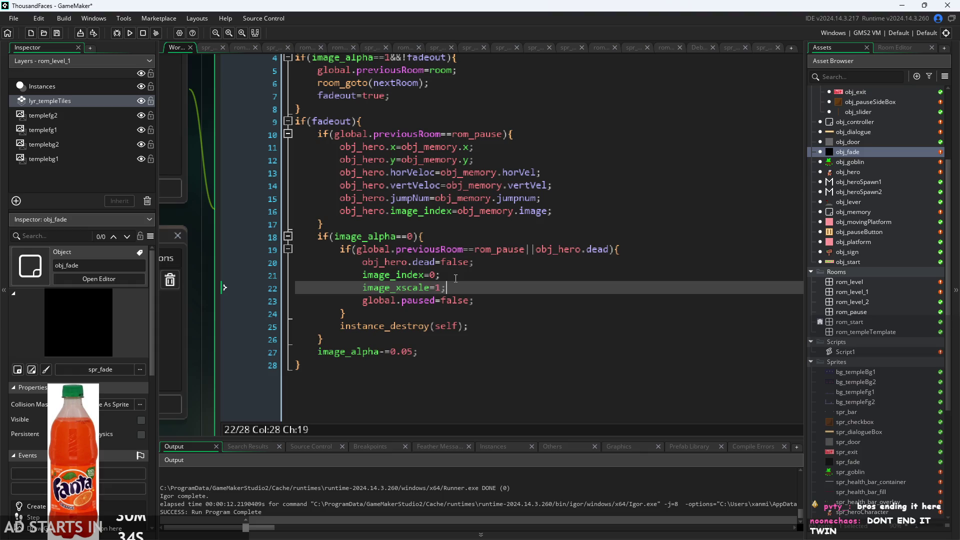
pyautogui.click(361, 275)
pyautogui.write('obj_')
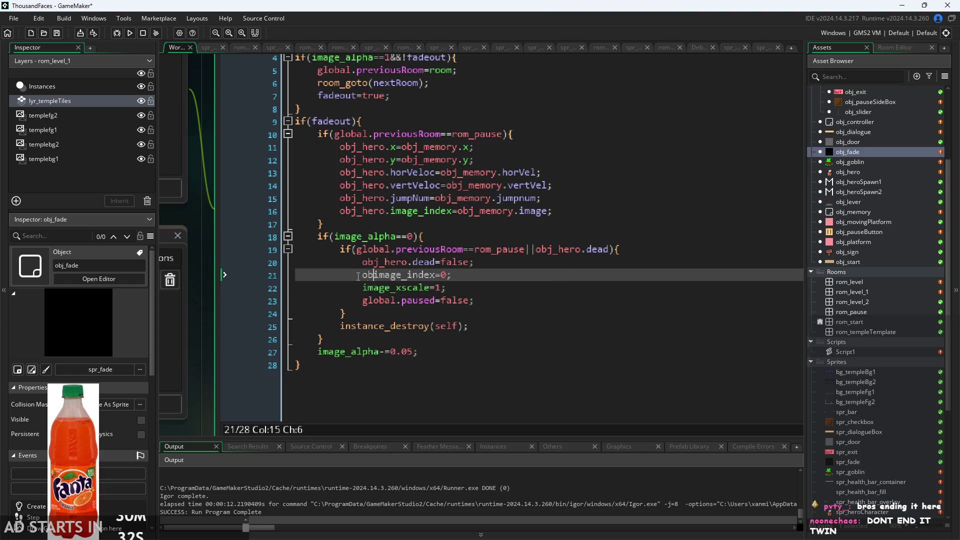
pyautogui.write('hero.')
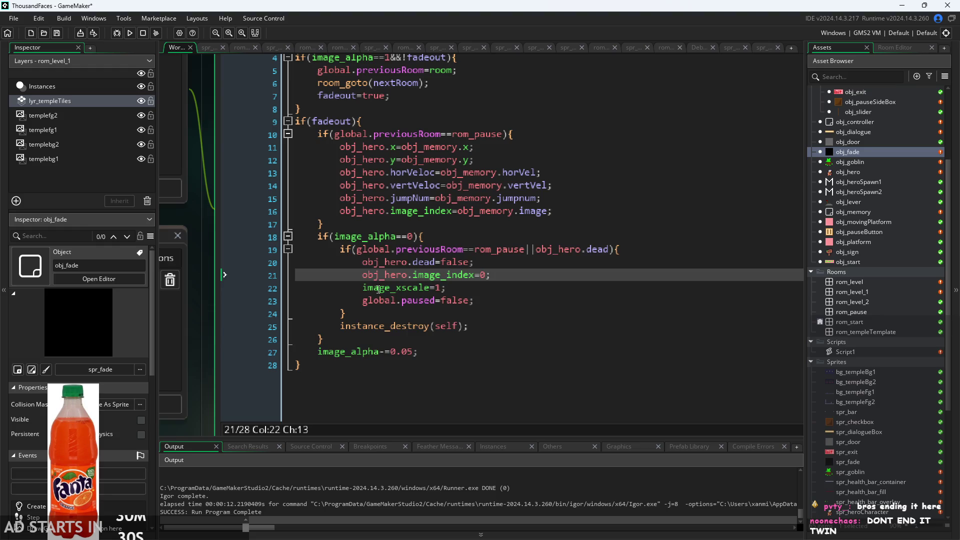
# Make line 22 obj_hero.image_xscale=1;, fixing the obj_heor typo, and run the game.
pyautogui.click(362, 289)
pyautogui.write('obj')
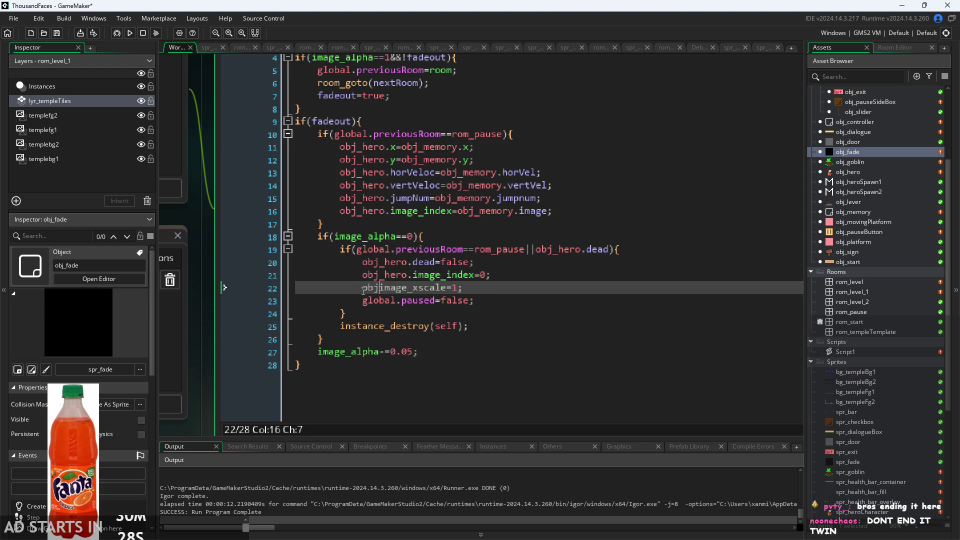
pyautogui.write('_heor.')
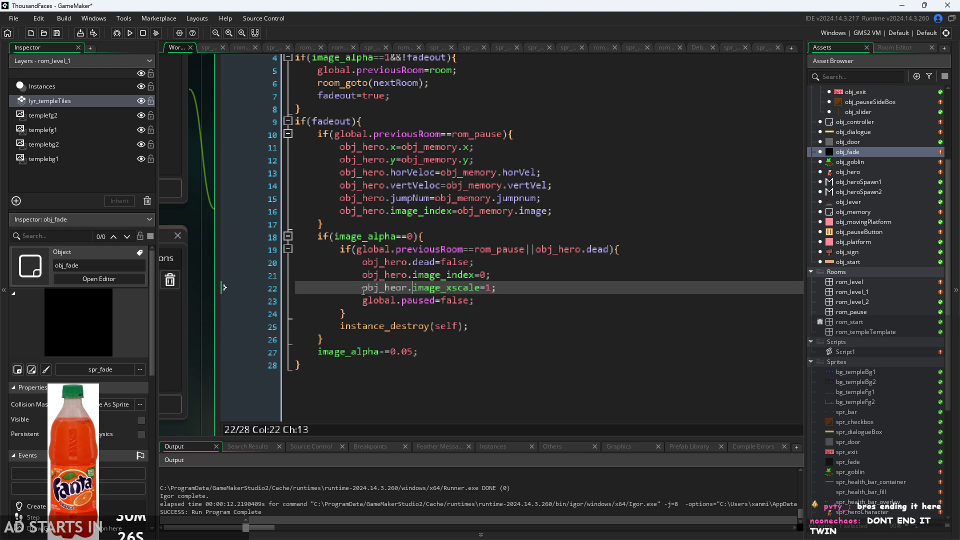
pyautogui.click(404, 289)
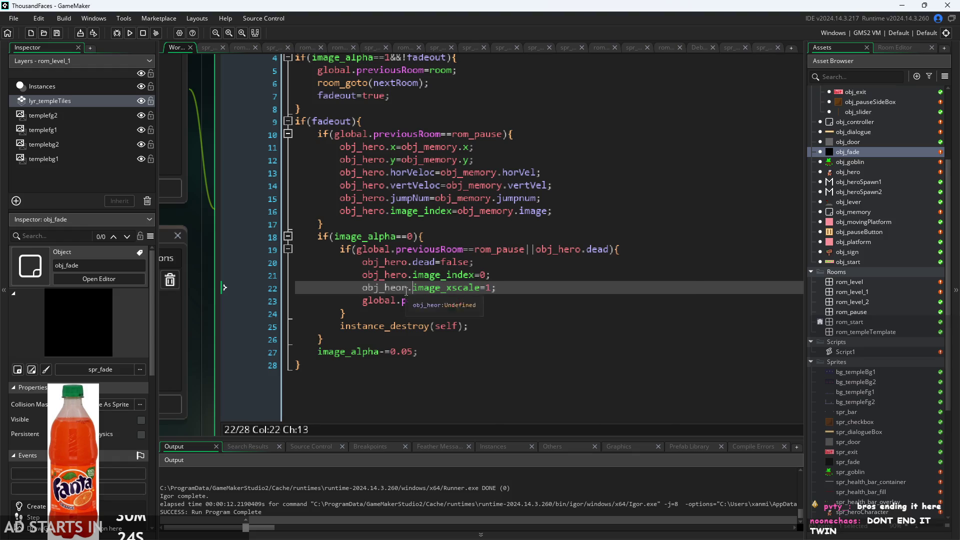
pyautogui.press('BackSpace')
pyautogui.press('Right')
pyautogui.write('o')
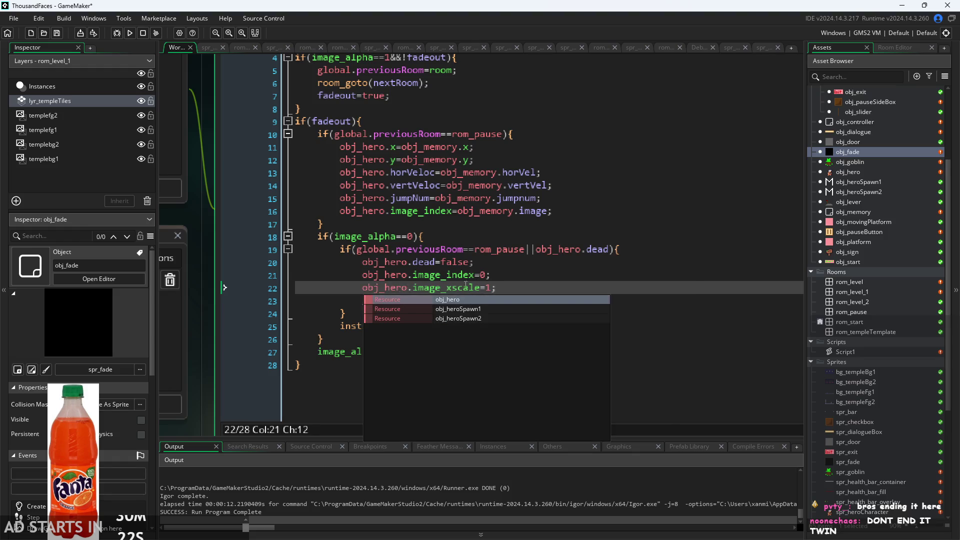
pyautogui.click(468, 276)
pyautogui.click(130, 33)
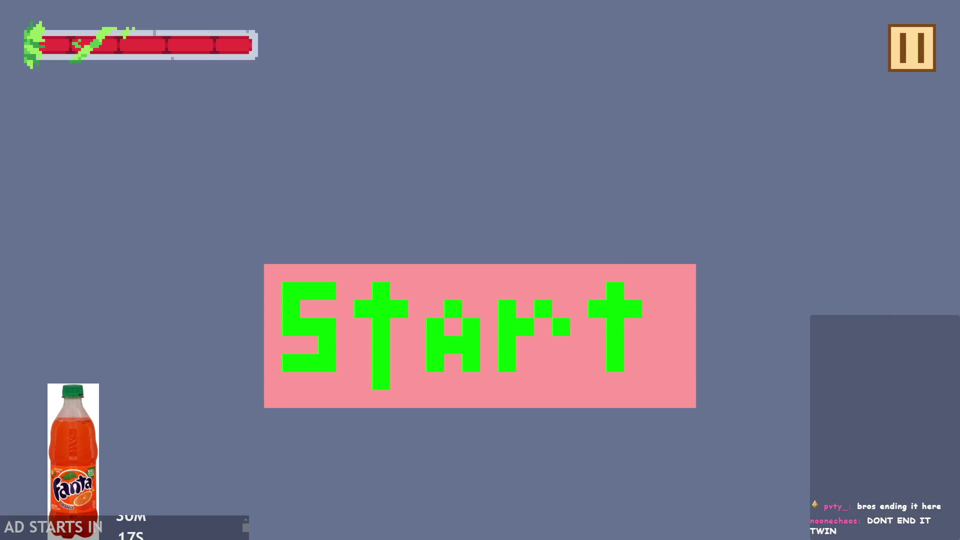
pyautogui.click(457, 286)
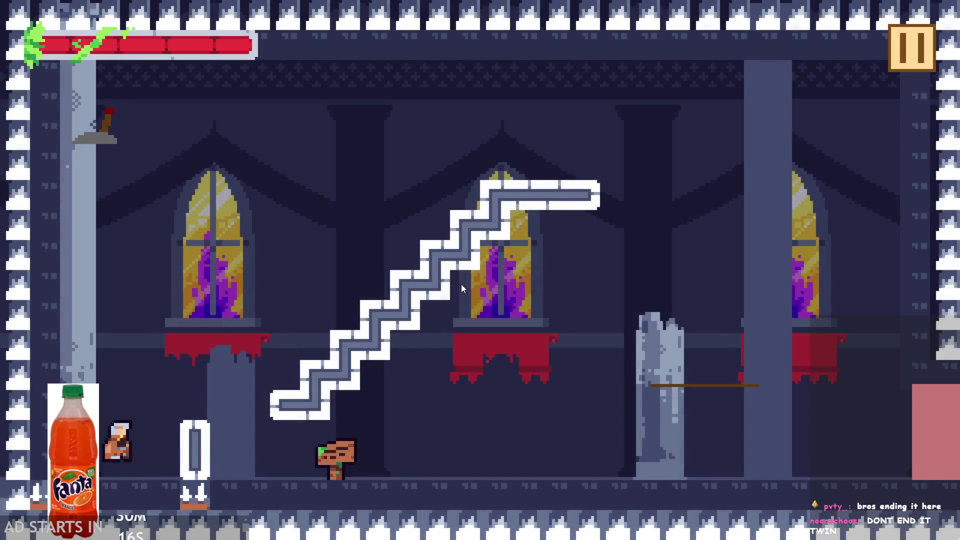
pyautogui.press('Right')
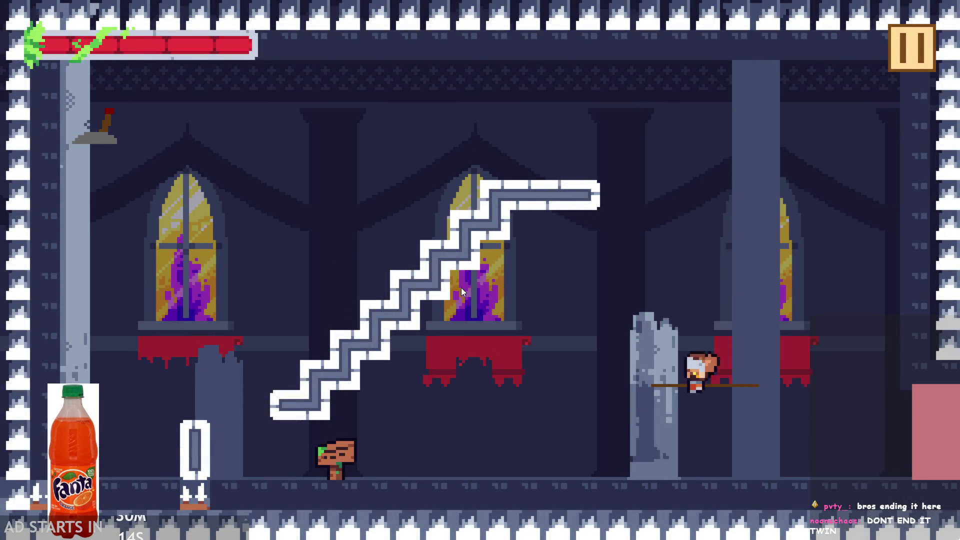
pyautogui.press('Left')
pyautogui.press('Right')
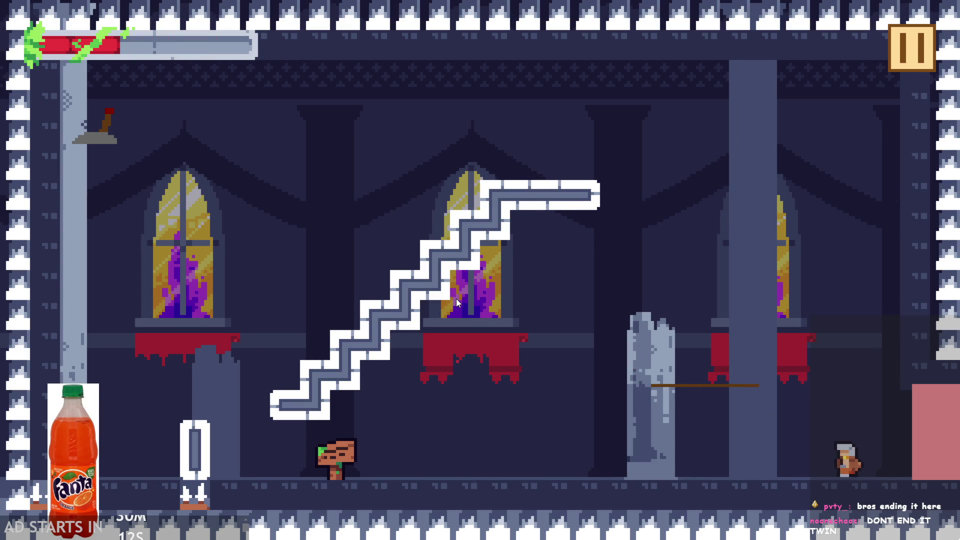
pyautogui.press('Left')
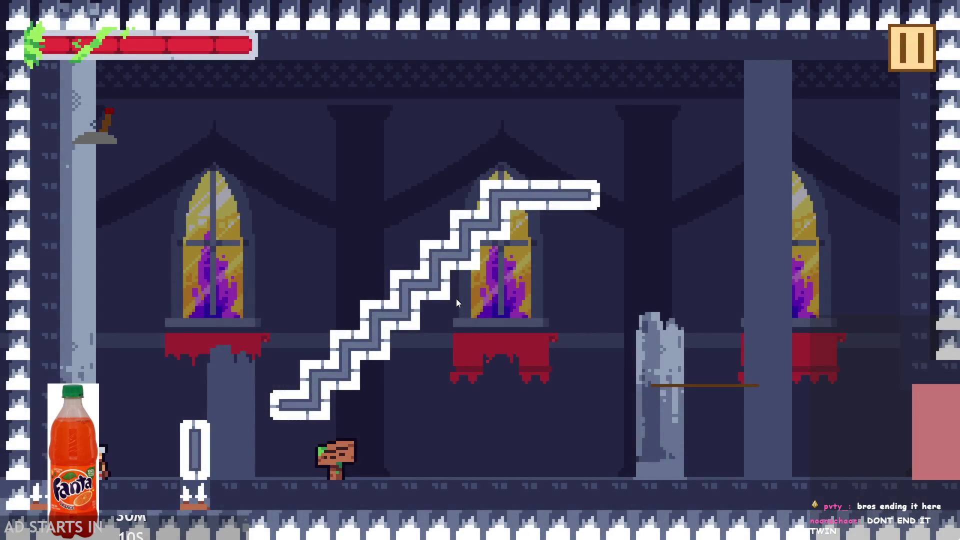
pyautogui.click(900, 47)
pyautogui.click(765, 453)
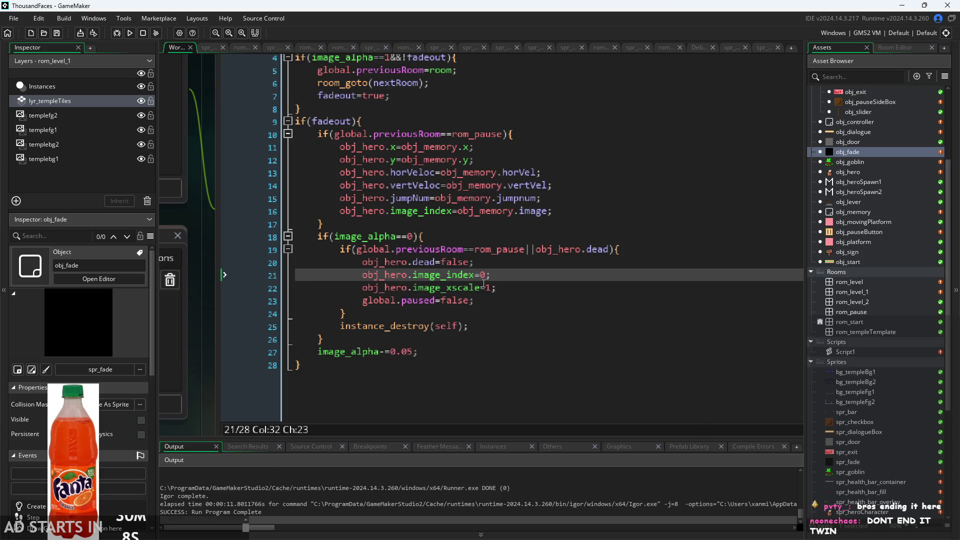
# Delete the two obj_hero reset lines (21–22) and the leftover blank line.
pyautogui.moveTo(505, 286)
pyautogui.mouseDown()
pyautogui.moveTo(340, 288)
pyautogui.moveTo(263, 264)
pyautogui.moveTo(259, 278)
pyautogui.mouseUp()
pyautogui.hotkey('ctrl', 'c')
pyautogui.press('Delete')
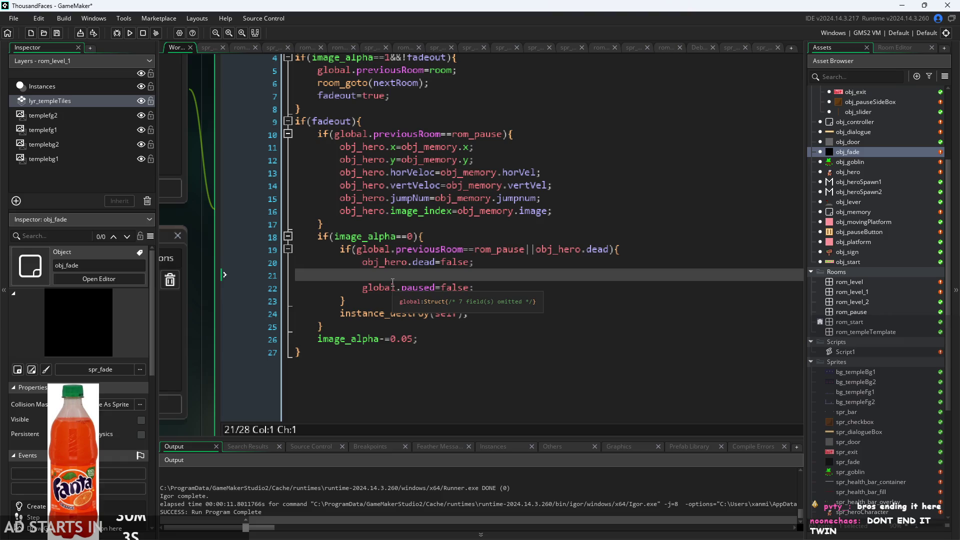
pyautogui.press('BackSpace')
pyautogui.scroll(2, 574, 304)
# Paste the obj_hero.image_index=0 and image_xscale=1 lines right after fadeout=true.
pyautogui.click(578, 273)
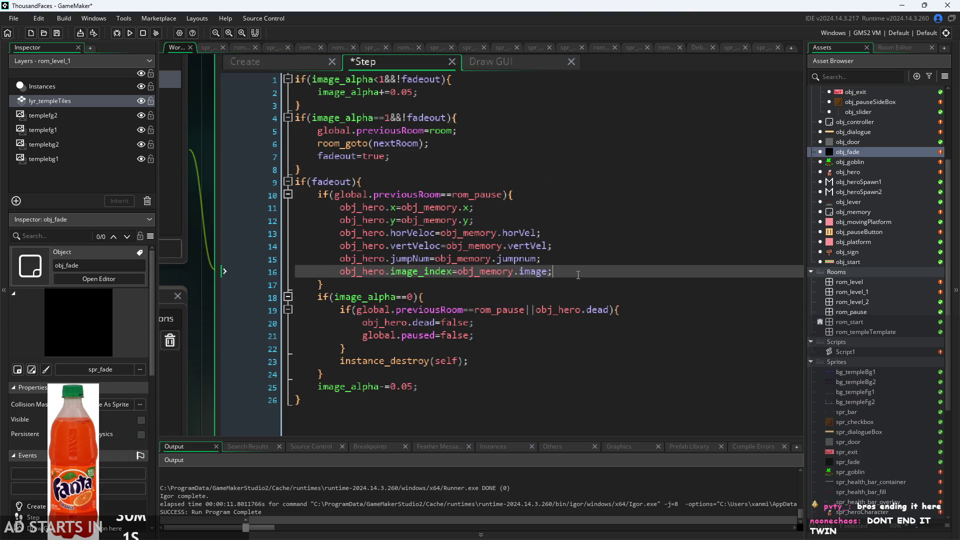
pyautogui.scroll(1, 578, 275)
pyautogui.scroll(-1, 579, 284)
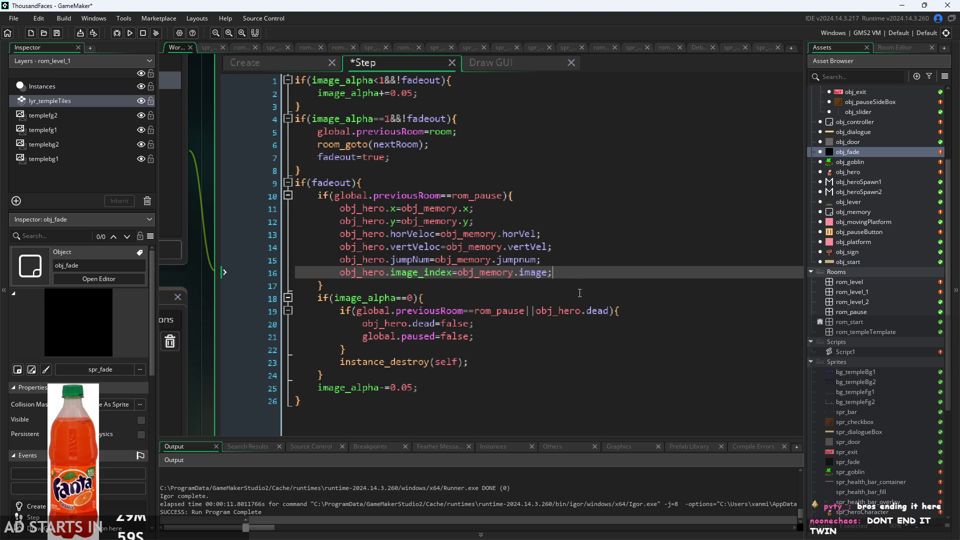
pyautogui.click(580, 296)
pyautogui.click(553, 284)
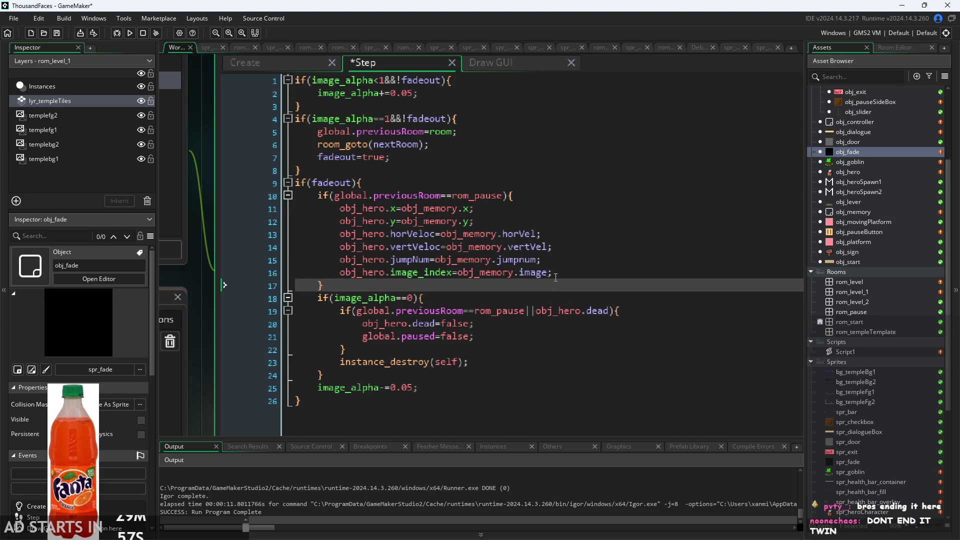
pyautogui.click(558, 275)
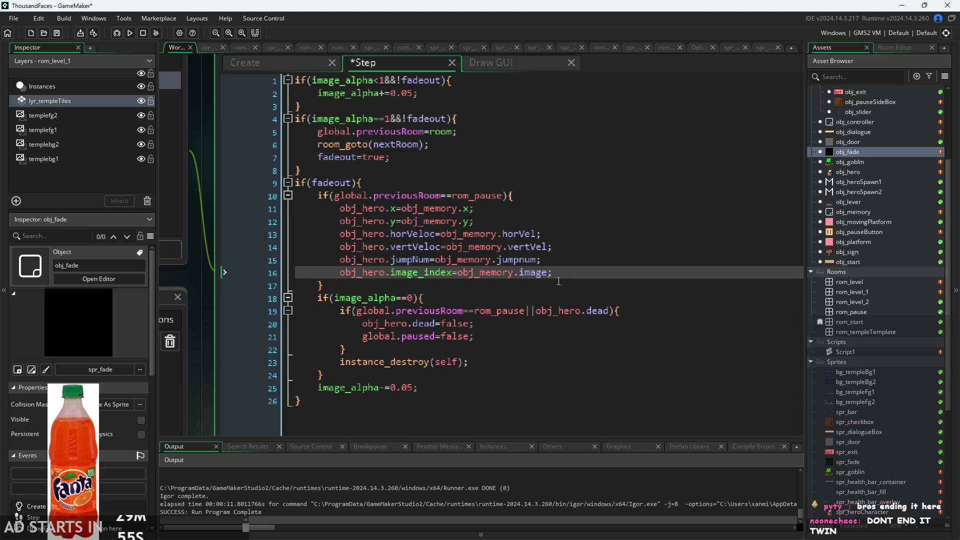
pyautogui.scroll(1, 557, 227)
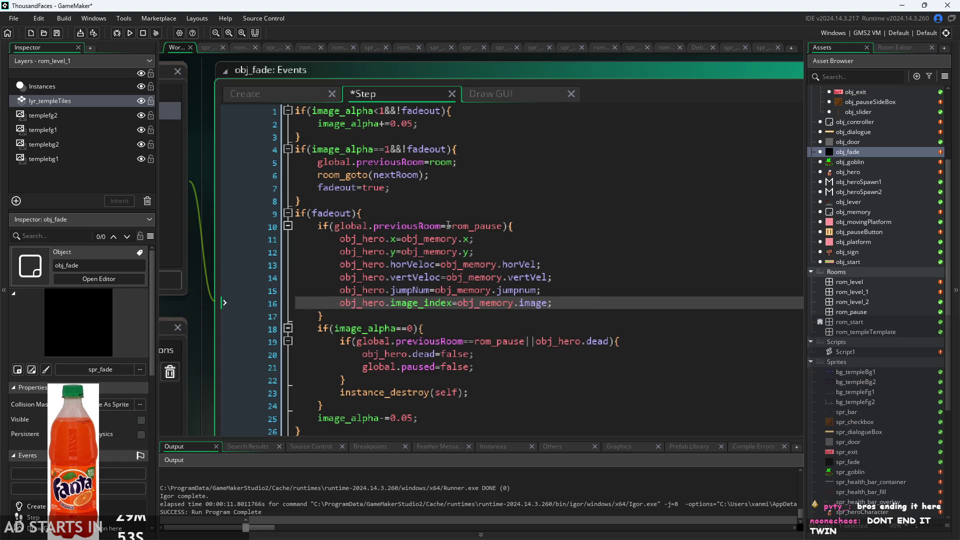
pyautogui.scroll(-2, 452, 216)
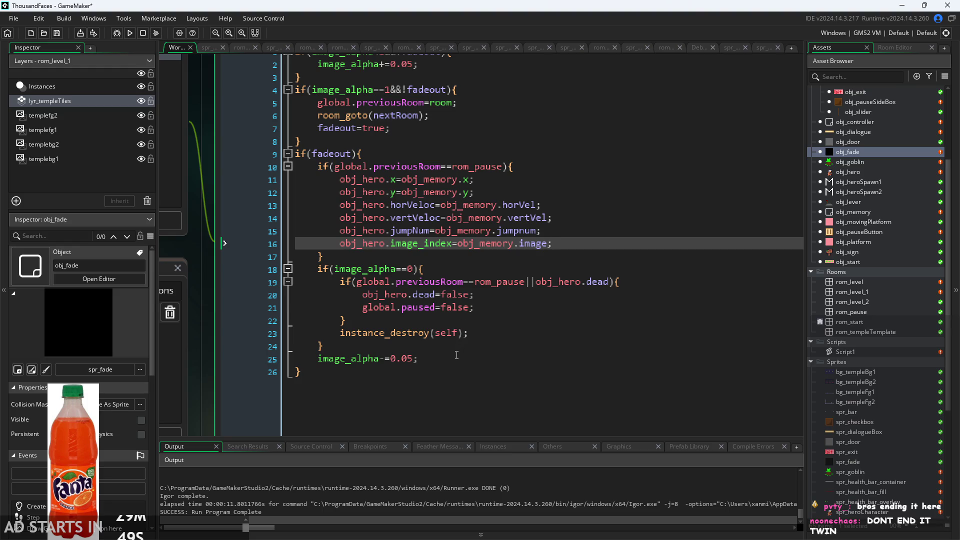
pyautogui.scroll(1, 455, 333)
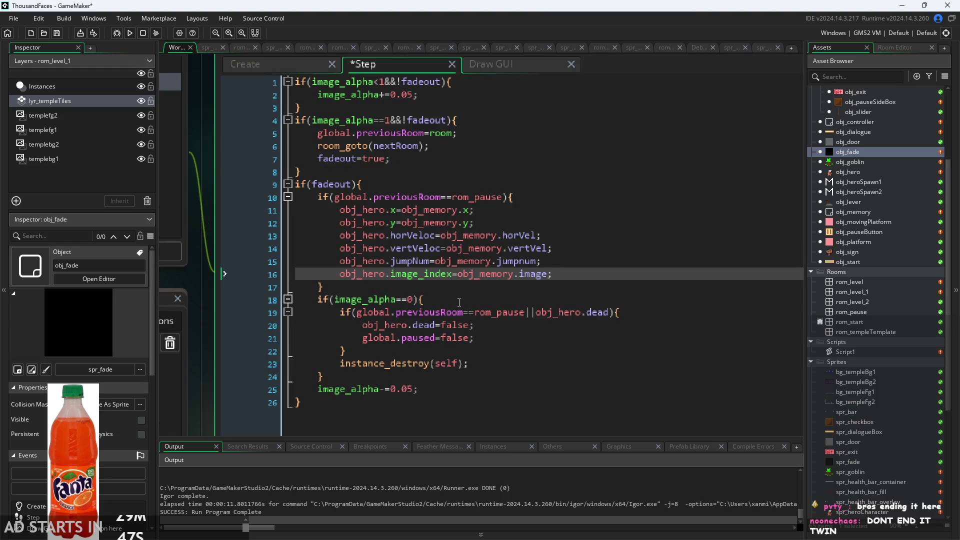
pyautogui.click(440, 160)
pyautogui.press('Return')
pyautogui.hotkey('ctrl', 'v')
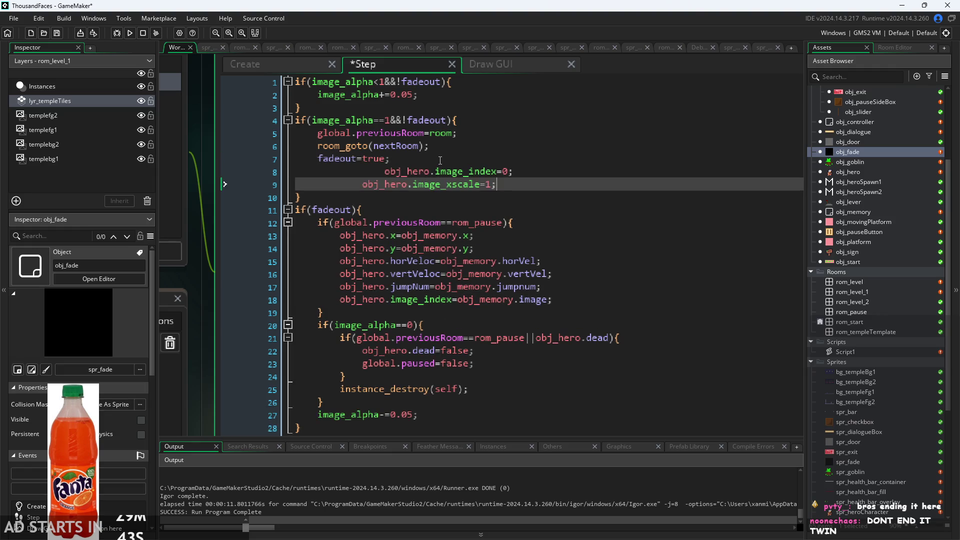
# Fix the pasted lines' indentation, save, and run the build to its start screen.
pyautogui.moveTo(384, 171)
pyautogui.mouseDown()
pyautogui.moveTo(318, 171)
pyautogui.moveTo(324, 192)
pyautogui.mouseUp()
pyautogui.press('BackSpace')
pyautogui.press('BackSpace')
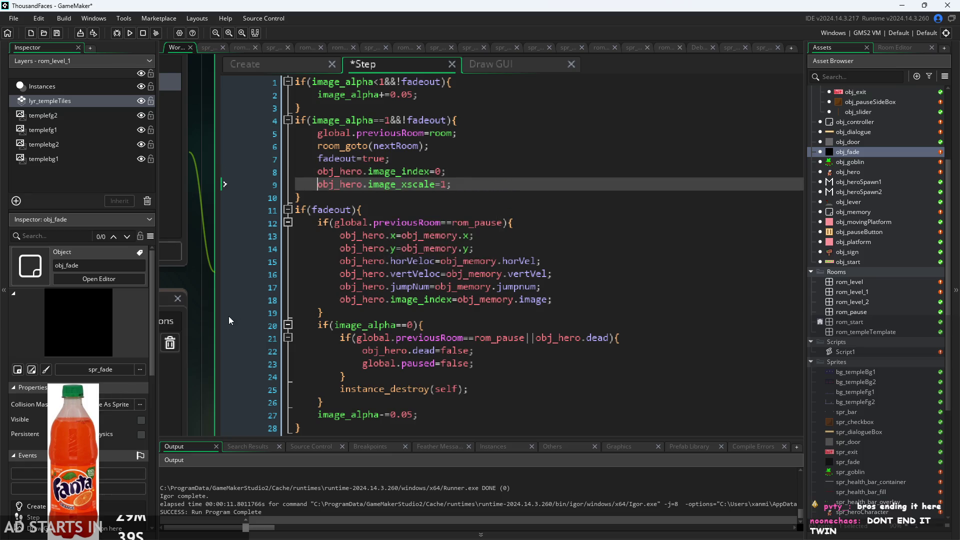
pyautogui.hotkey('ctrl', 's')
pyautogui.click(129, 33)
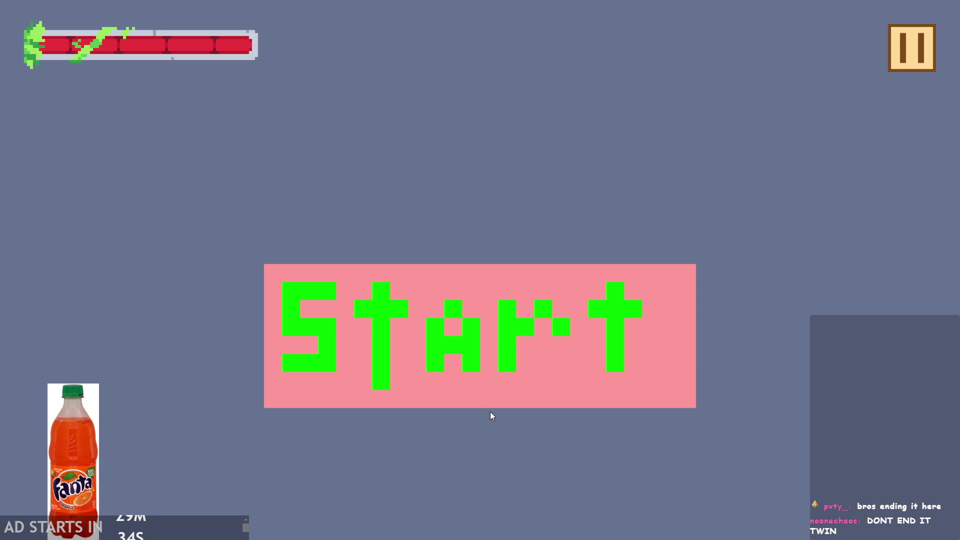
pyautogui.click(490, 407)
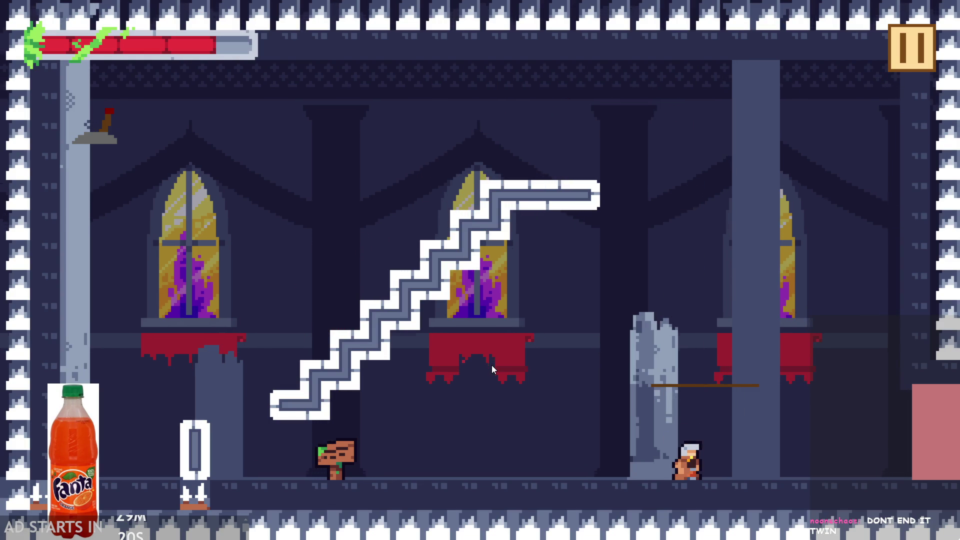
# Play the temple level, jumping the staircase and into the trap line, then pause and quit.
pyautogui.press('space')
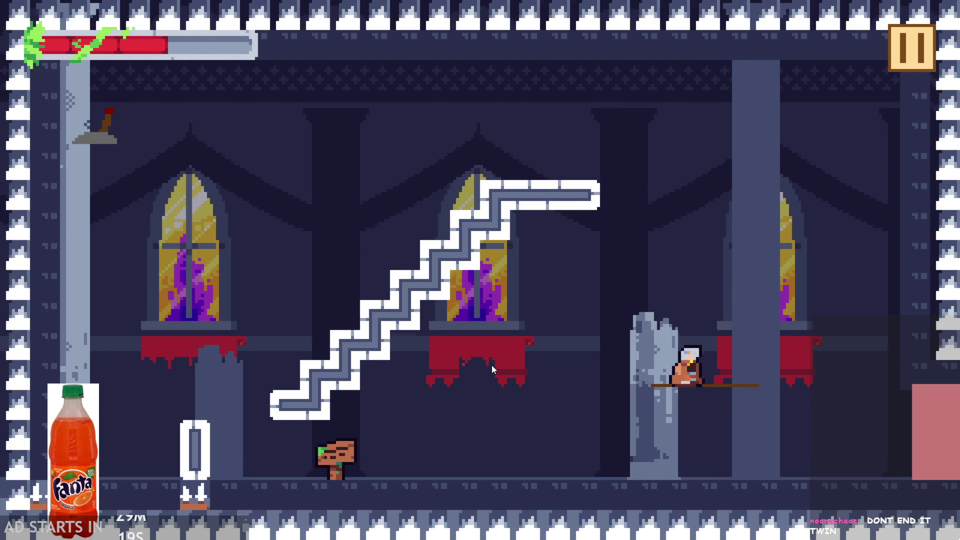
pyautogui.press('space')
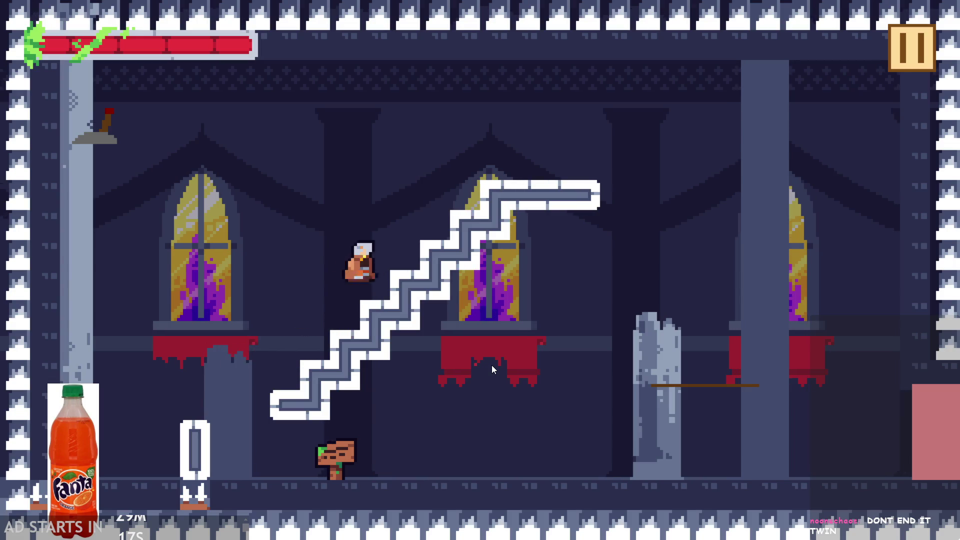
pyautogui.press('space')
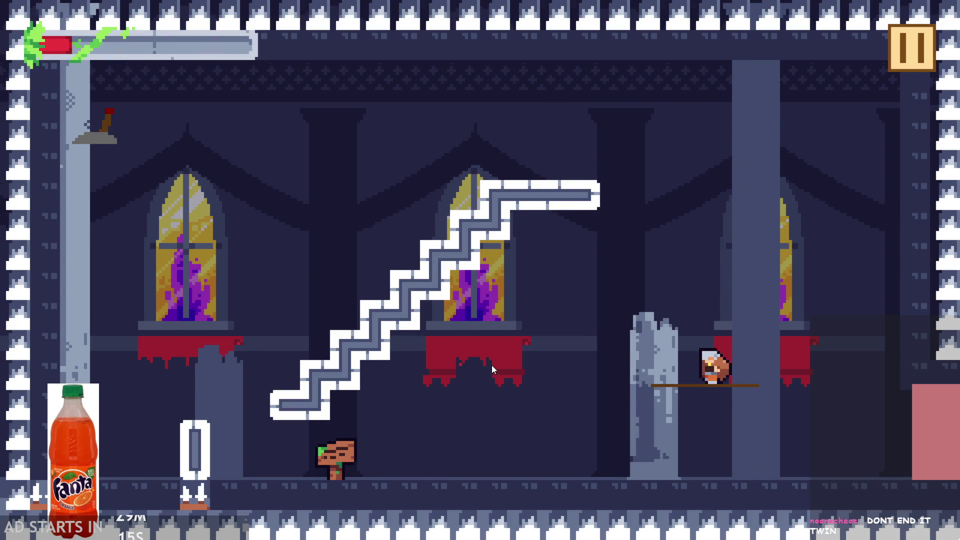
pyautogui.press('space')
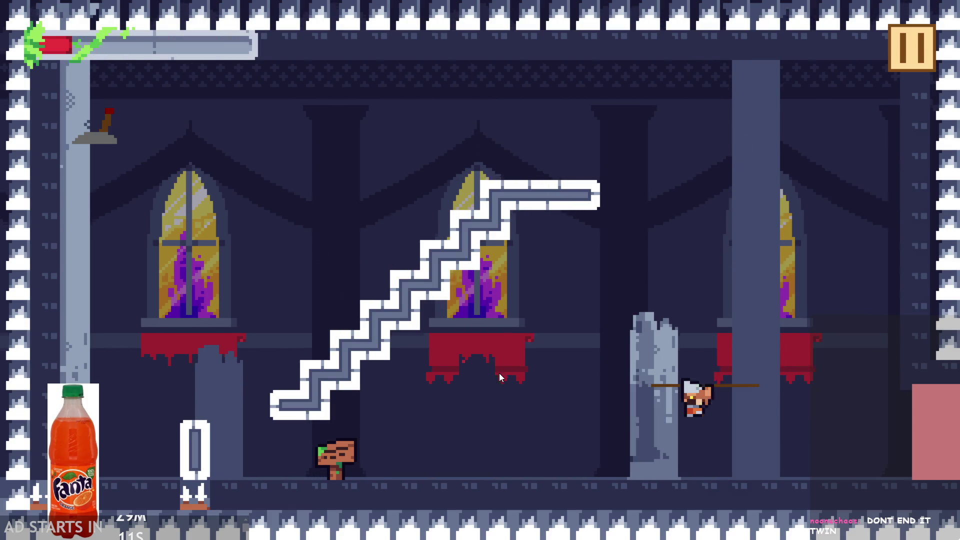
pyautogui.press('space')
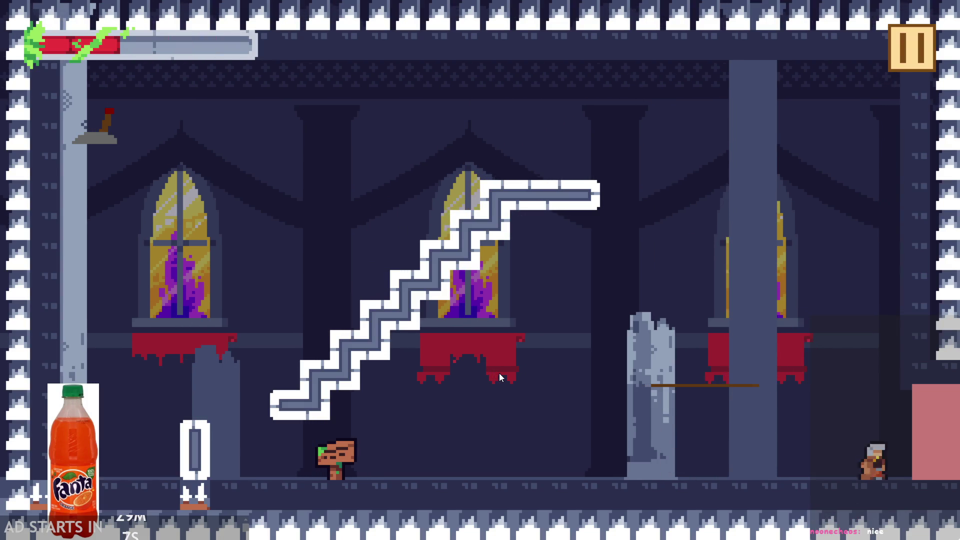
pyautogui.press('space')
pyautogui.press('space')
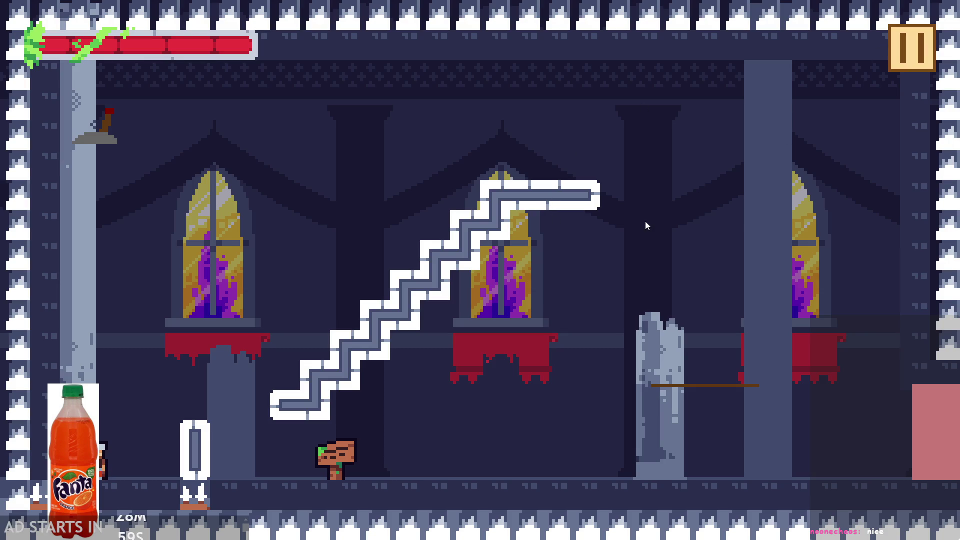
pyautogui.press('space')
pyautogui.press('space')
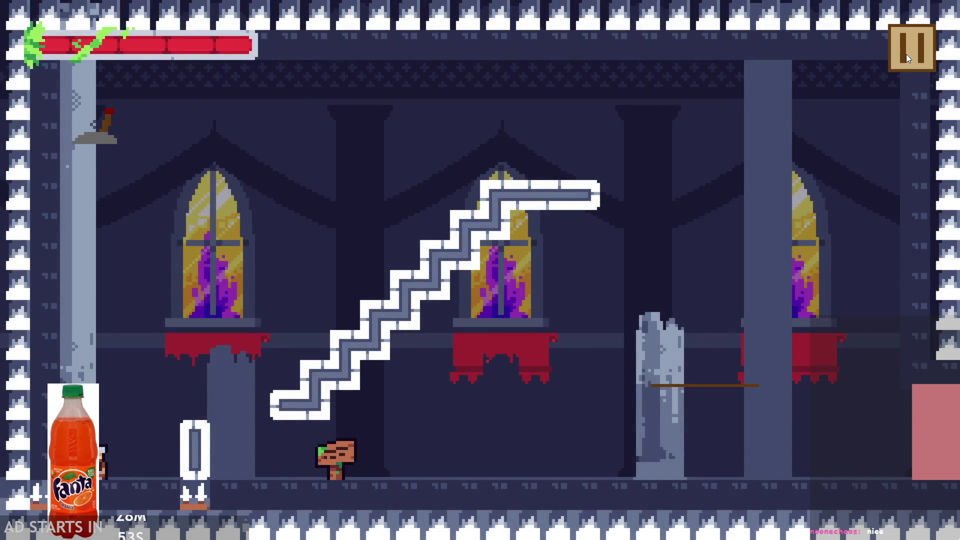
pyautogui.click(906, 54)
pyautogui.click(743, 440)
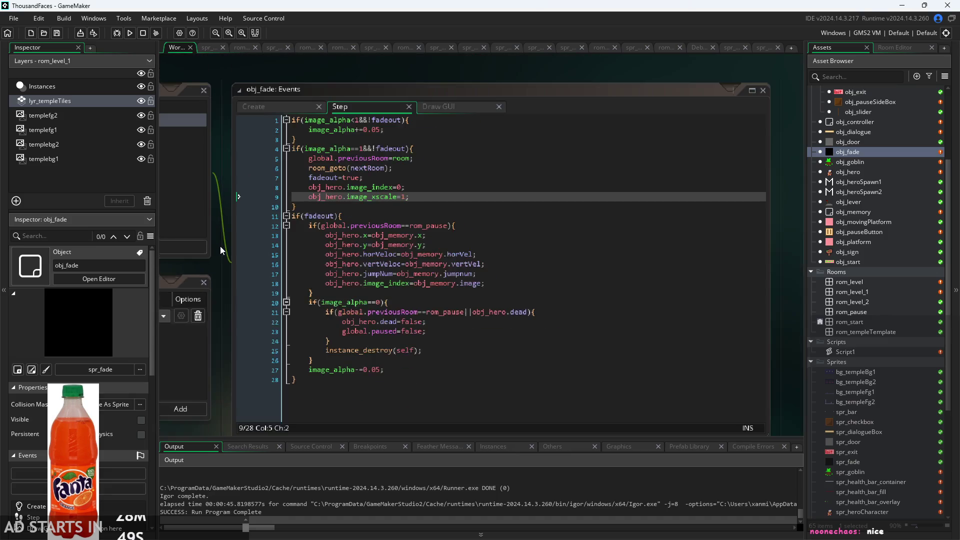
# Open Source Control's Commit Changes dialog and stage all 43 changed files.
pyautogui.scroll(-5, 300, 323)
pyautogui.scroll(3, 318, 321)
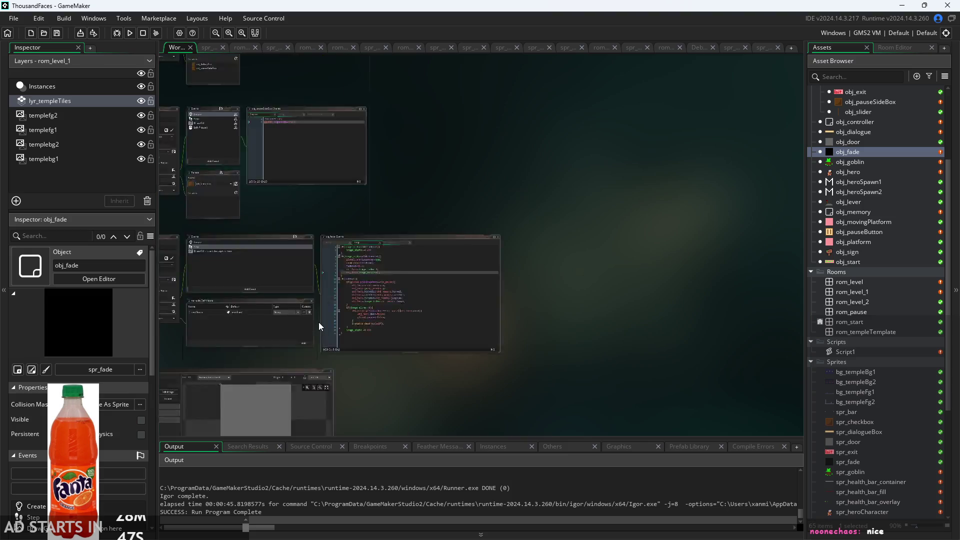
pyautogui.moveTo(449, 319); pyautogui.dragTo(538, 323)
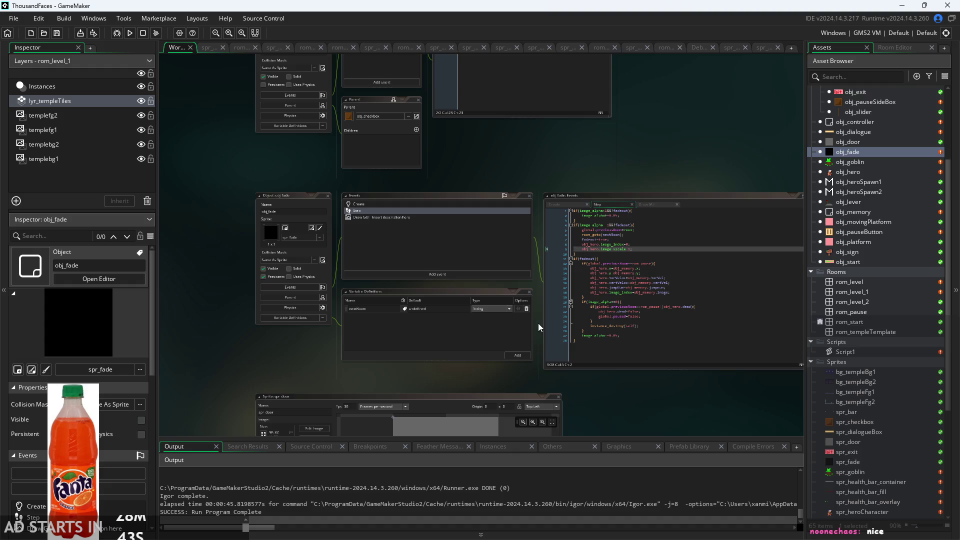
pyautogui.click(263, 18)
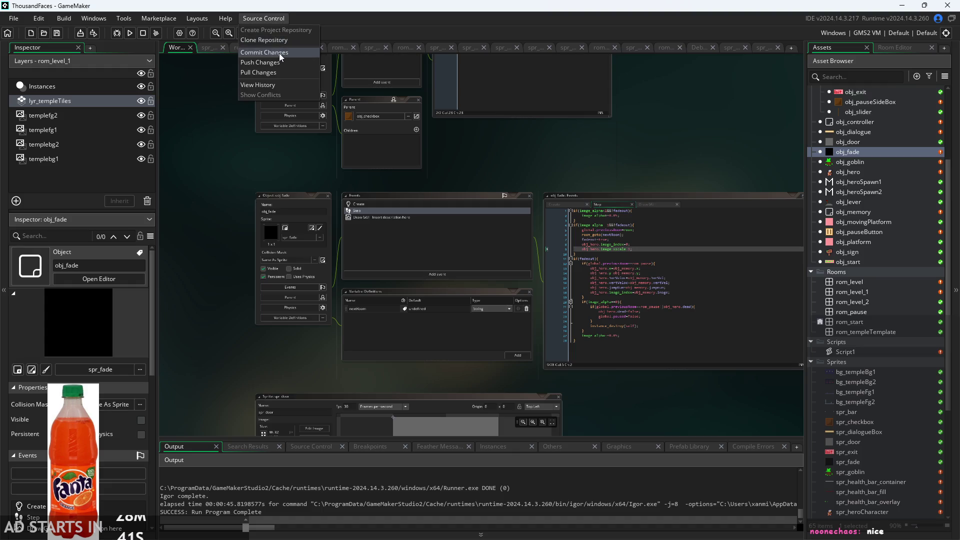
pyautogui.click(279, 53)
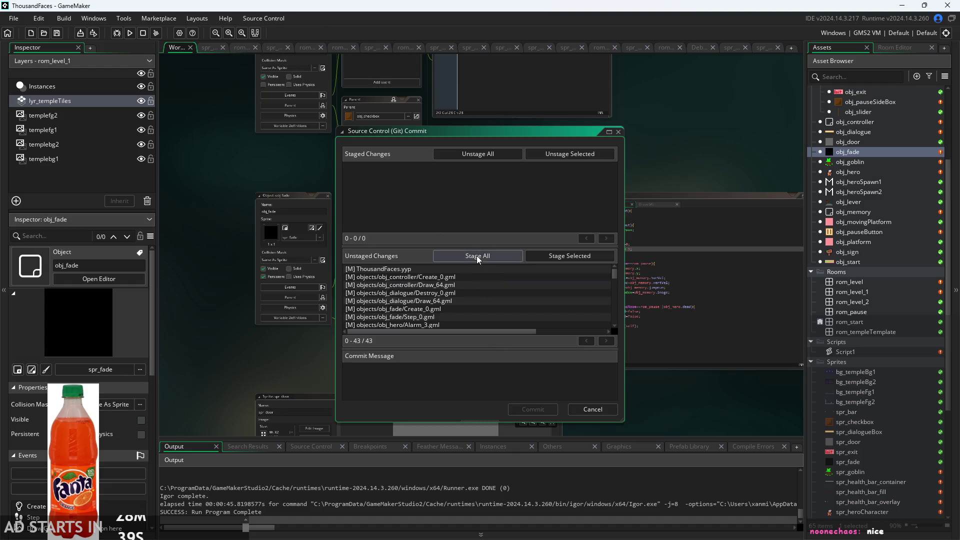
pyautogui.click(476, 256)
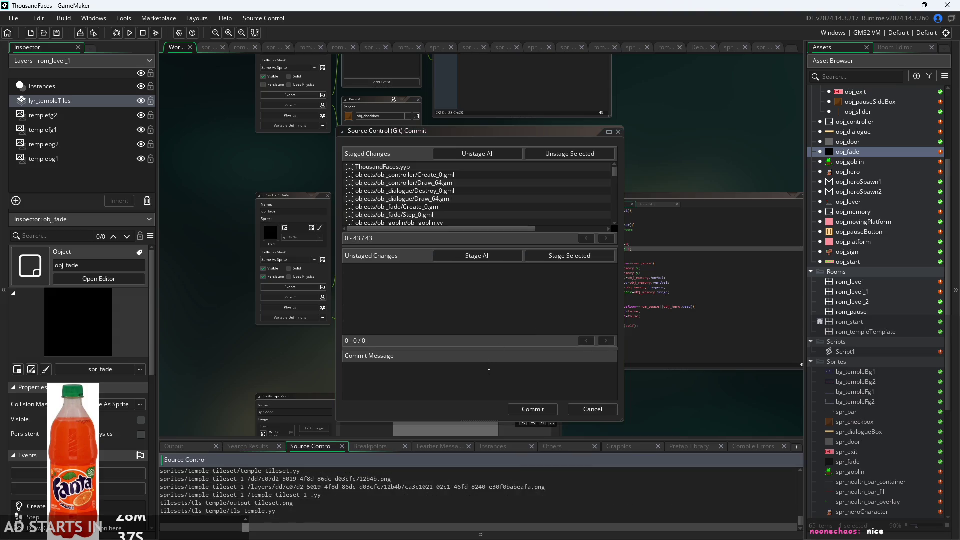
# Begin writing the commit message.
pyautogui.click(488, 371)
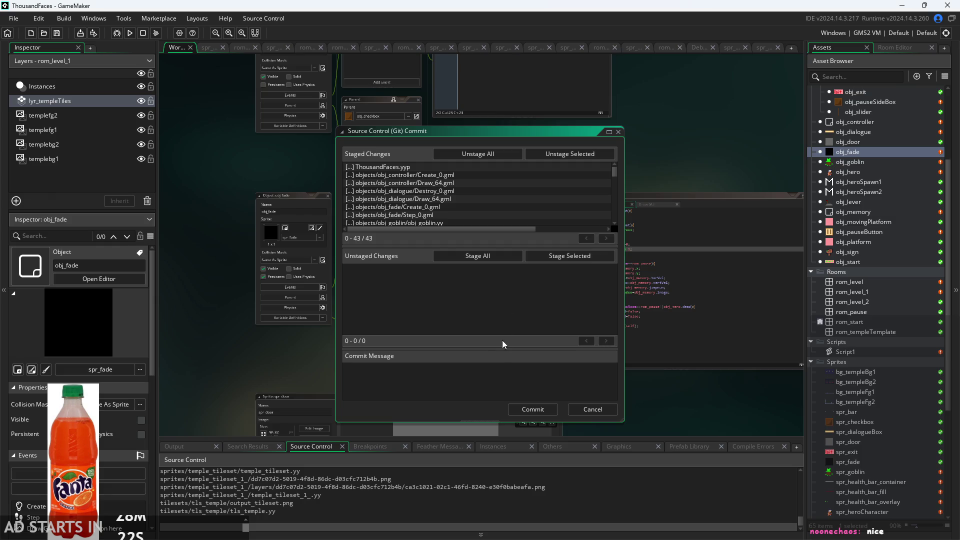
pyautogui.click(506, 370)
pyautogui.write('ex')
pyautogui.scroll(1, 861, 182)
pyautogui.scroll(-3, 859, 188)
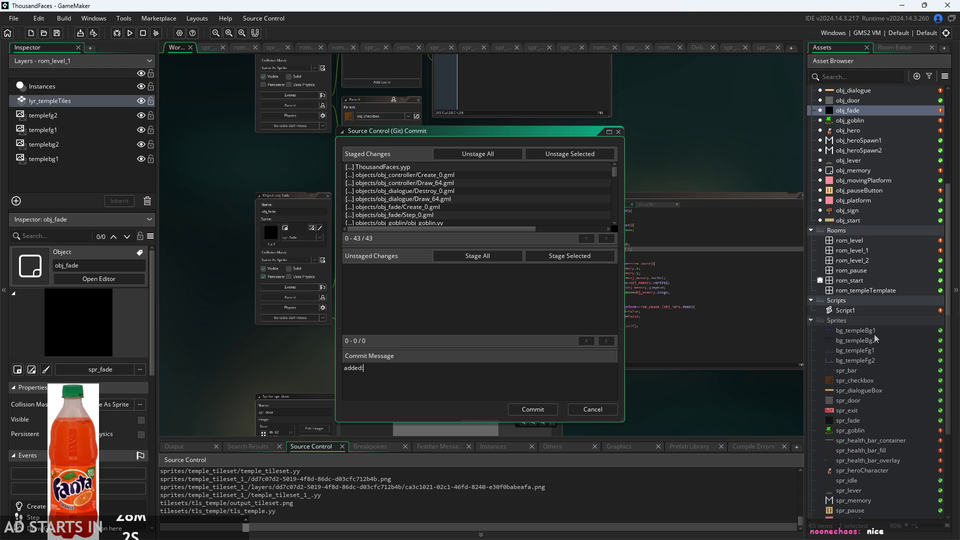
# Review bg_templeBg1, rom_level_1, obj_goblin, obj_hero and obj_fade to recall what was added.
pyautogui.click(874, 335)
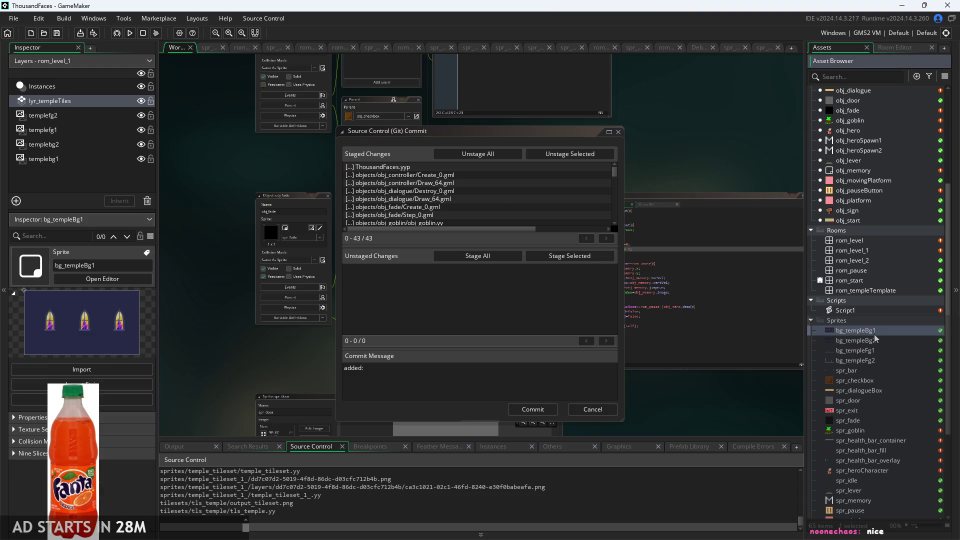
pyautogui.scroll(4, 875, 339)
pyautogui.click(874, 331)
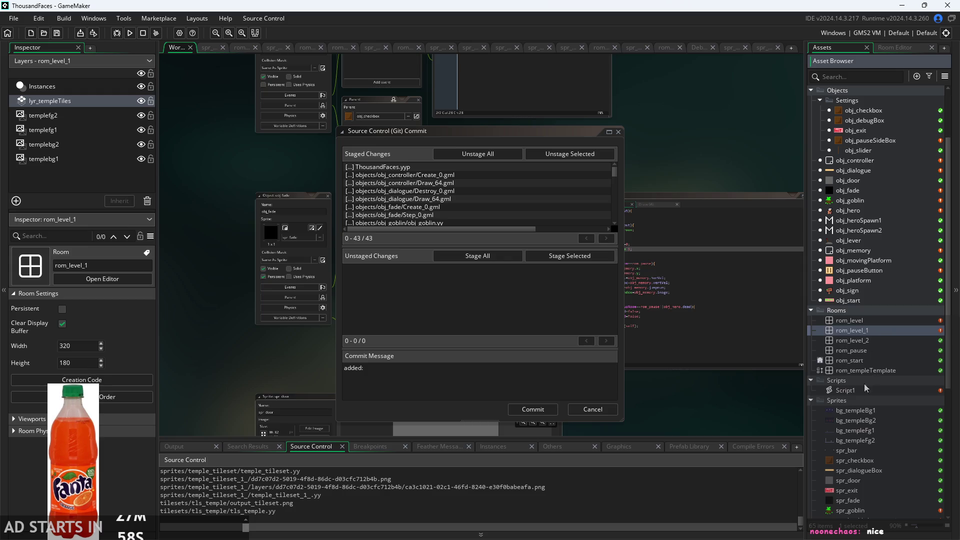
pyautogui.scroll(4, 864, 405)
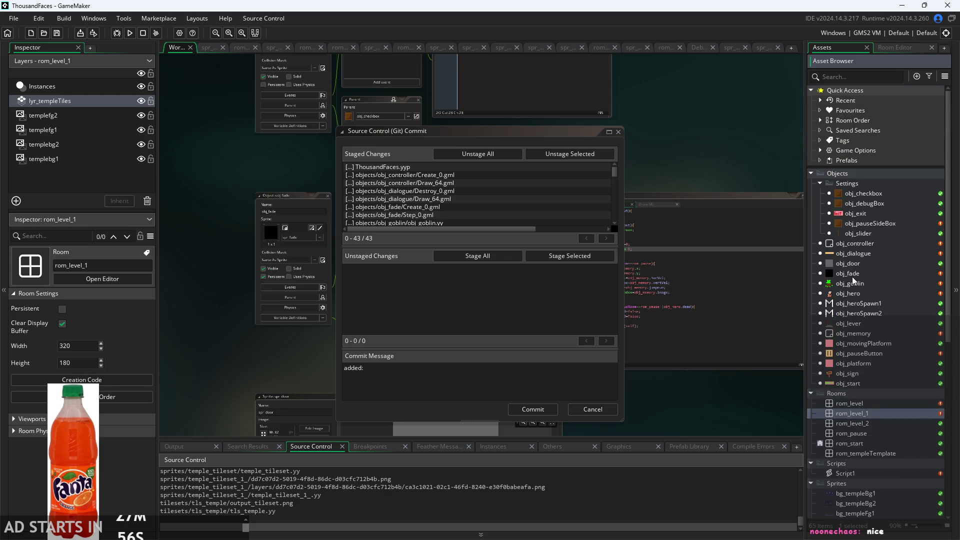
pyautogui.click(855, 281)
pyautogui.click(854, 294)
pyautogui.click(865, 282)
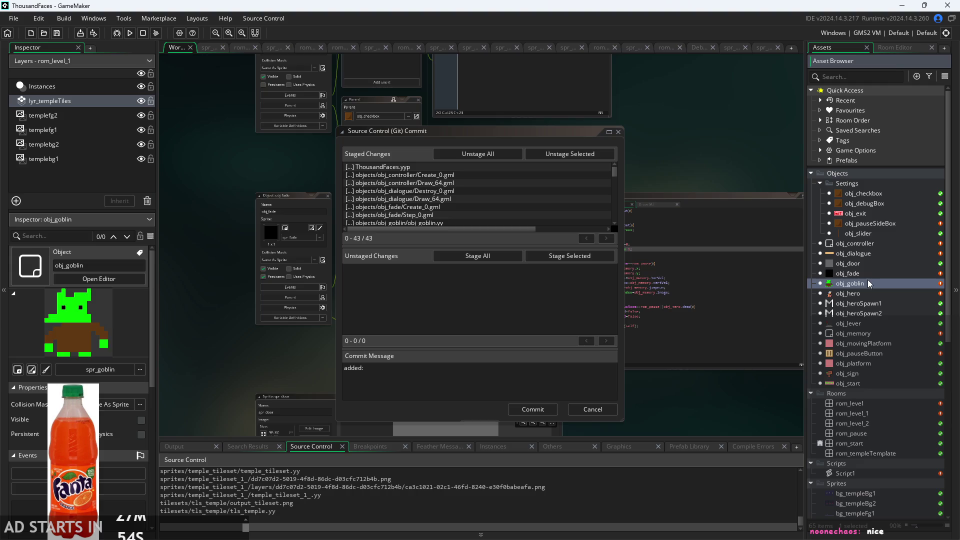
pyautogui.click(870, 275)
pyautogui.click(872, 284)
pyautogui.click(554, 368)
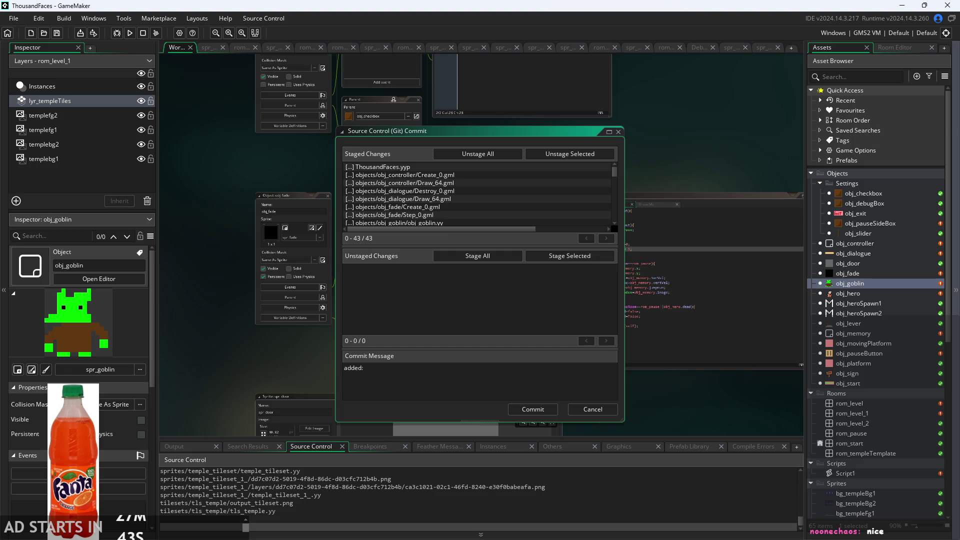
pyautogui.hotkey('alt', 'Tab')
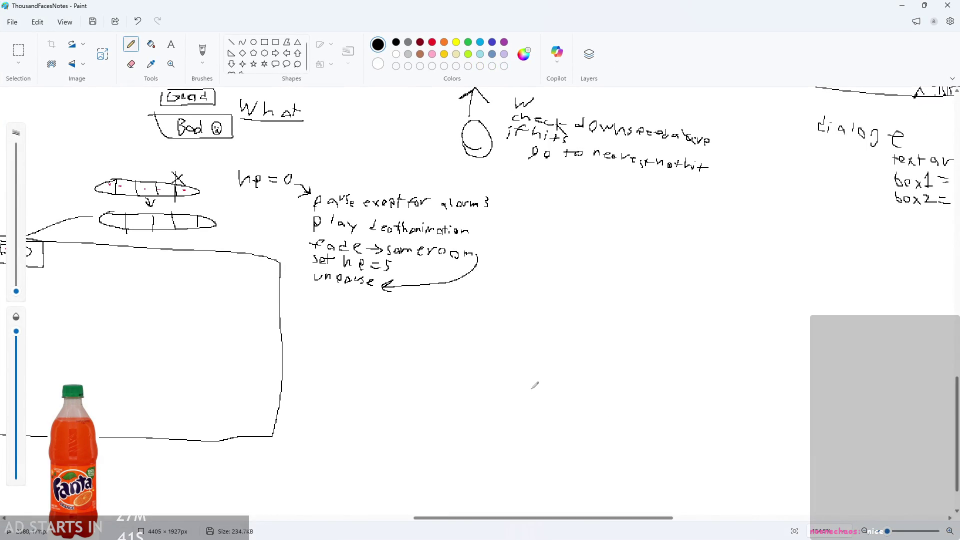
# Zoom around the Paint to-do notes to review them, then minimize Paint.
pyautogui.scroll(-3, 527, 406)
pyautogui.scroll(-3, 526, 406)
pyautogui.scroll(5, 445, 325)
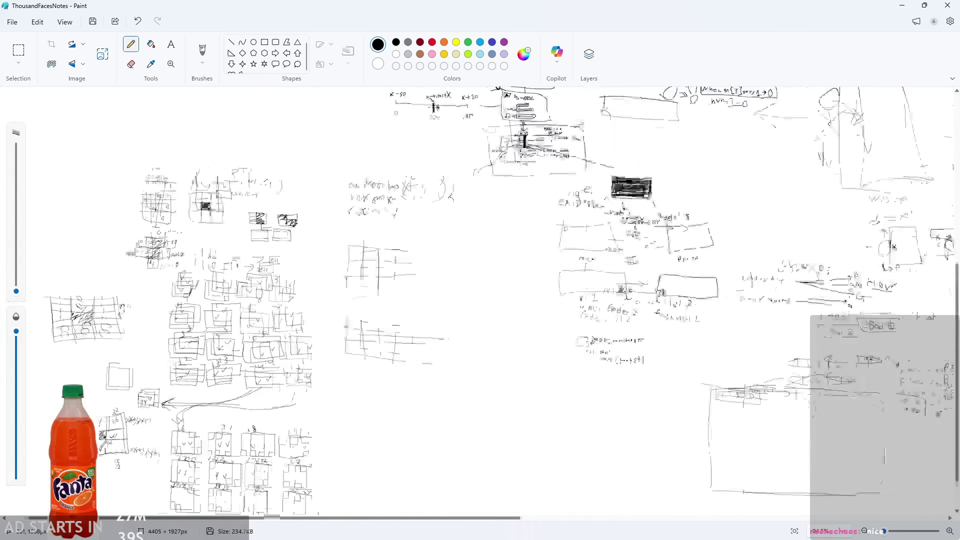
pyautogui.scroll(-5, 227, 489)
pyautogui.scroll(3, 226, 489)
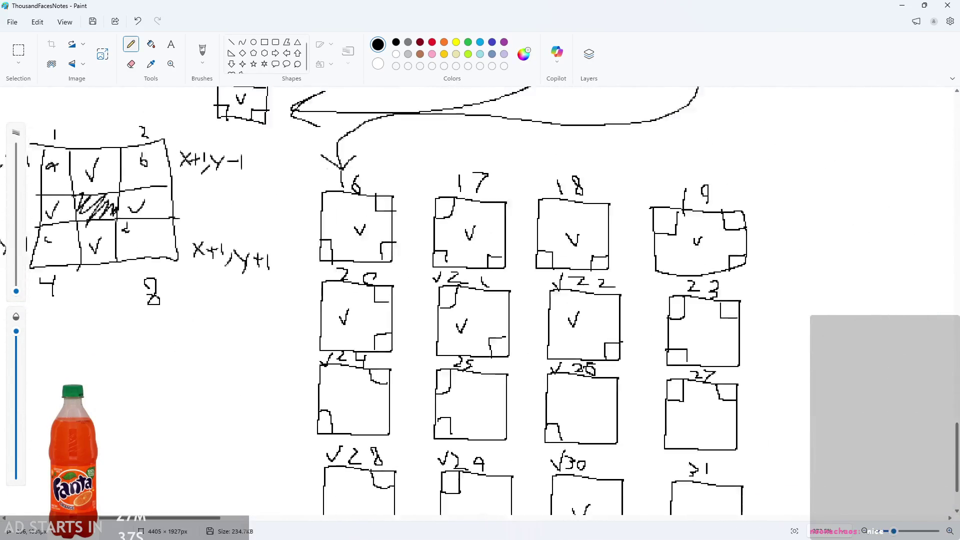
pyautogui.scroll(-2, 227, 489)
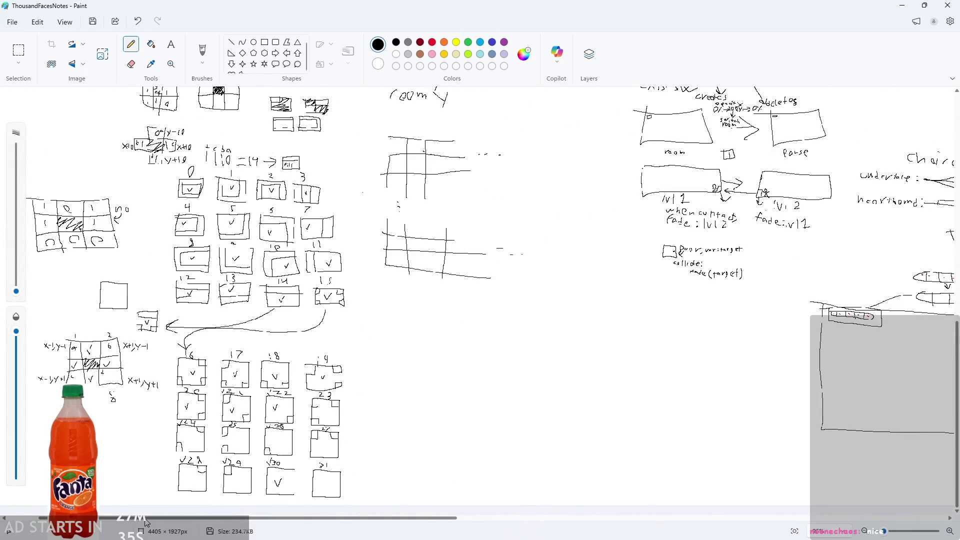
pyautogui.scroll(4, 327, 278)
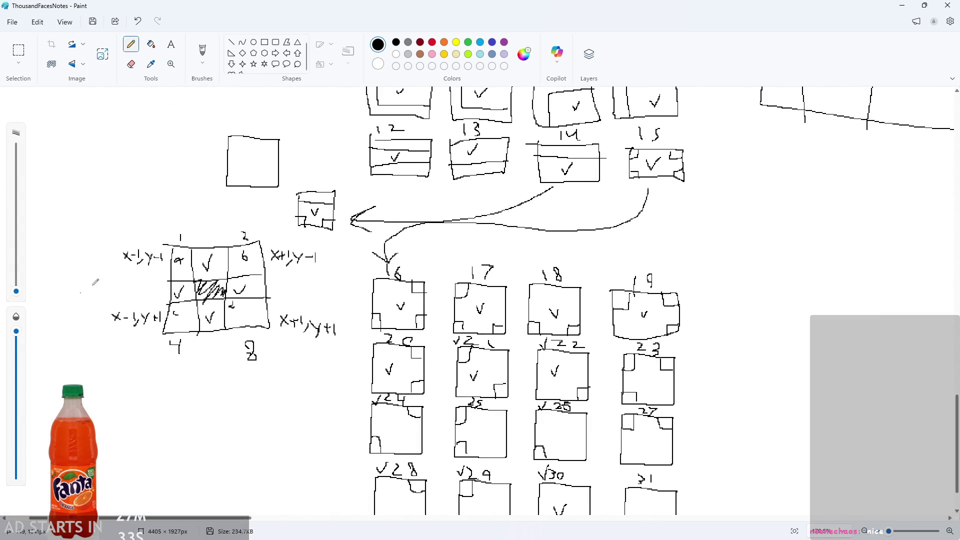
pyautogui.scroll(-3, 234, 421)
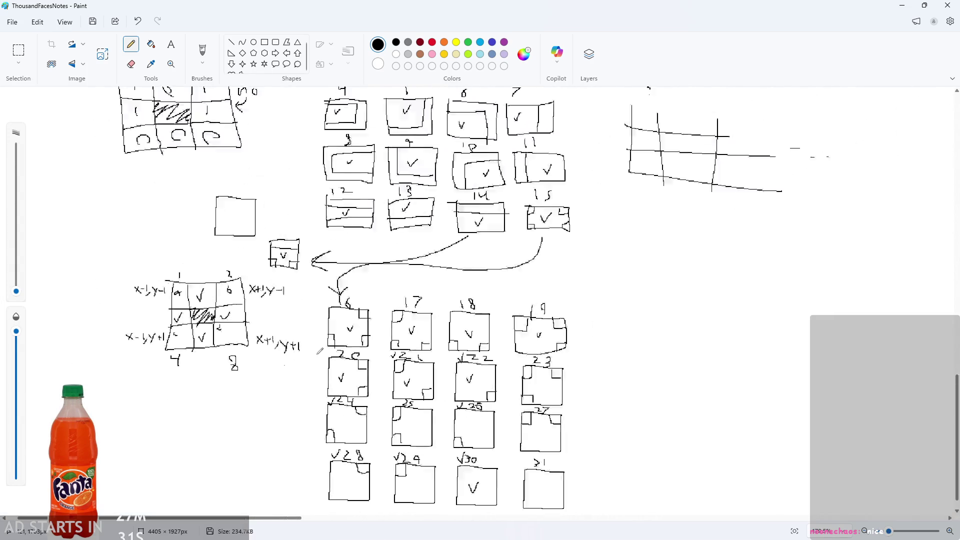
pyautogui.scroll(-5, 234, 421)
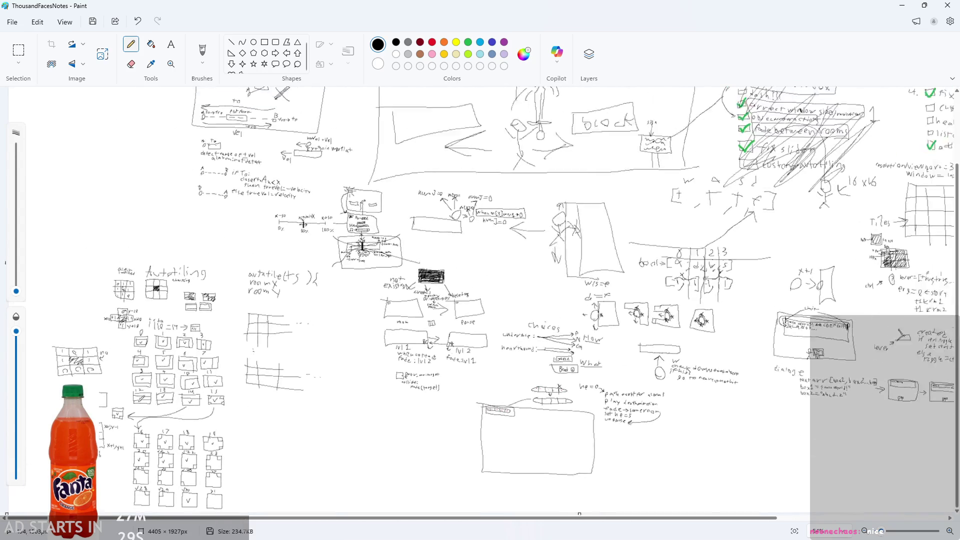
pyautogui.scroll(3, 123, 174)
pyautogui.scroll(-3, 225, 243)
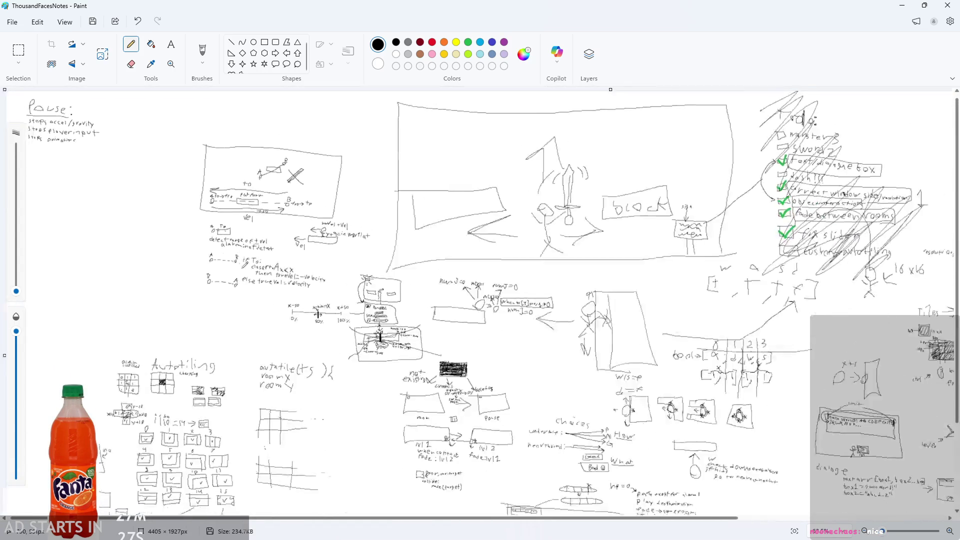
pyautogui.scroll(5, 805, 113)
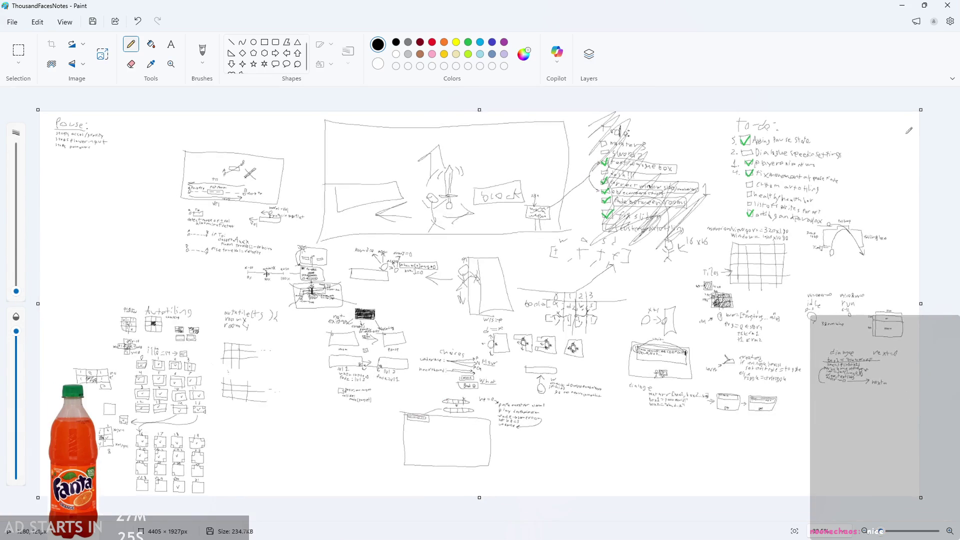
pyautogui.scroll(2, 830, 165)
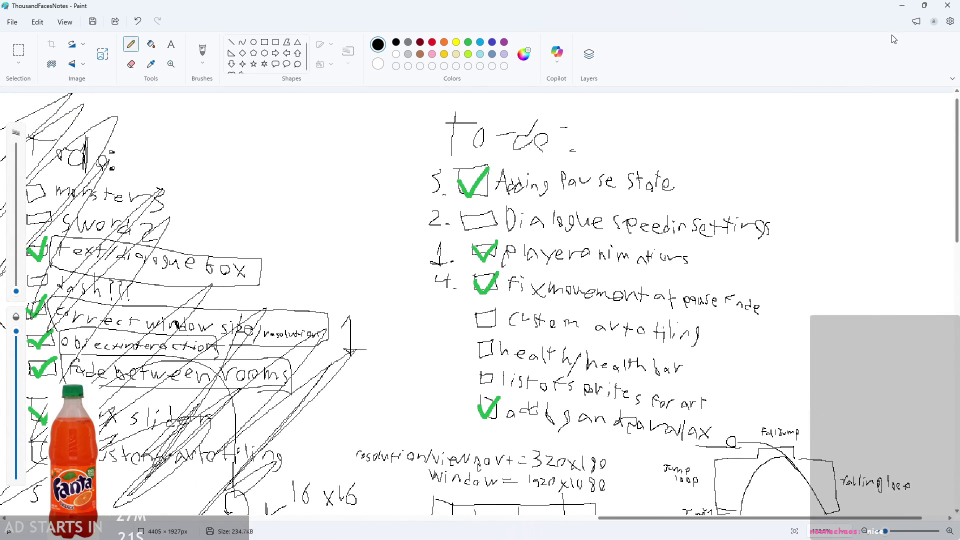
pyautogui.click(903, 6)
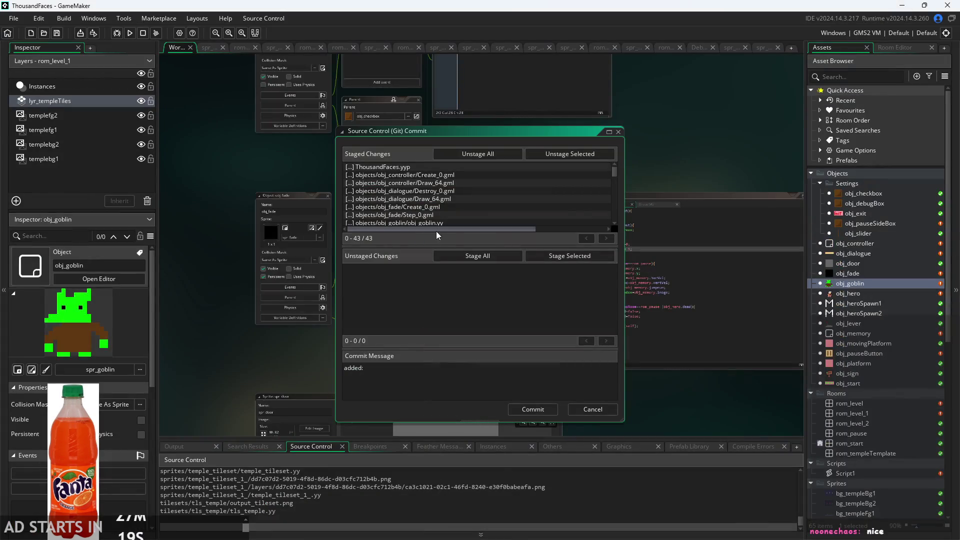
# Type 'paused state, player health bar, player death,' while browsing obj_fade through obj_start.
pyautogui.write(' paused state, p')
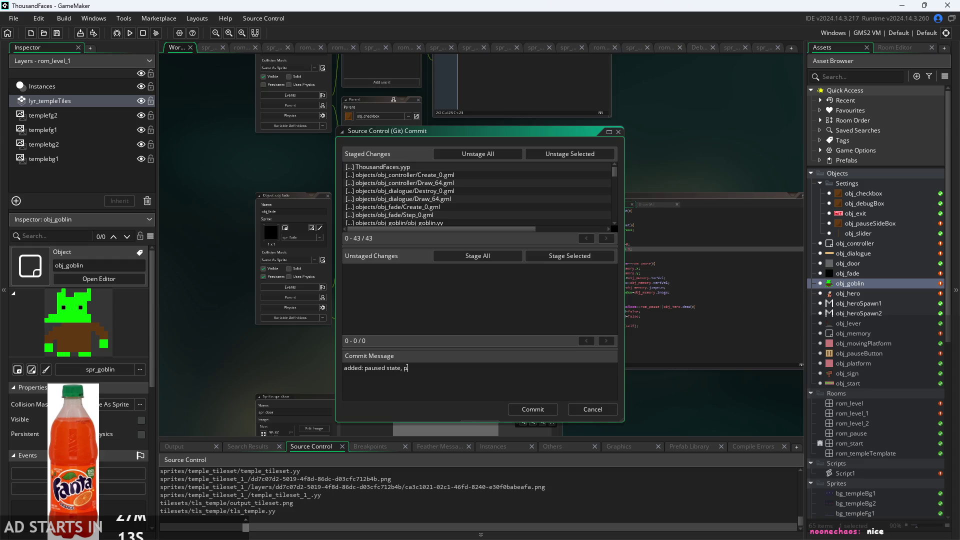
pyautogui.write(' r he')
pyautogui.write(' bar, ')
pyautogui.write('player de')
pyautogui.write('ath,')
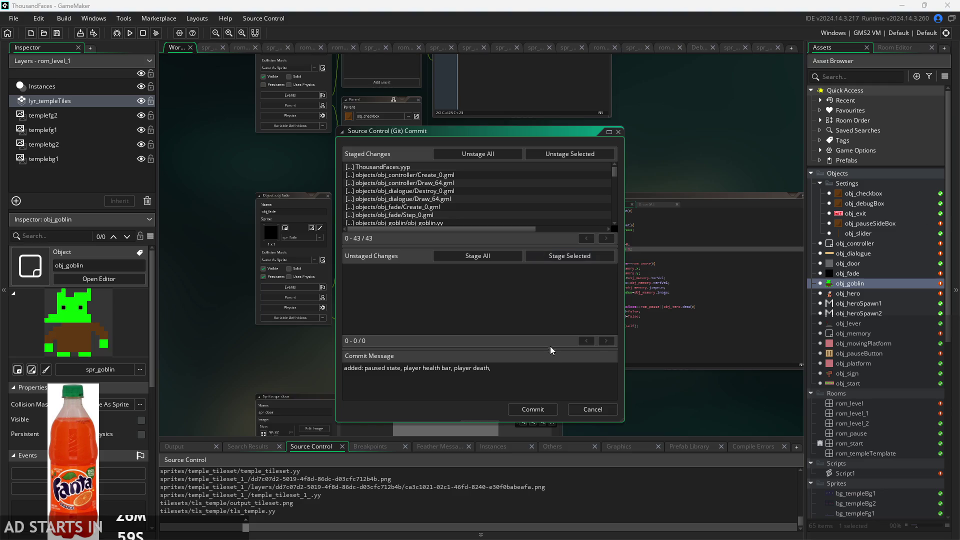
pyautogui.click(549, 368)
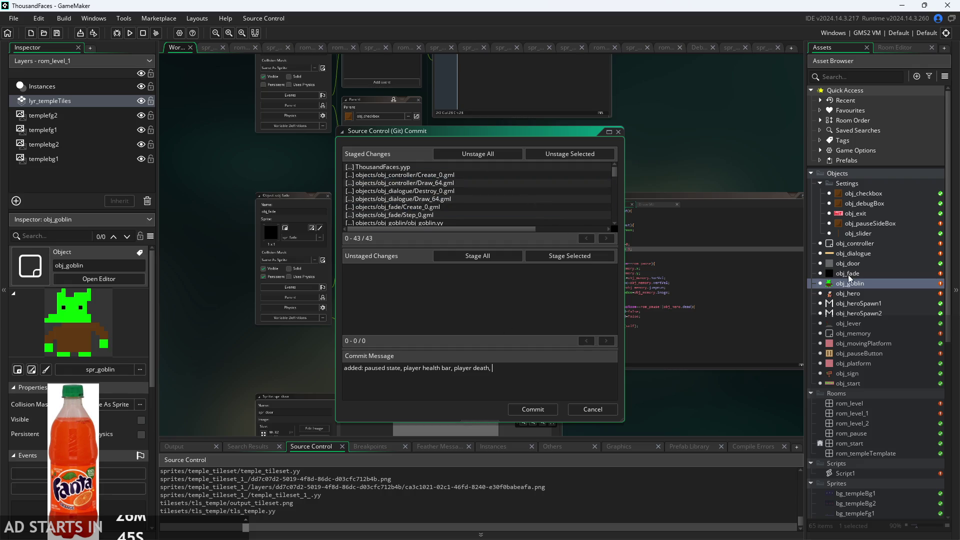
pyautogui.scroll(-2, 847, 274)
pyautogui.click(871, 232)
pyautogui.scroll(-2, 880, 263)
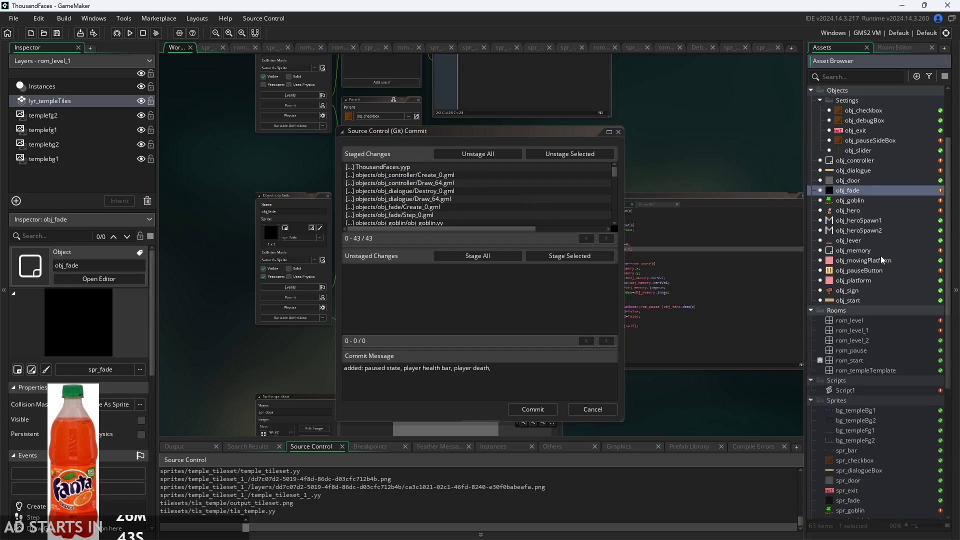
pyautogui.click(880, 254)
pyautogui.click(878, 270)
pyautogui.click(876, 280)
pyautogui.click(874, 299)
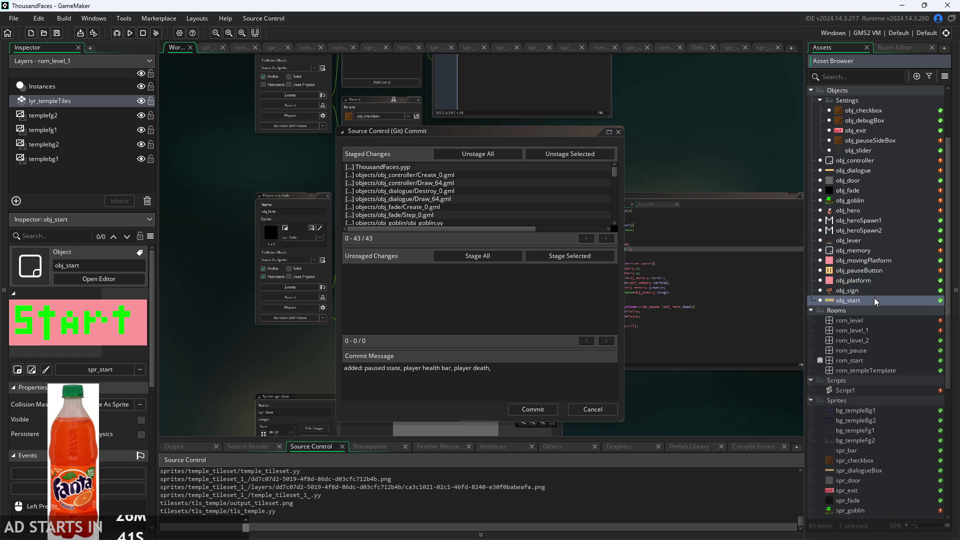
# Append 'player damaga/iframes,' to the commit message.
pyautogui.click(527, 369)
pyautogui.write('pl')
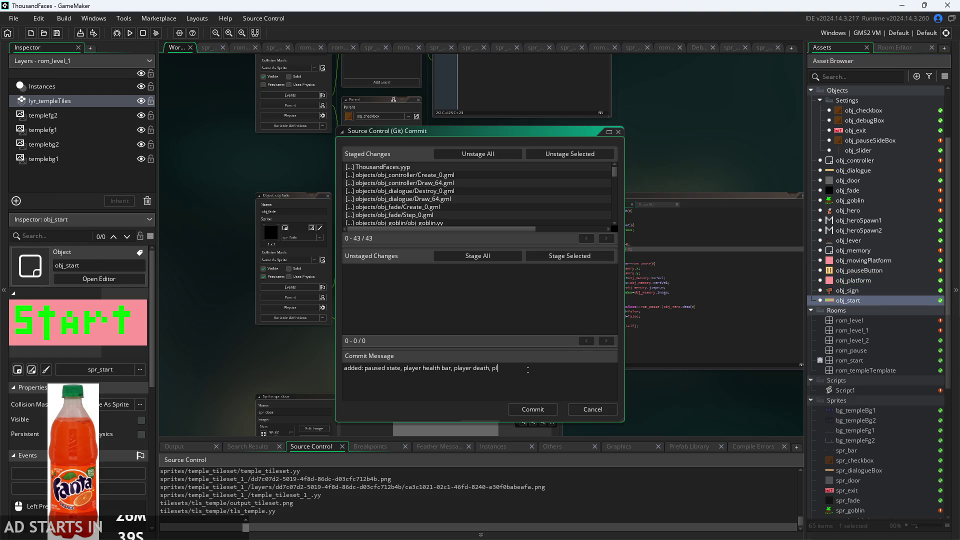
pyautogui.write('r df')
pyautogui.write('ama')
pyautogui.write('a/')
pyautogui.write('iframes')
pyautogui.write(',')
pyautogui.doubleClick(893, 323)
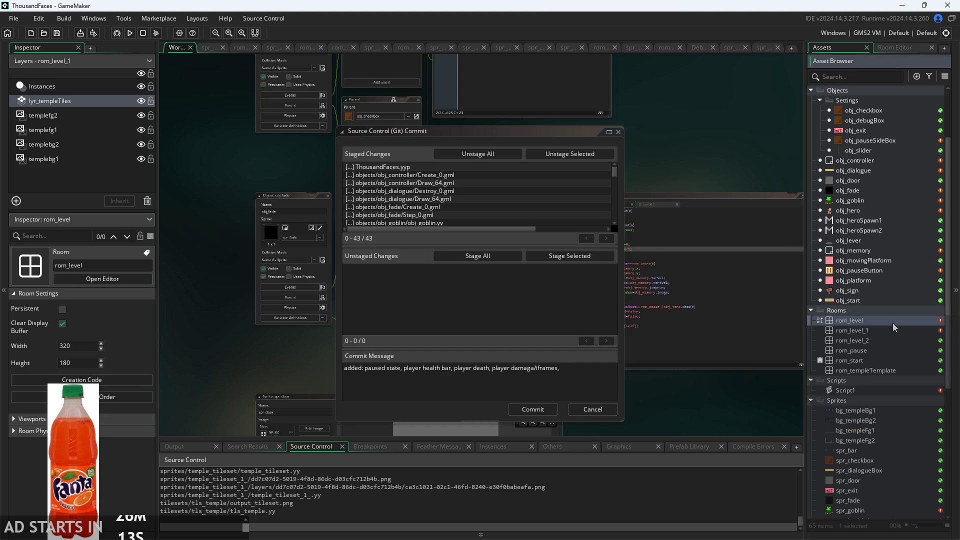
# Look over the rom_level room and add 'goblin object kinda,' to the message.
pyautogui.scroll(-3, 672, 328)
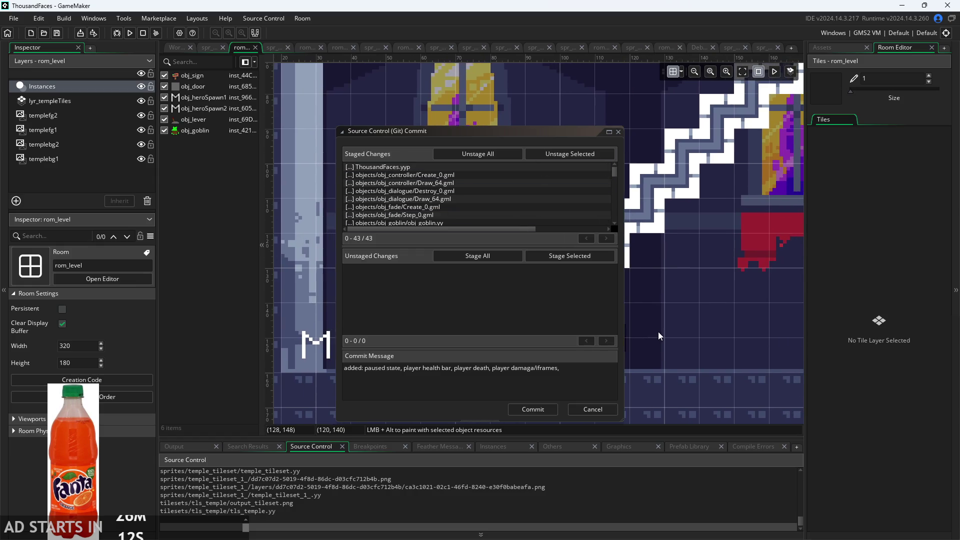
pyautogui.scroll(-3, 660, 335)
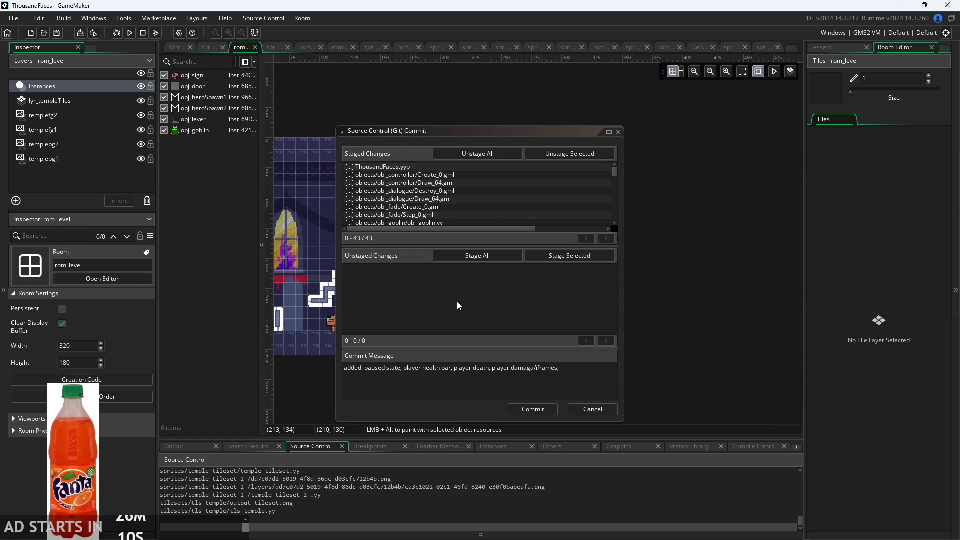
pyautogui.moveTo(714, 318); pyautogui.dragTo(668, 320)
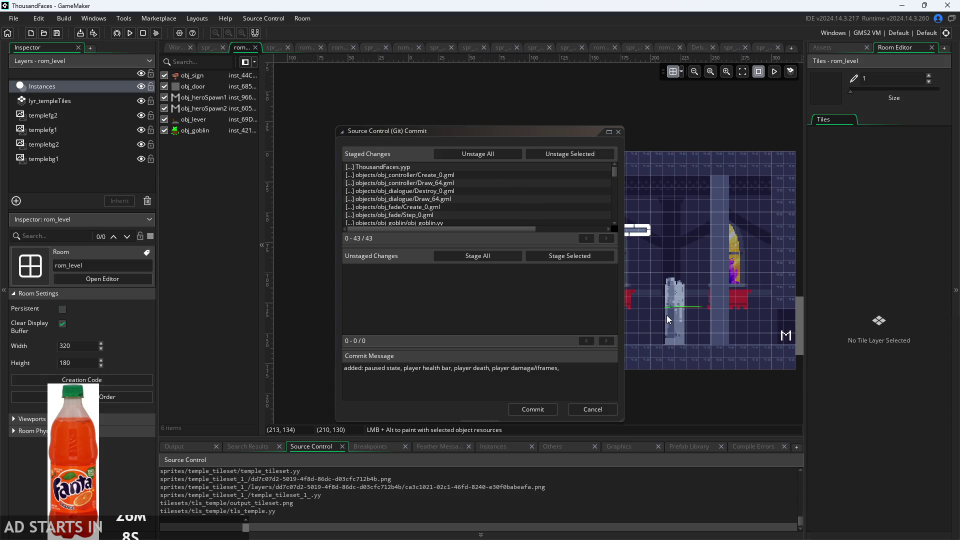
pyautogui.click(576, 364)
pyautogui.write('g')
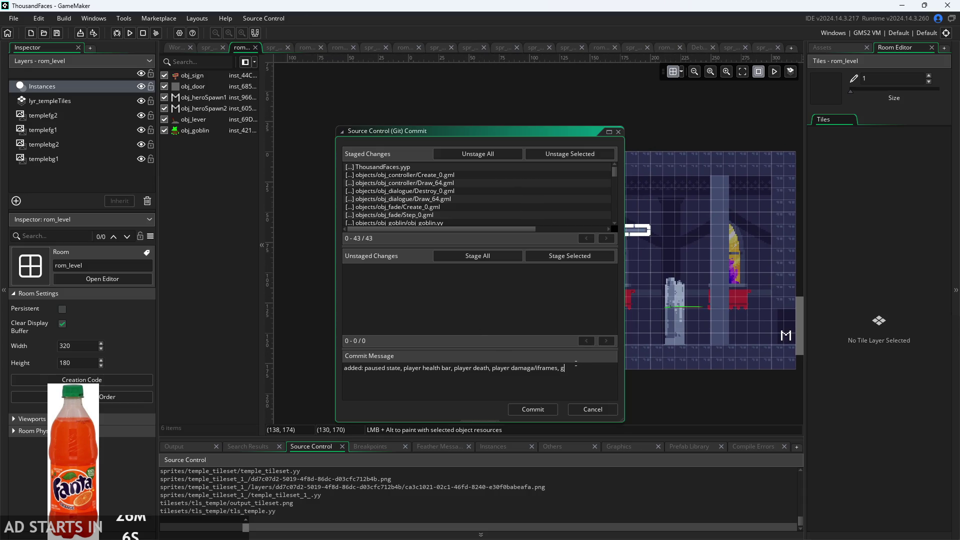
pyautogui.write('oblin ob')
pyautogui.write('ject kinda,')
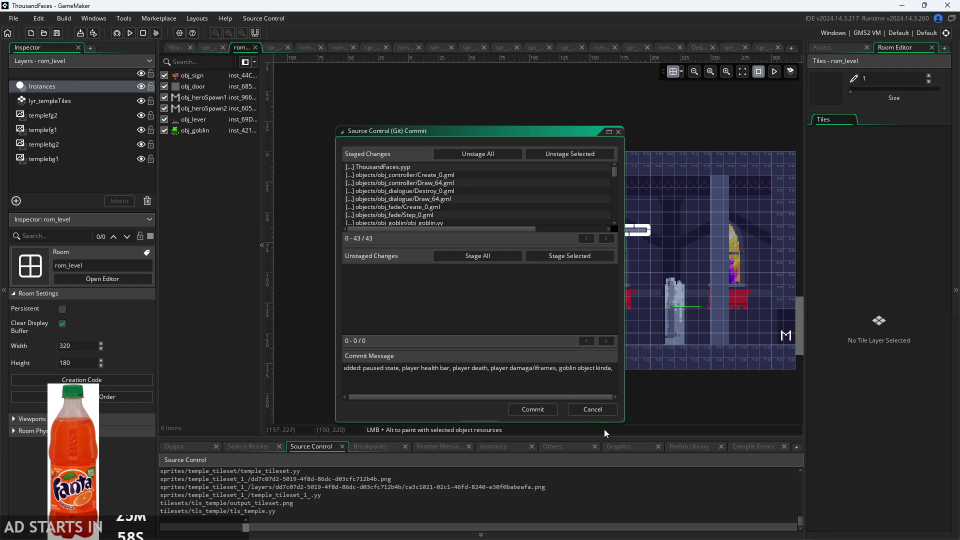
# Open Script1 beside the commit dialog and add 'corners to autotiler,' to the message.
pyautogui.click(845, 47)
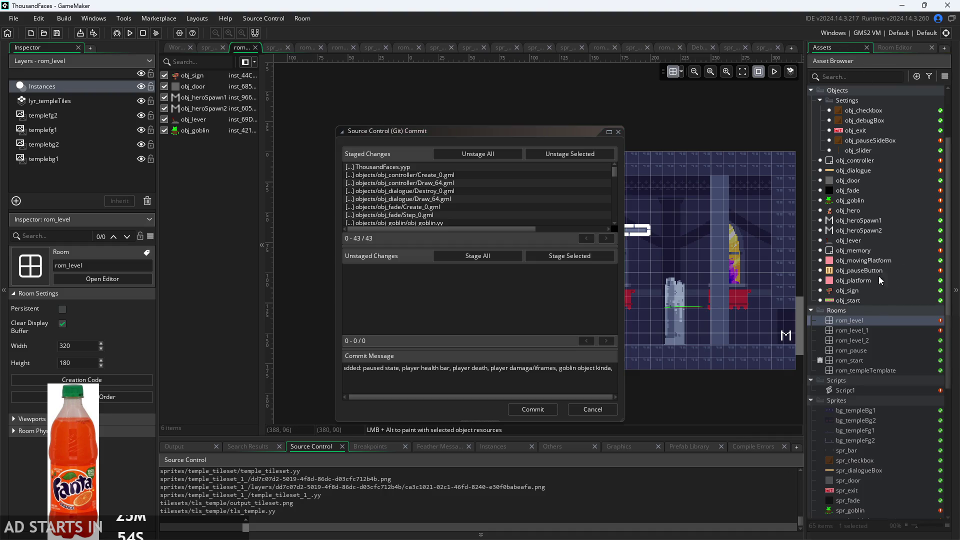
pyautogui.scroll(-2, 880, 241)
pyautogui.doubleClick(845, 330)
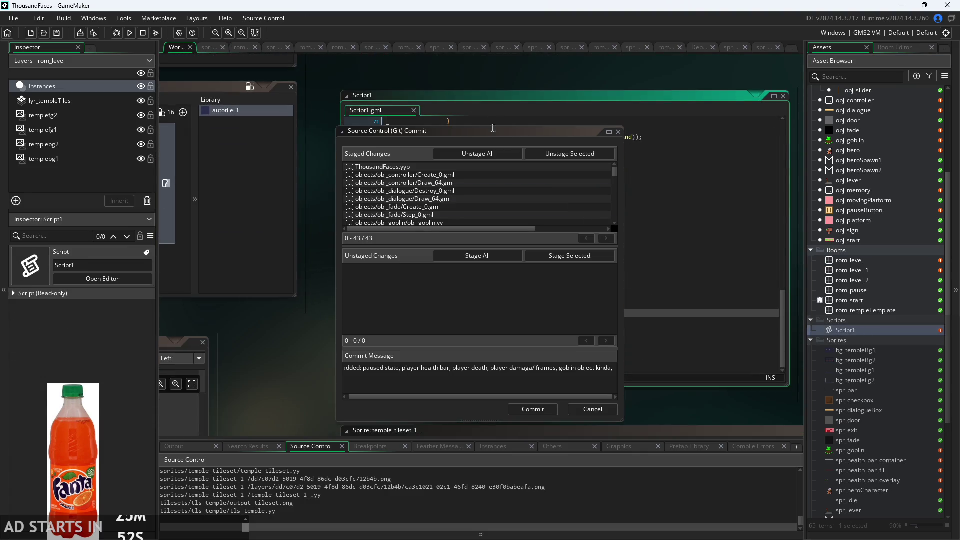
pyautogui.moveTo(400, 131)
pyautogui.mouseDown()
pyautogui.moveTo(120, 142)
pyautogui.moveTo(159, 114)
pyautogui.mouseUp()
pyautogui.scroll(5, 473, 220)
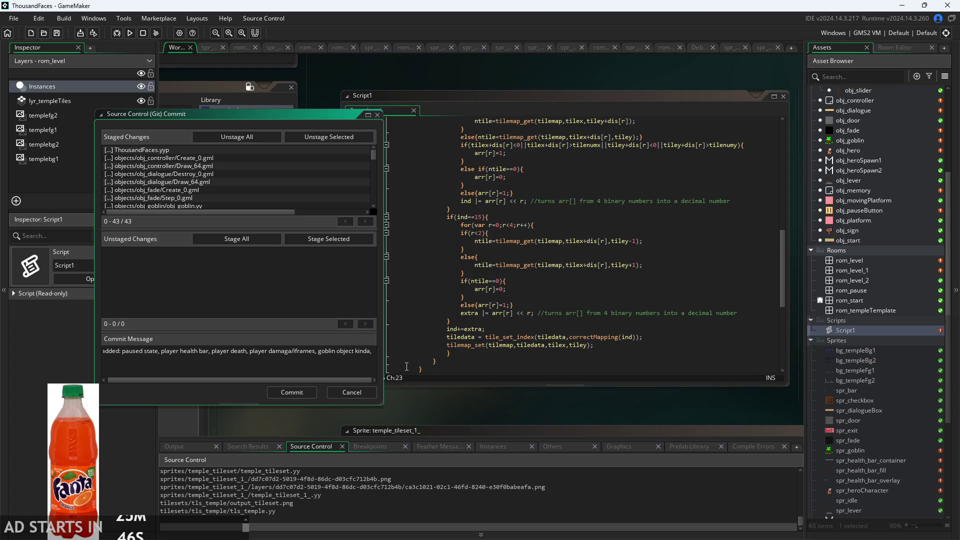
pyautogui.write('corner d')
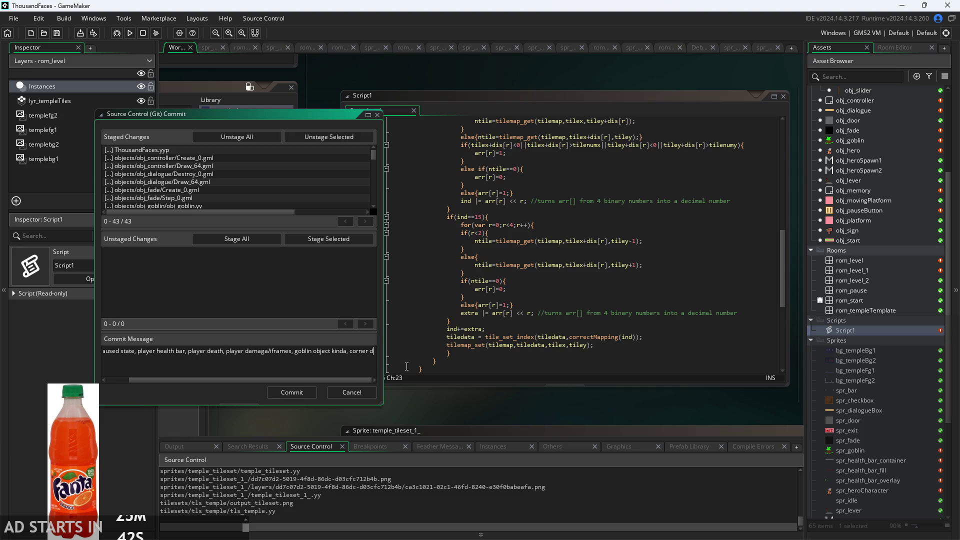
pyautogui.press('BackSpace')
pyautogui.press('BackSpace')
pyautogui.write(' fixer fo')
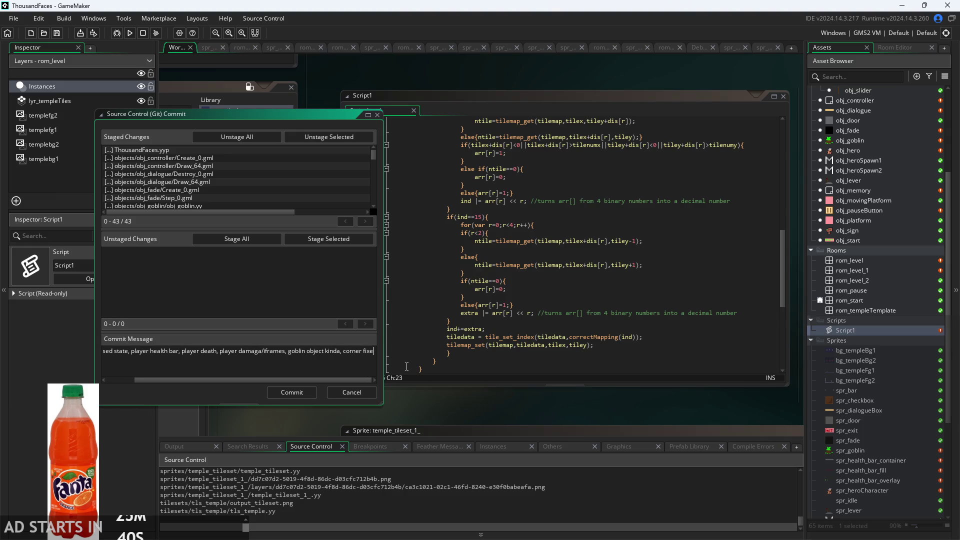
pyautogui.press('BackSpace')
pyautogui.press('BackSpace')
pyautogui.press('BackSpace')
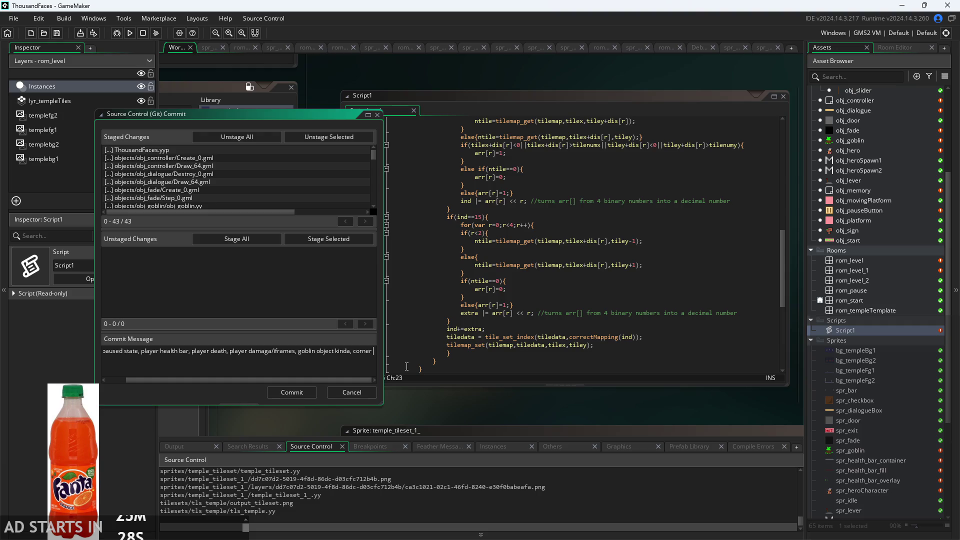
pyautogui.write('s to ')
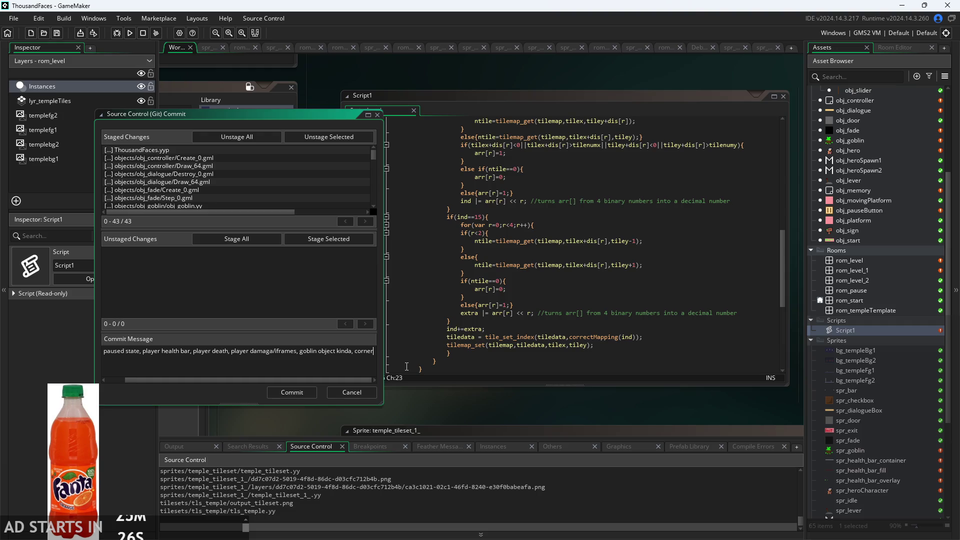
pyautogui.write('autotiler,')
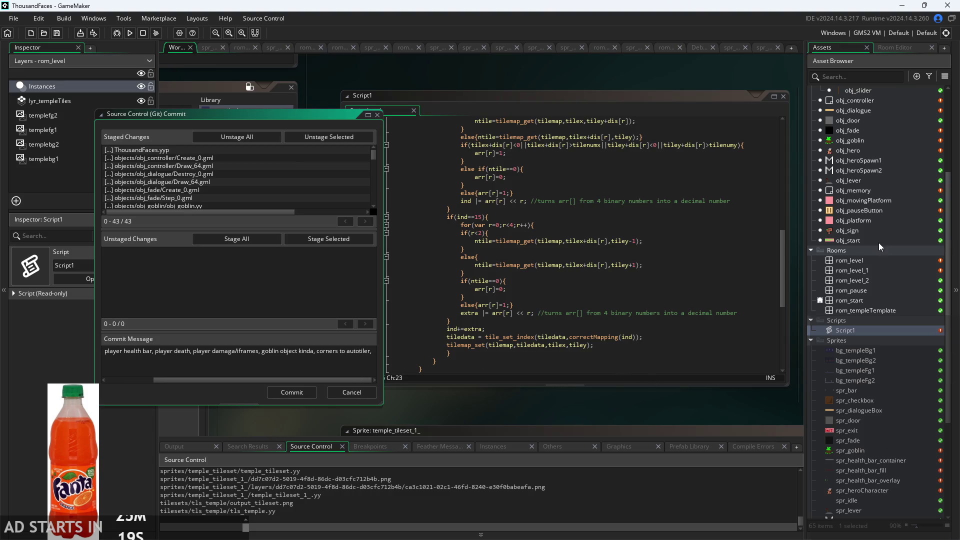
pyautogui.click(881, 310)
# Open rom_templateTemplate and inspect obj_pauseSideBox, obj_checkbox and obj_controller in Settings.
pyautogui.doubleClick(880, 310)
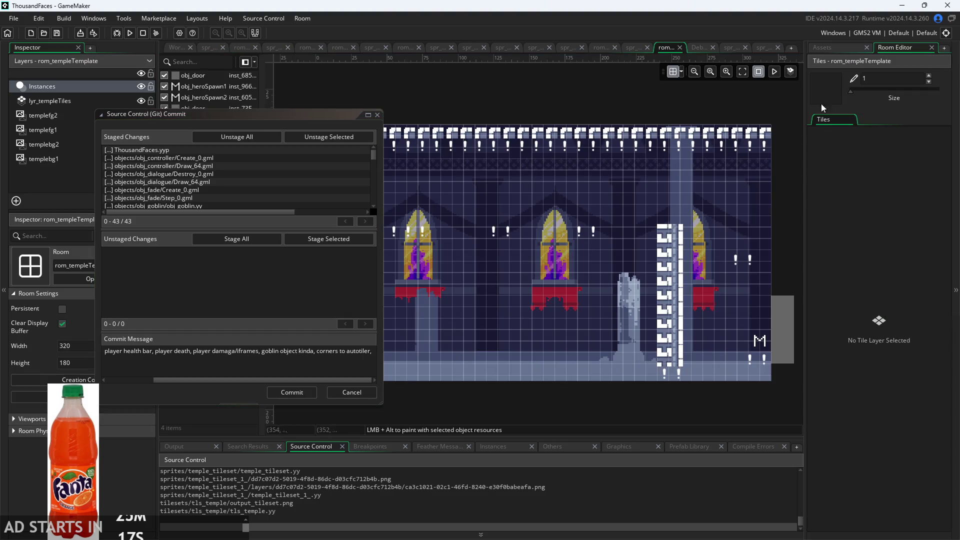
pyautogui.click(371, 351)
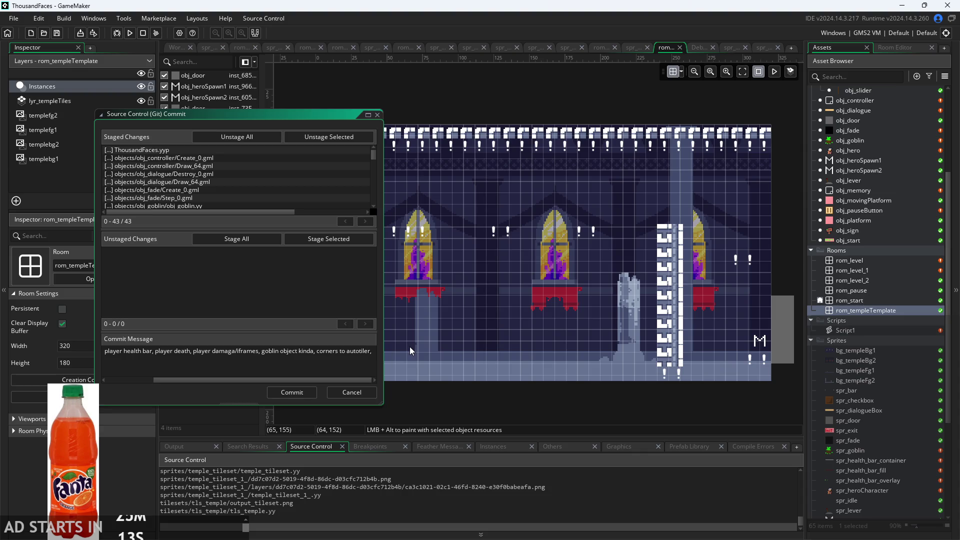
pyautogui.scroll(3, 874, 242)
pyautogui.scroll(2, 874, 241)
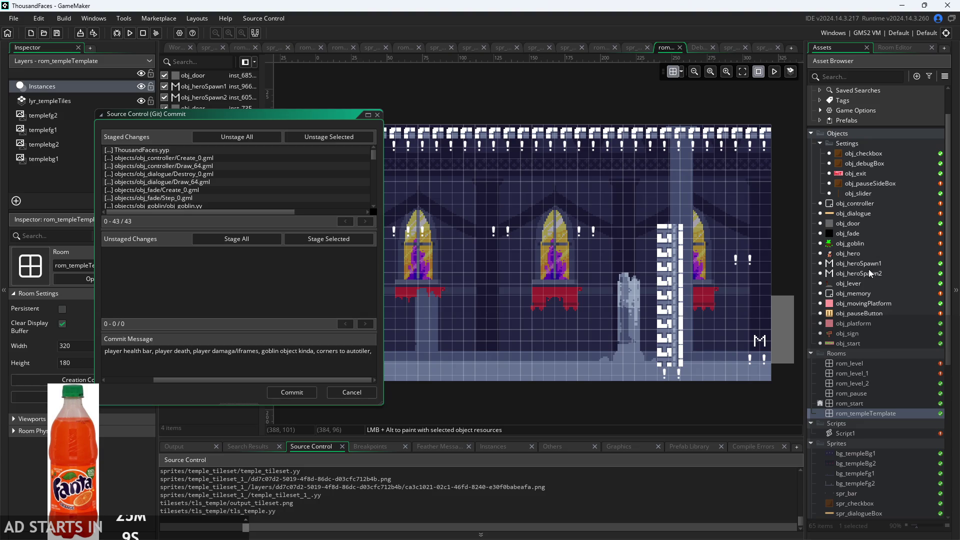
pyautogui.click(850, 183)
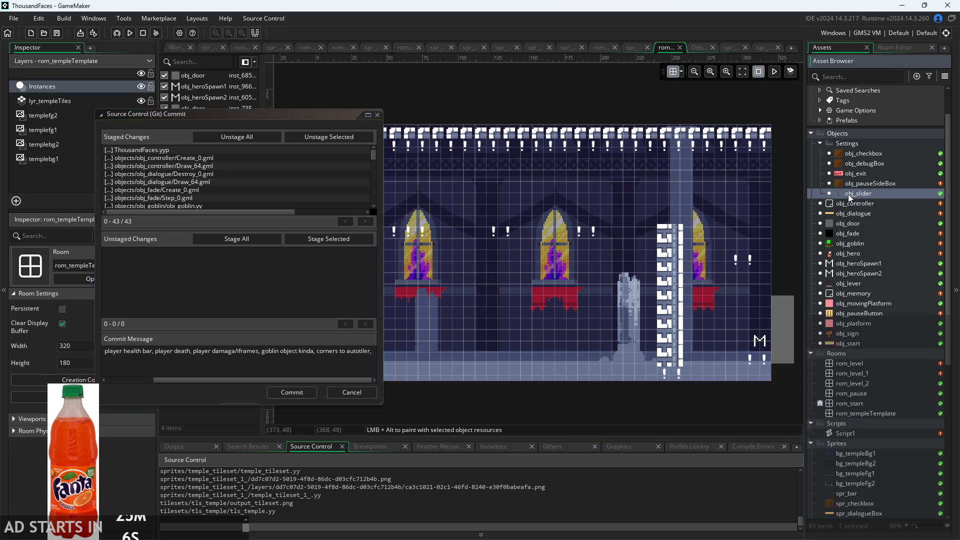
pyautogui.click(859, 153)
pyautogui.click(864, 143)
pyautogui.click(871, 206)
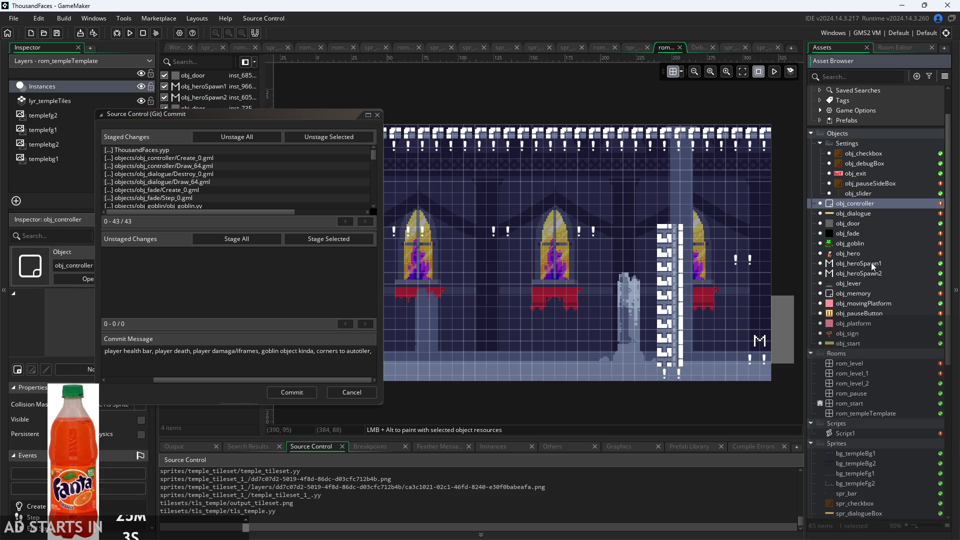
pyautogui.scroll(-2, 868, 265)
# Open obj_heroSpawn1 and the rom_level room, then build the game to playtest.
pyautogui.doubleClick(866, 223)
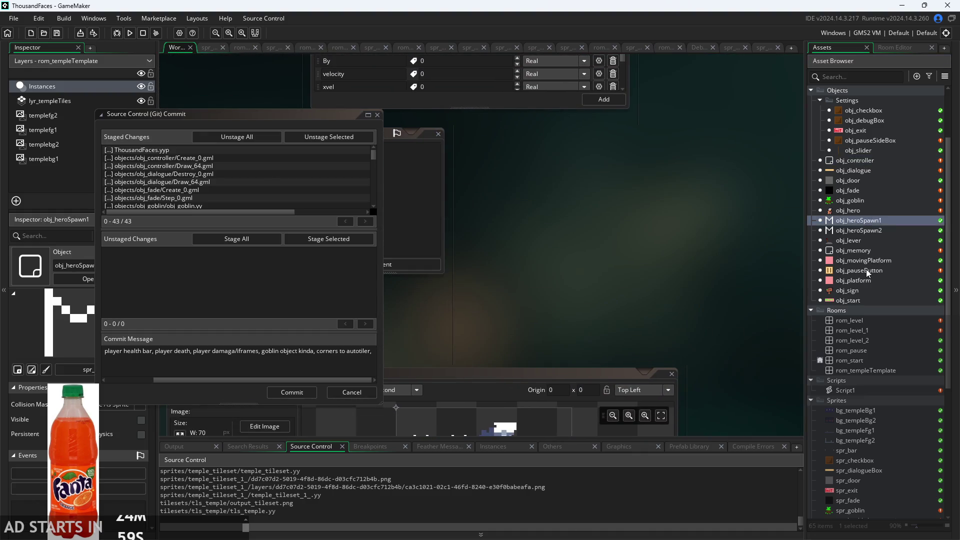
pyautogui.doubleClick(869, 320)
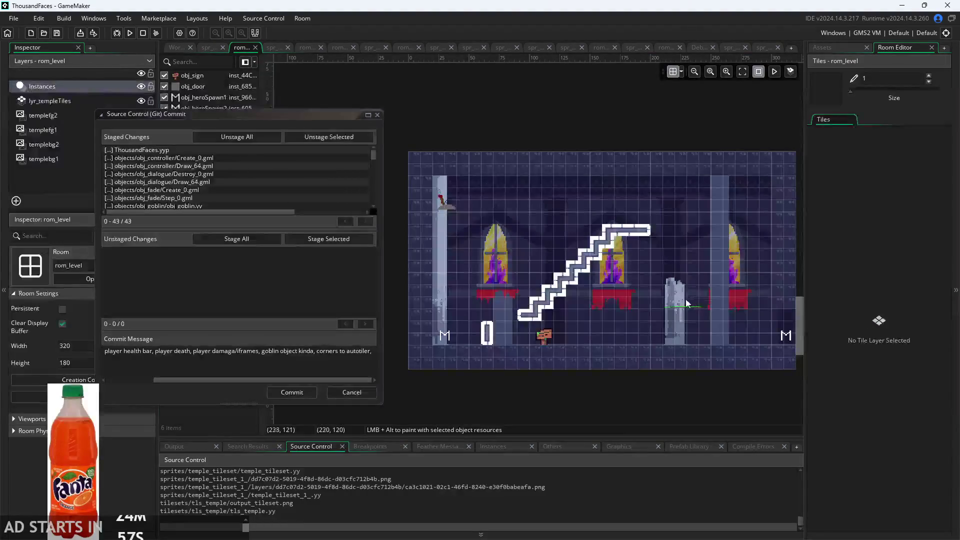
pyautogui.scroll(-1, 685, 299)
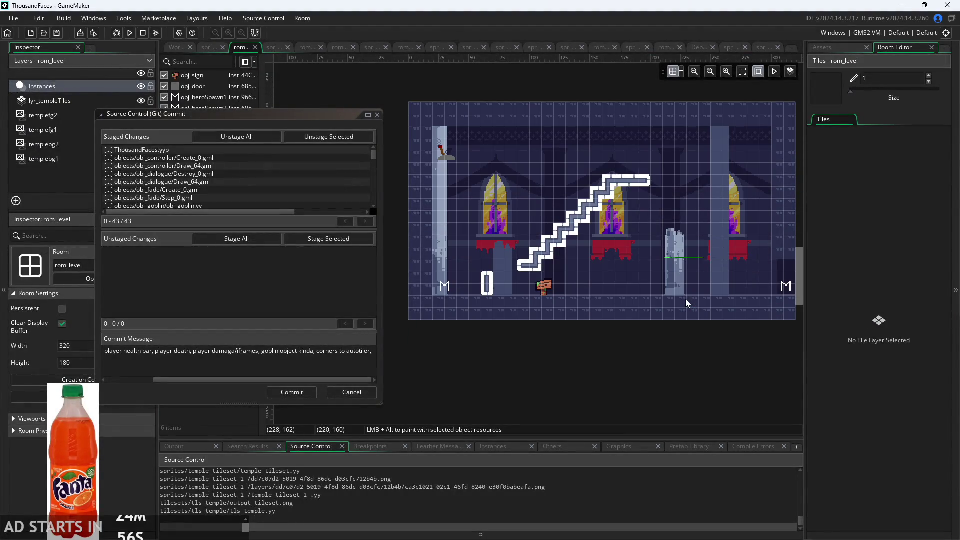
pyautogui.click(129, 33)
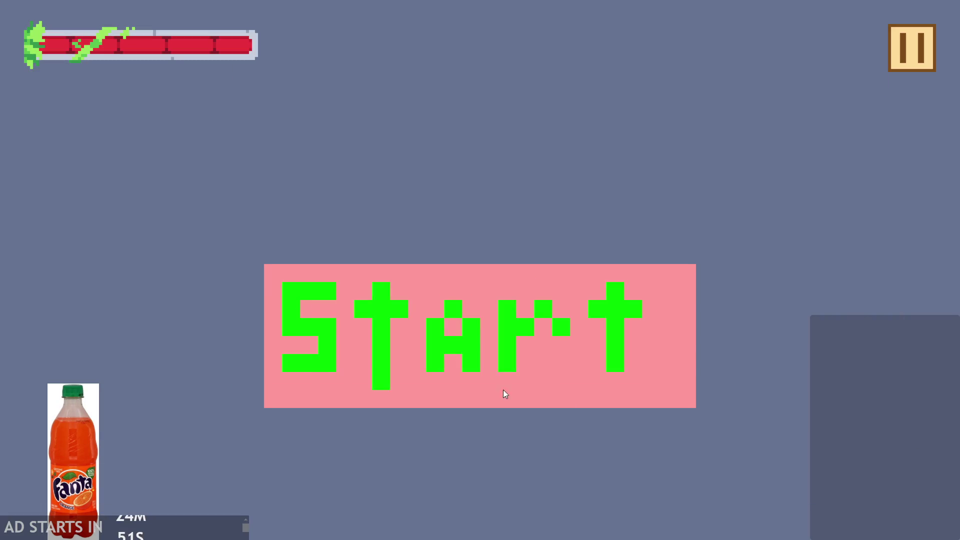
# Start the game and walk the player to the signpost to read its message.
pyautogui.click(505, 394)
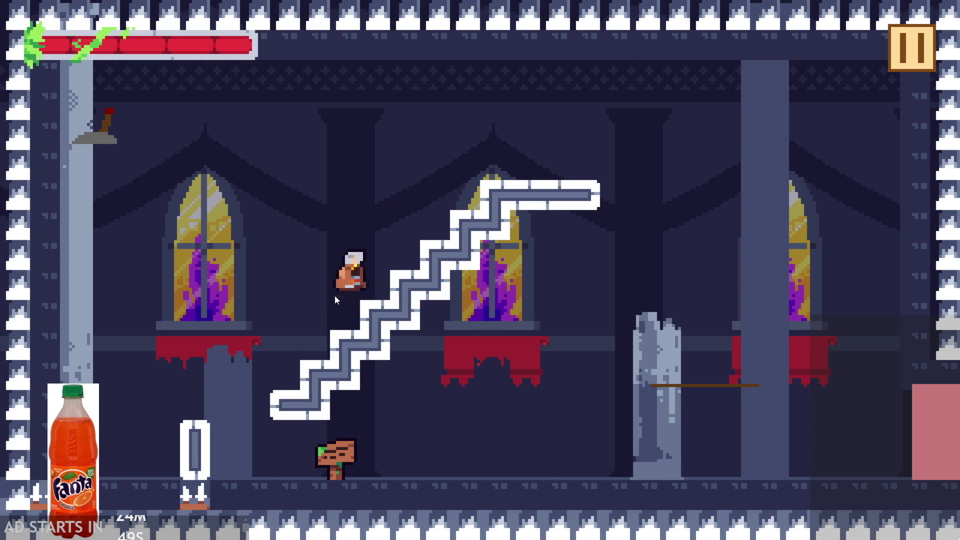
pyautogui.press('Left')
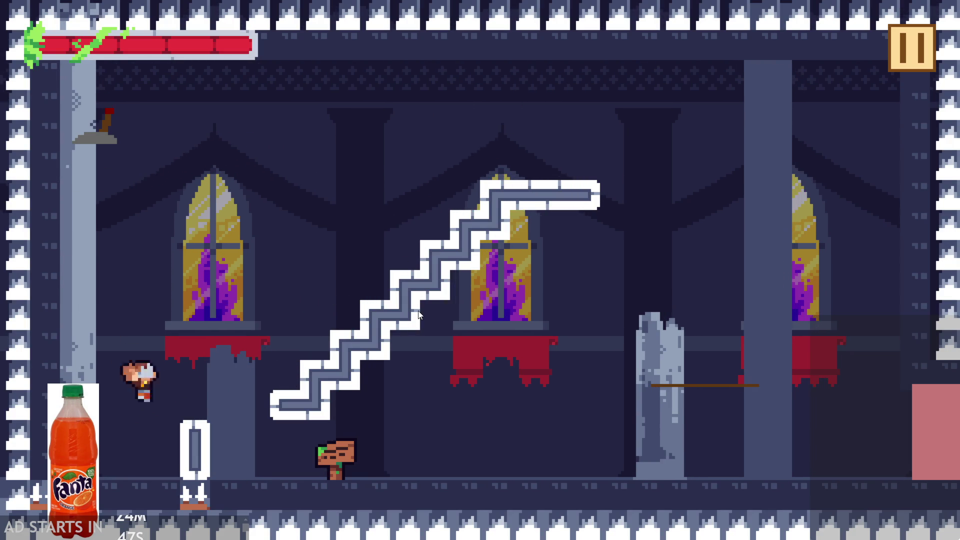
pyautogui.press('Right')
pyautogui.press('Up')
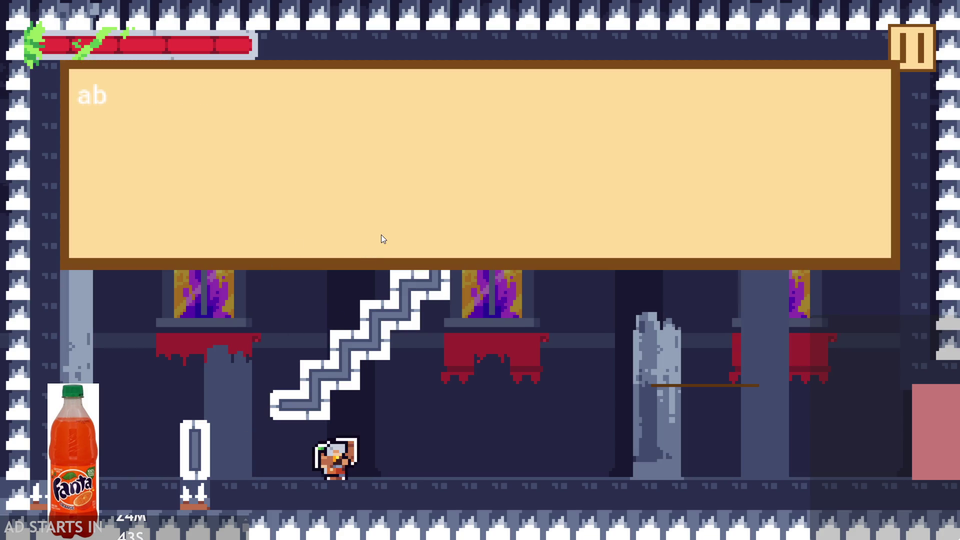
pyautogui.press('Left')
pyautogui.press('Right')
# Jump up the staircase and between the walls, then exit the temple room on the right edge.
pyautogui.press('Up')
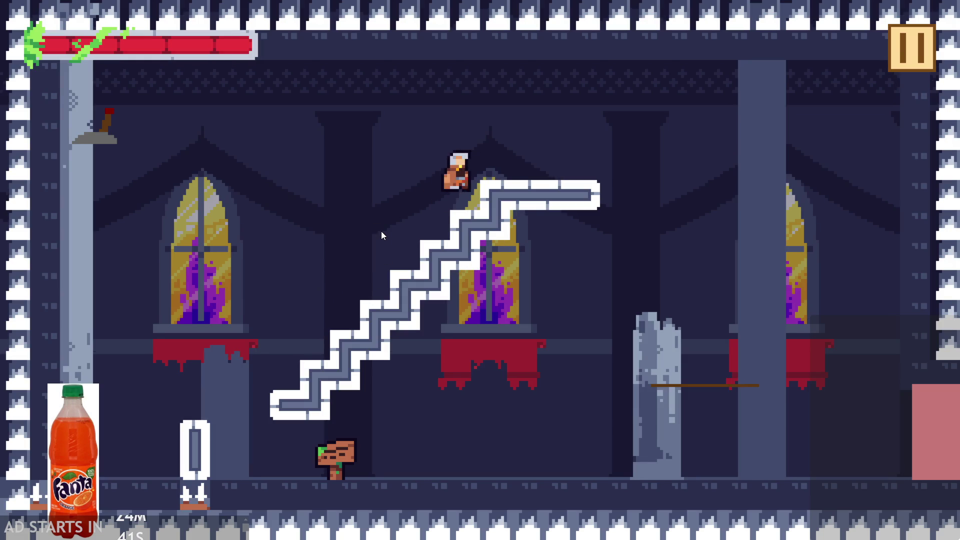
pyautogui.press('Left')
pyautogui.press('Up')
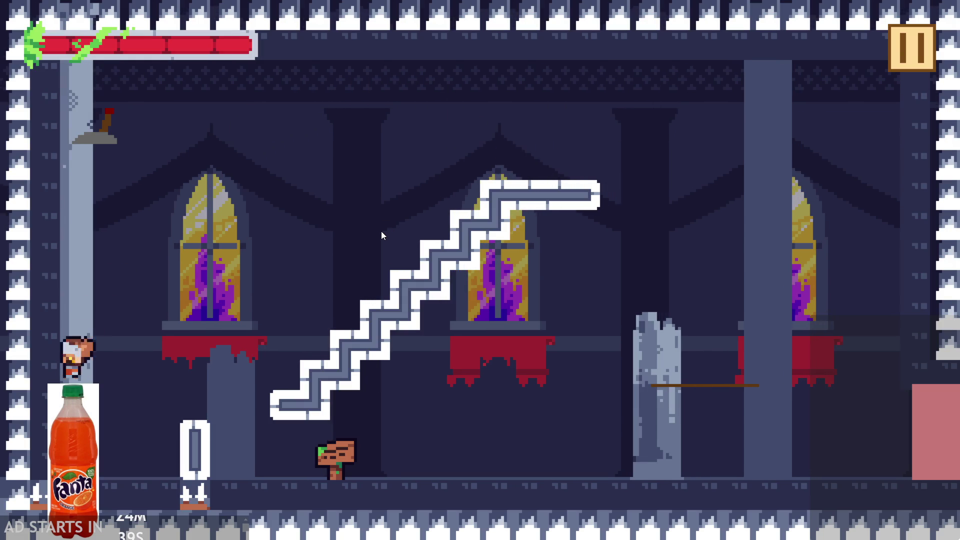
pyautogui.press('Right')
pyautogui.press('Up')
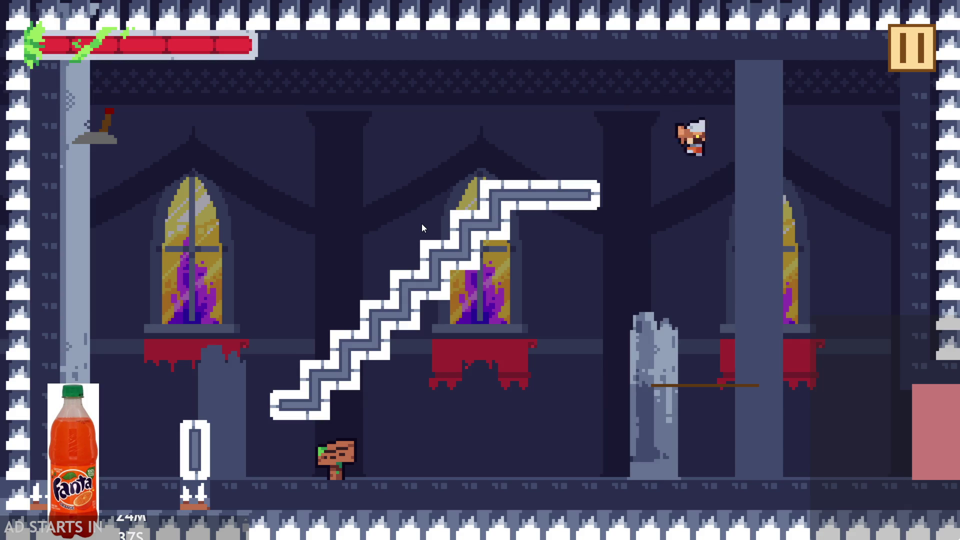
pyautogui.press('Left')
pyautogui.press('Right')
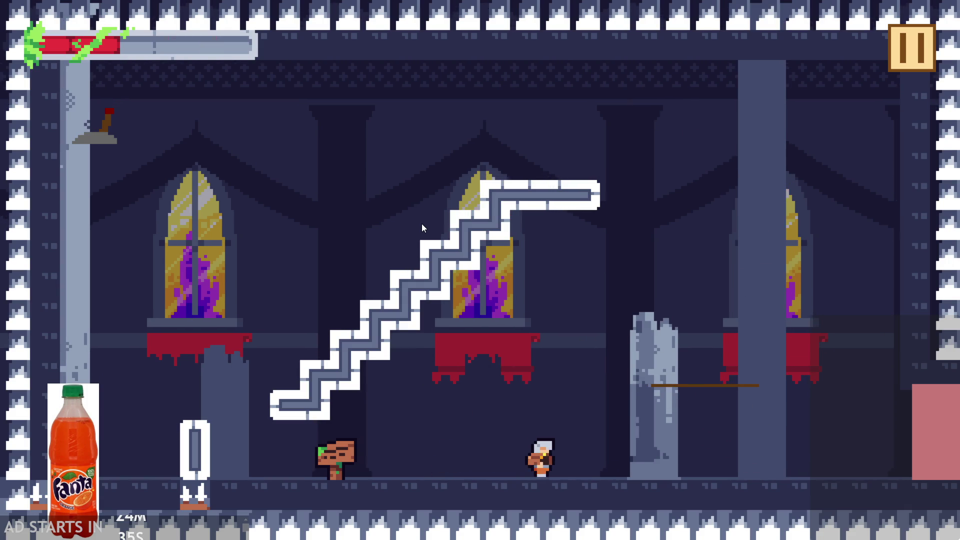
pyautogui.press('Right')
pyautogui.press('Up')
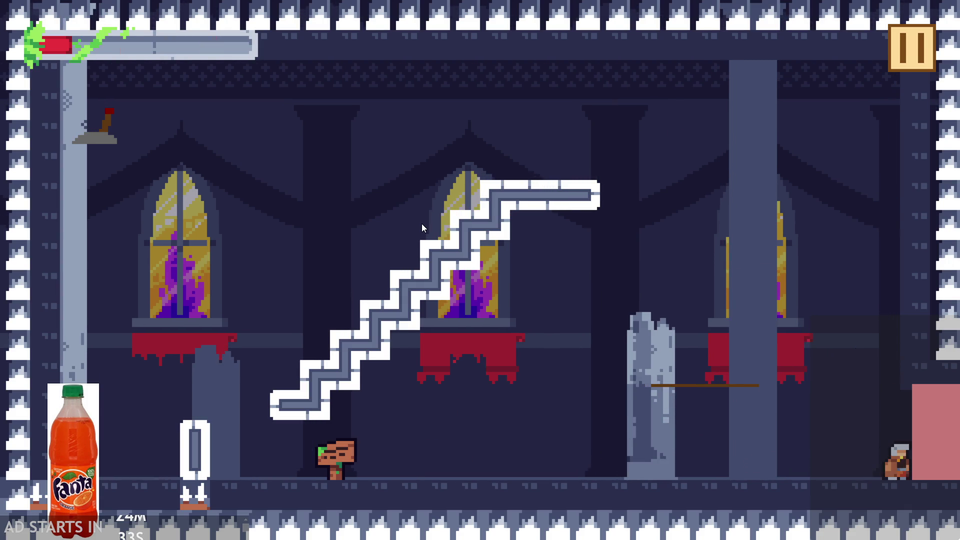
pyautogui.press('Left')
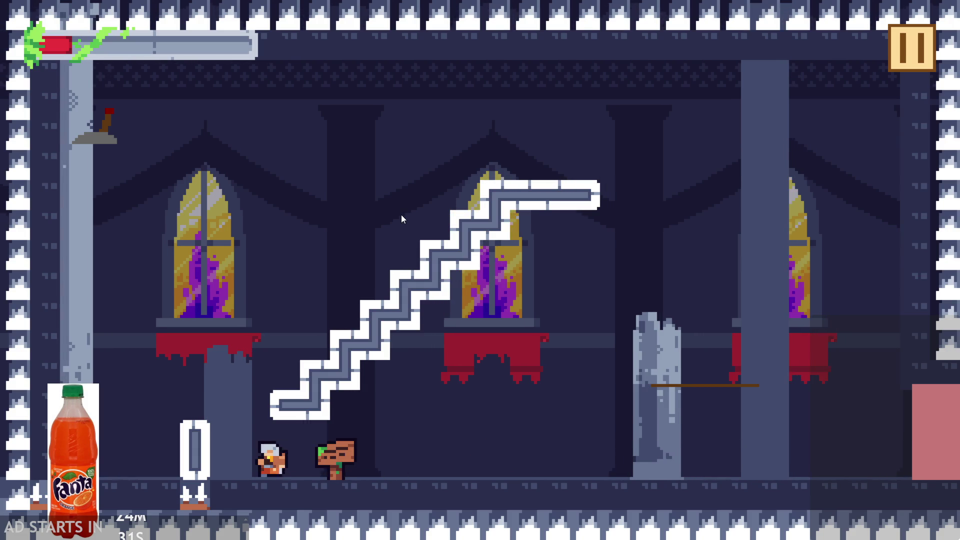
pyautogui.press('Up')
pyautogui.press('Right')
pyautogui.press('Left')
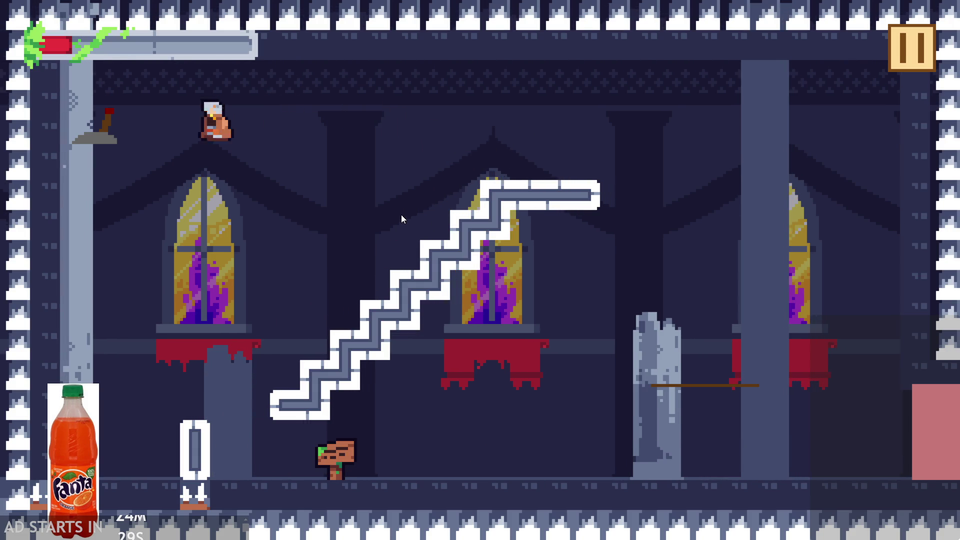
pyautogui.press('Left')
pyautogui.press('Right')
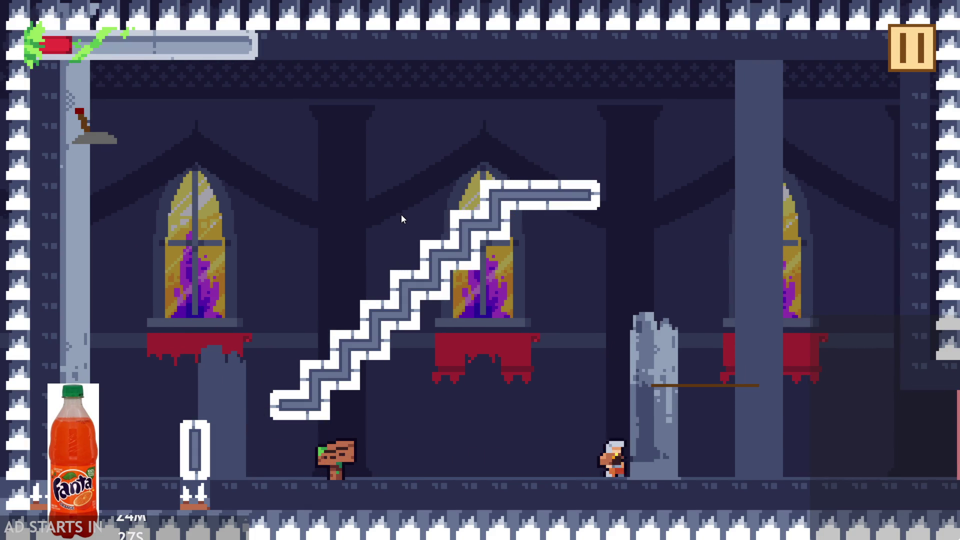
pyautogui.press('Right')
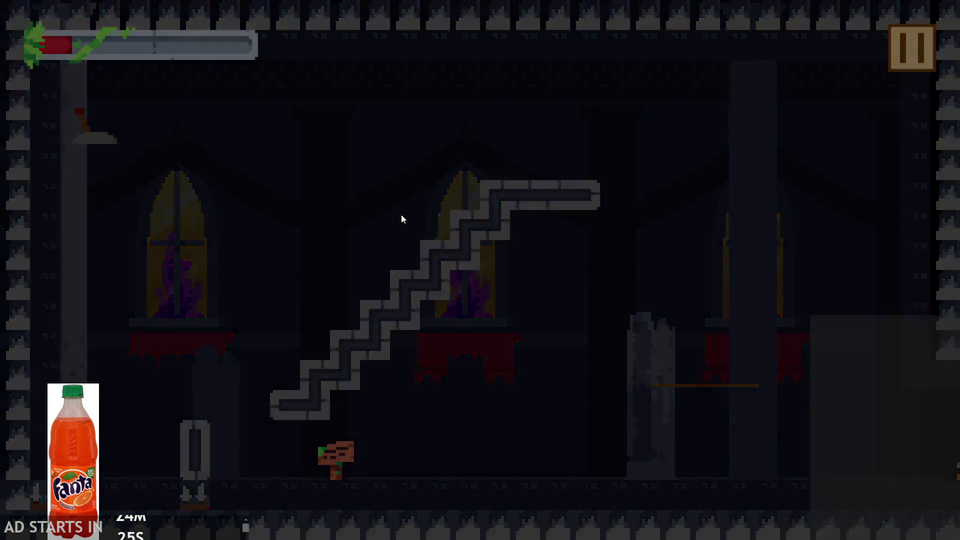
# Jump across the red platforms in the new room, then pause and quit back to the editor.
pyautogui.press('Right')
pyautogui.press('Up')
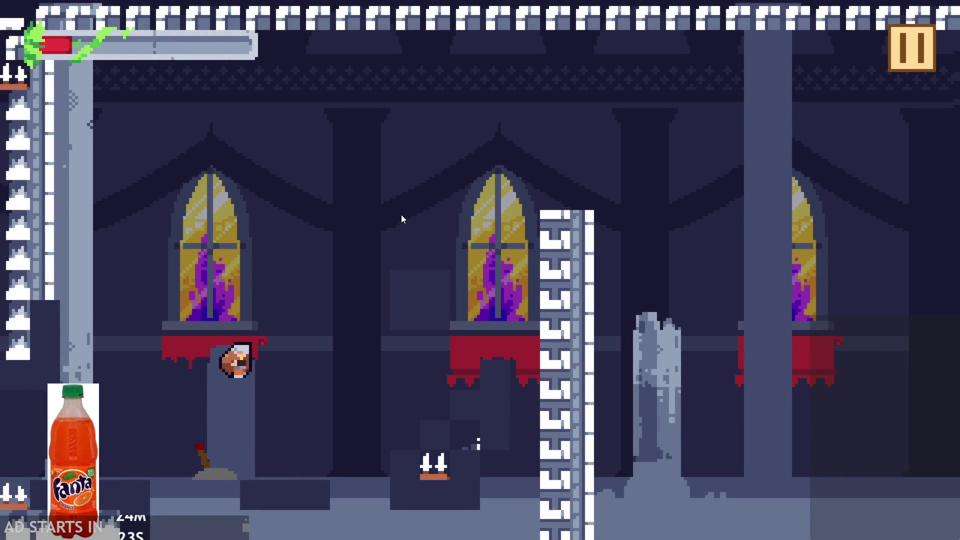
pyautogui.press('Right')
pyautogui.press('Left')
pyautogui.press('Right')
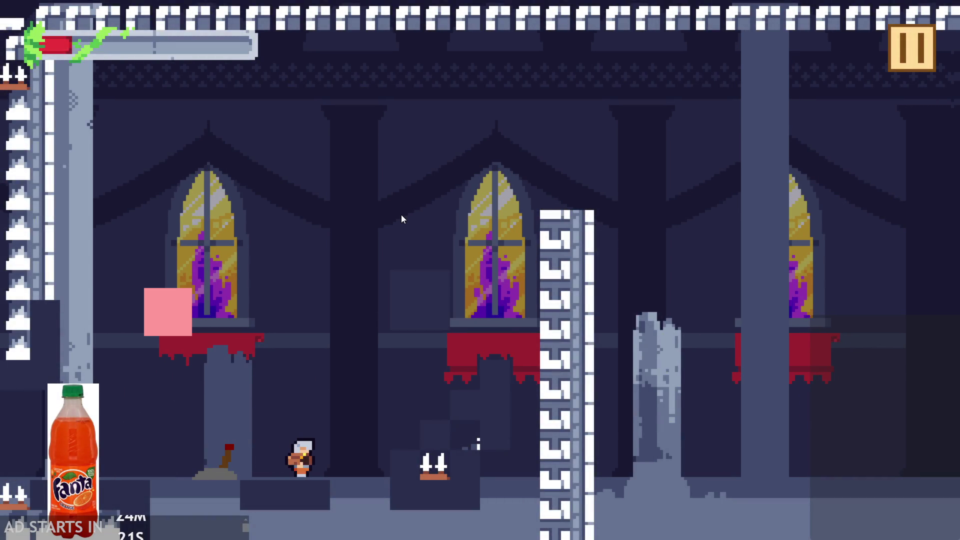
pyautogui.press('Up')
pyautogui.press('Left')
pyautogui.press('Right')
pyautogui.press('Up')
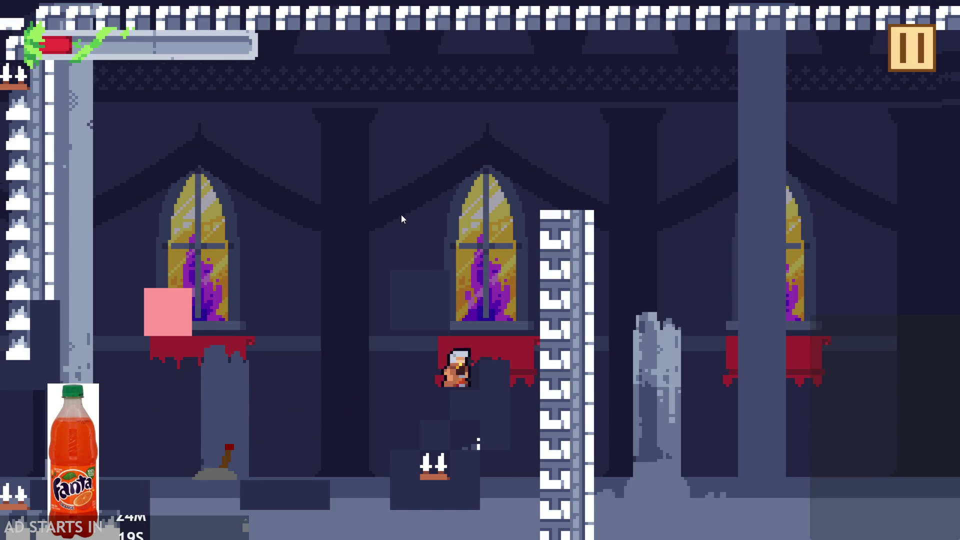
pyautogui.press('Left')
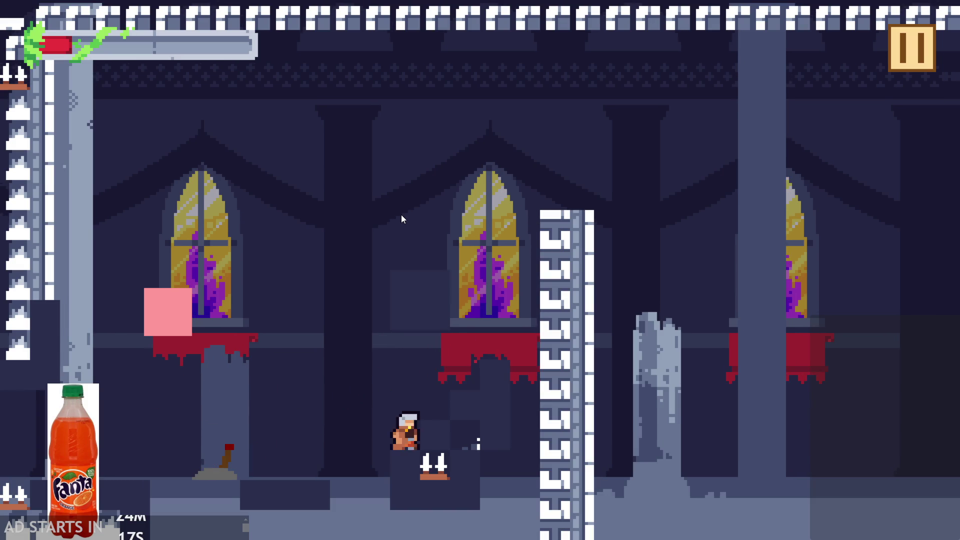
pyautogui.press('Up')
pyautogui.press('Up')
pyautogui.press('Down')
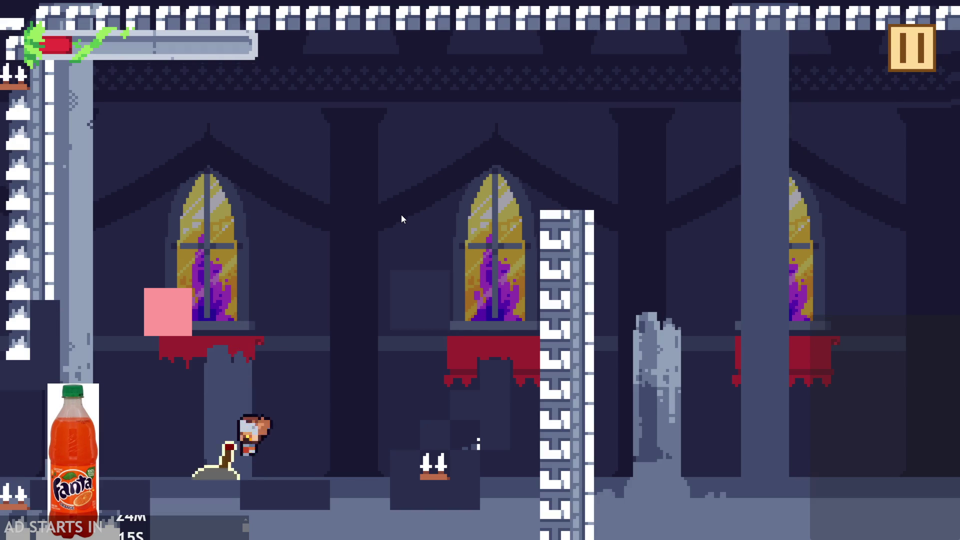
pyautogui.press('Right')
pyautogui.press('Up')
pyautogui.press('Left')
pyautogui.press('Up')
pyautogui.press('Right')
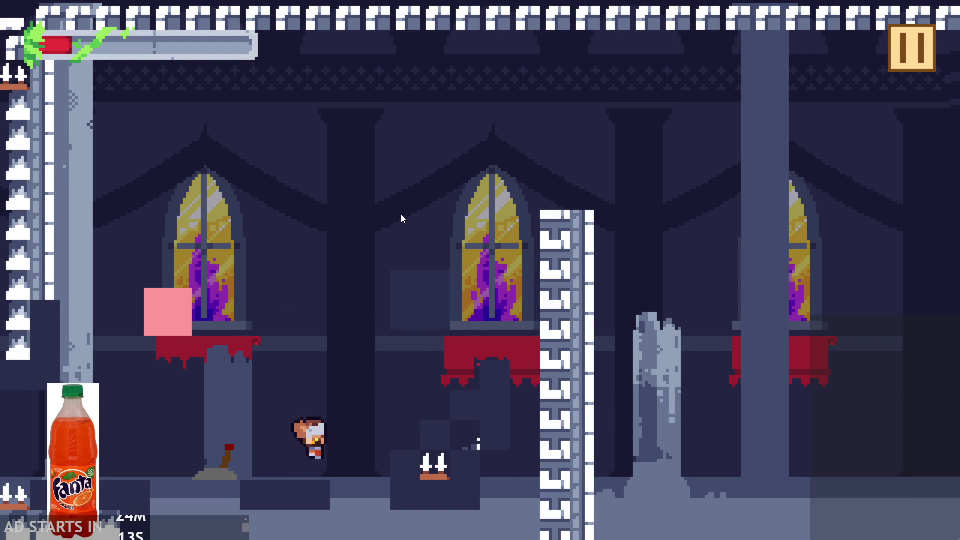
pyautogui.press('Up')
pyautogui.press('Left')
pyautogui.press('Right')
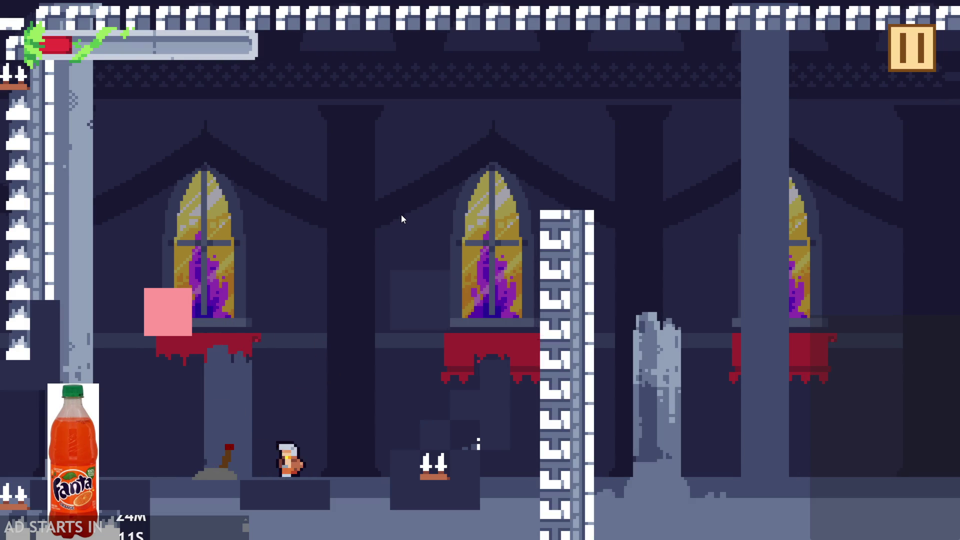
pyautogui.press('Left')
pyautogui.press('Up')
pyautogui.press('Right')
pyautogui.press('Up')
pyautogui.press('Left')
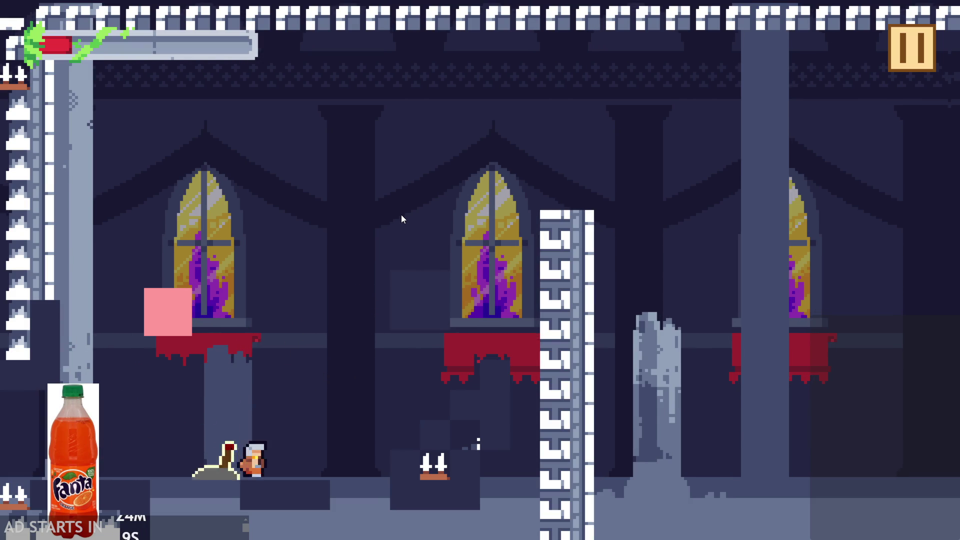
pyautogui.press('Right')
pyautogui.click(895, 46)
pyautogui.click(777, 434)
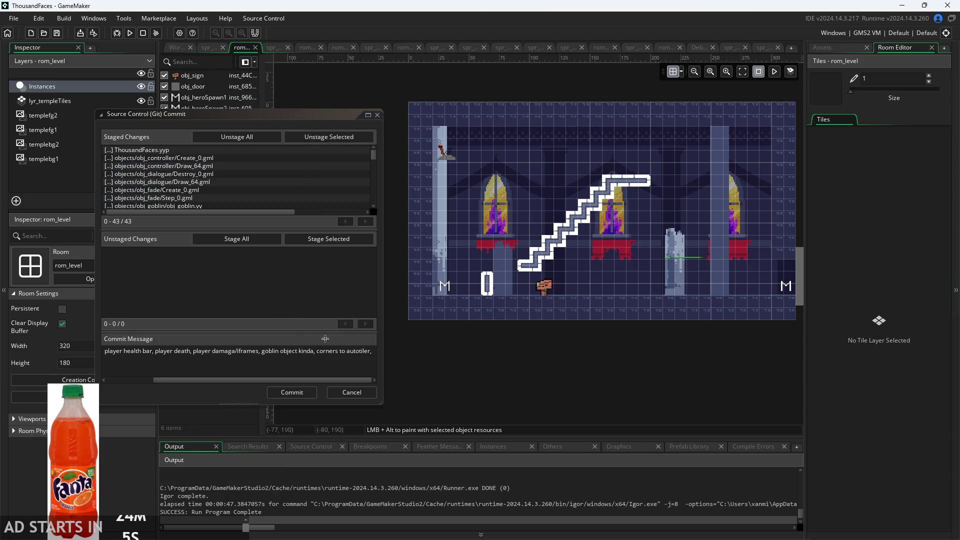
# Add a new commit-message line listing 'fix autotiler, add movement/functionality to goblin,'.
pyautogui.click(373, 353)
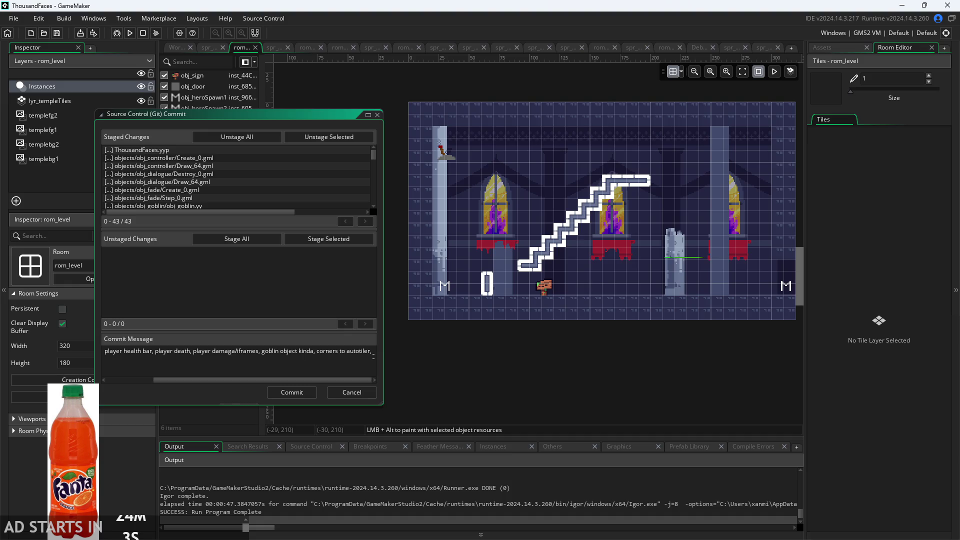
pyautogui.press('Return')
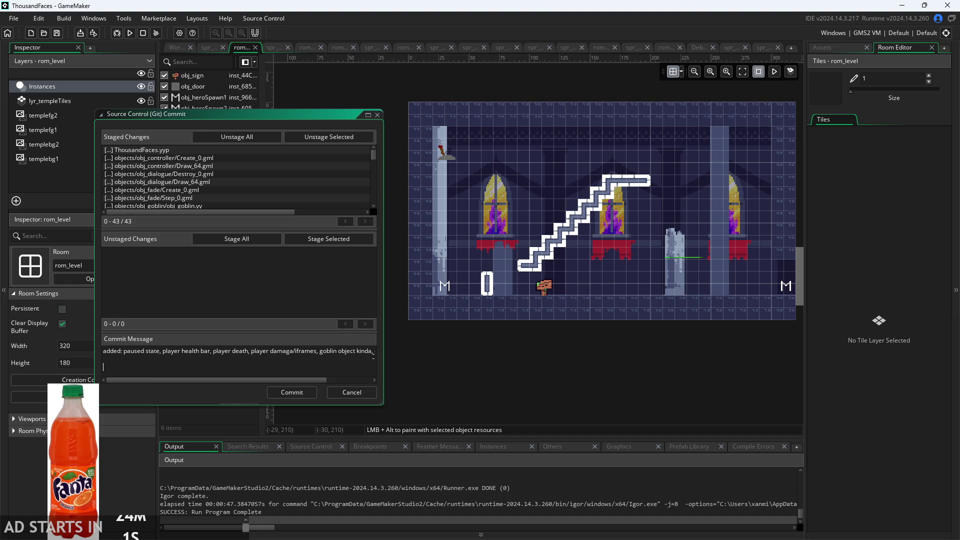
pyautogui.write('need to add/fi')
pyautogui.write('x:')
pyautogui.click(852, 49)
pyautogui.click(261, 370)
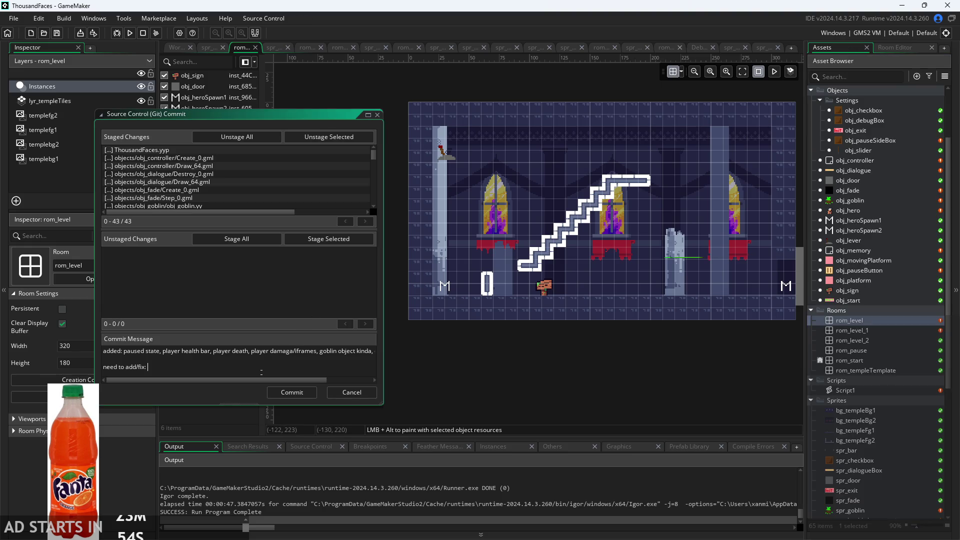
pyautogui.write('ad')
pyautogui.write('/')
pyautogui.write('get b')
pyautogui.write('ison to ma')
pyautogui.write('ke the tiles,')
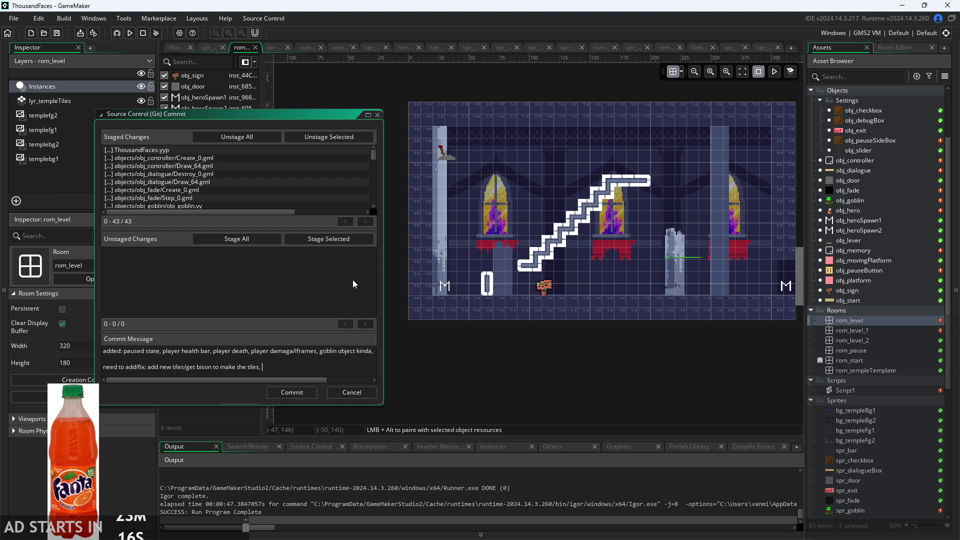
pyautogui.write('fix autotil')
pyautogui.write('er, add m')
pyautogui.write('ovement/')
pyautogui.write('functiona')
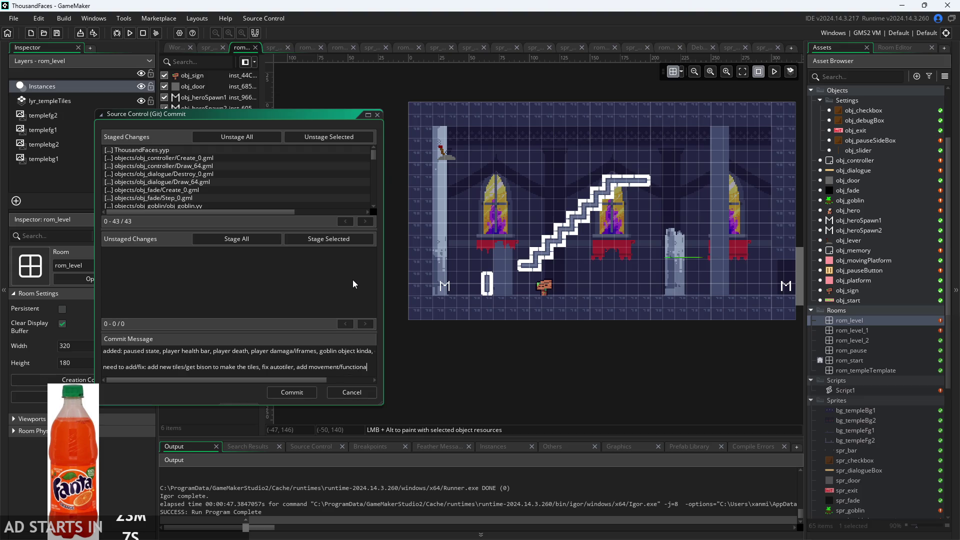
pyautogui.write('lity to ')
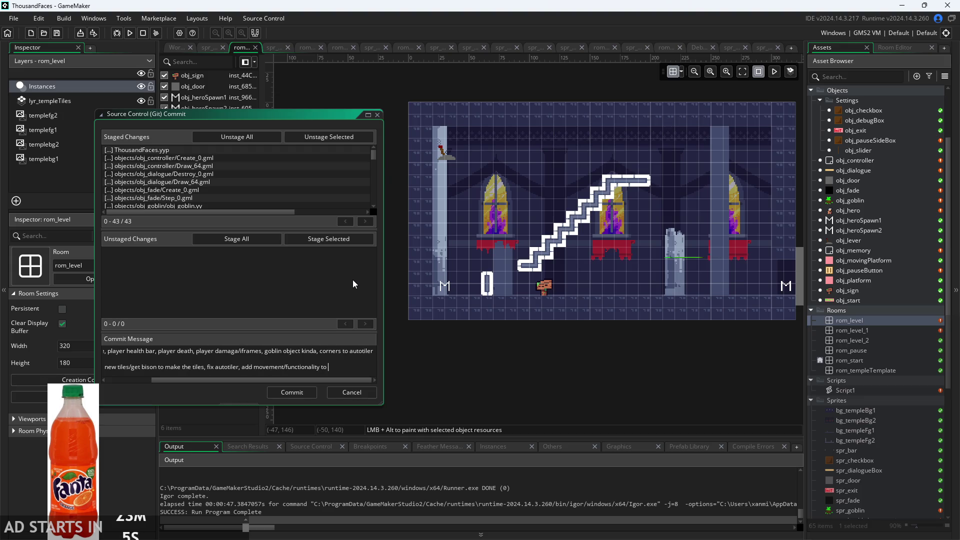
pyautogui.write('goblin,')
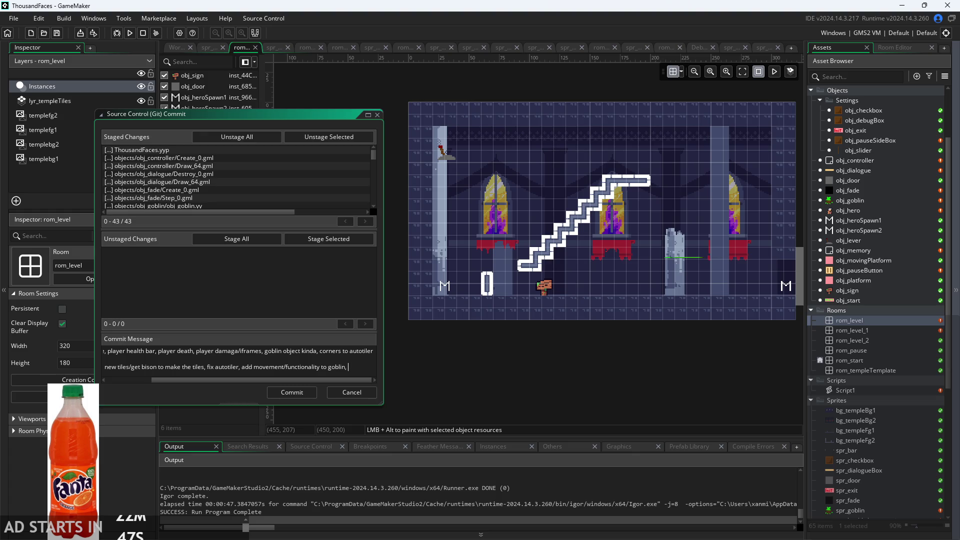
pyautogui.hotkey('alt', 'Tab')
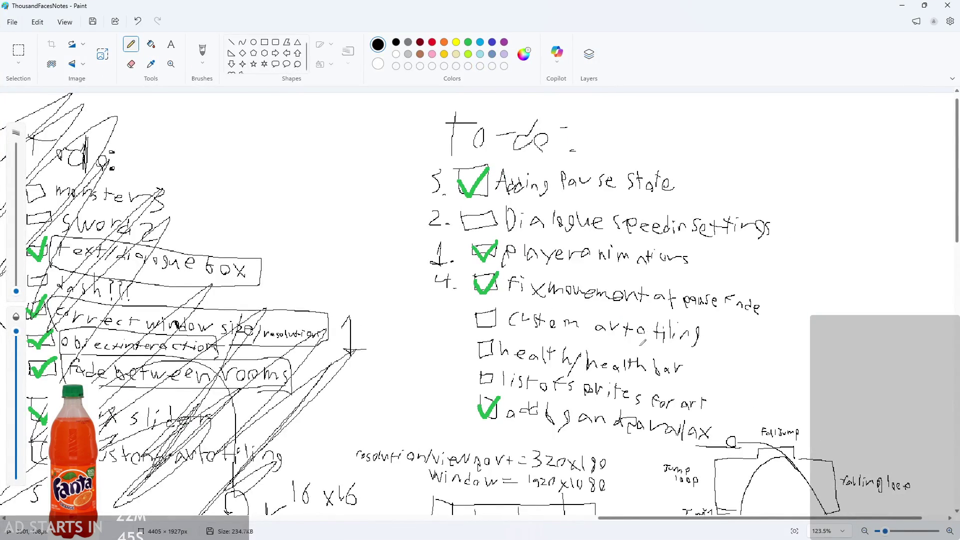
# Draw a green 8px tick in the health to-do checkbox.
pyautogui.keyDown('ctrl'); pyautogui.scroll(3, 643, 342); pyautogui.keyUp('ctrl')
pyautogui.moveTo(16, 291); pyautogui.dragTo(35, 286)
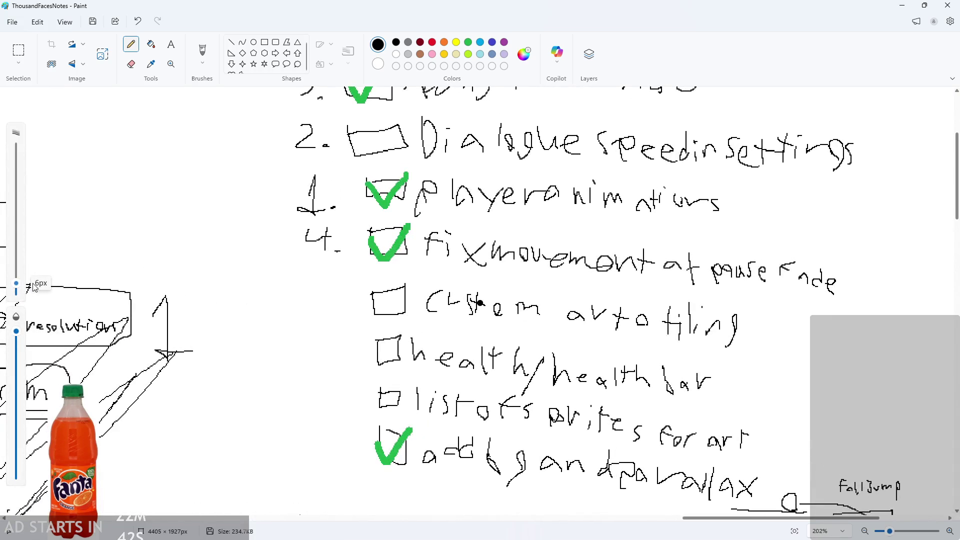
pyautogui.click(468, 42)
pyautogui.moveTo(387, 358); pyautogui.dragTo(392, 356)
pyautogui.moveTo(388, 360); pyautogui.dragTo(407, 332)
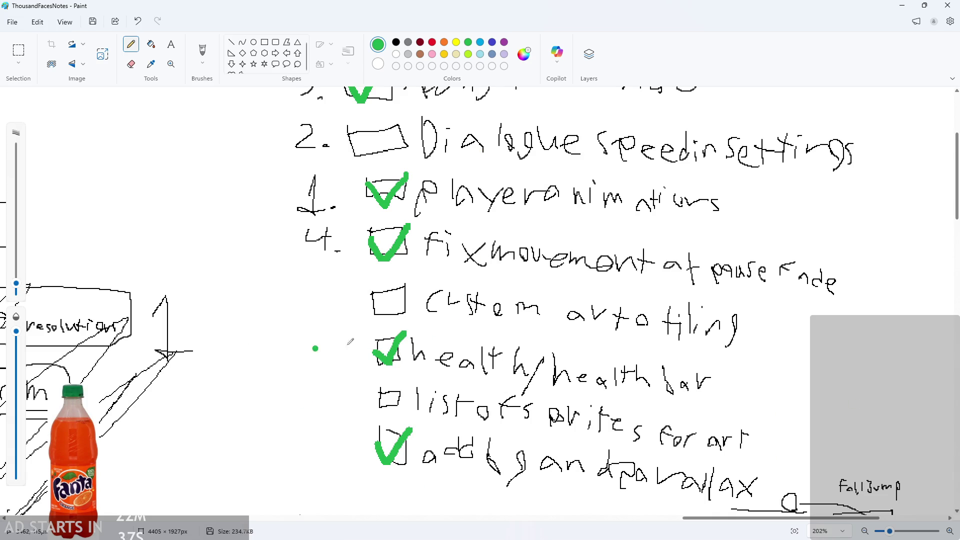
# Undo two stray strokes through custom auto tiling so it stays unmarked.
pyautogui.keyDown('ctrl'); pyautogui.scroll(-2, 476, 344); pyautogui.keyUp('ctrl')
pyautogui.keyDown('ctrl'); pyautogui.scroll(-1, 601, 346); pyautogui.keyUp('ctrl')
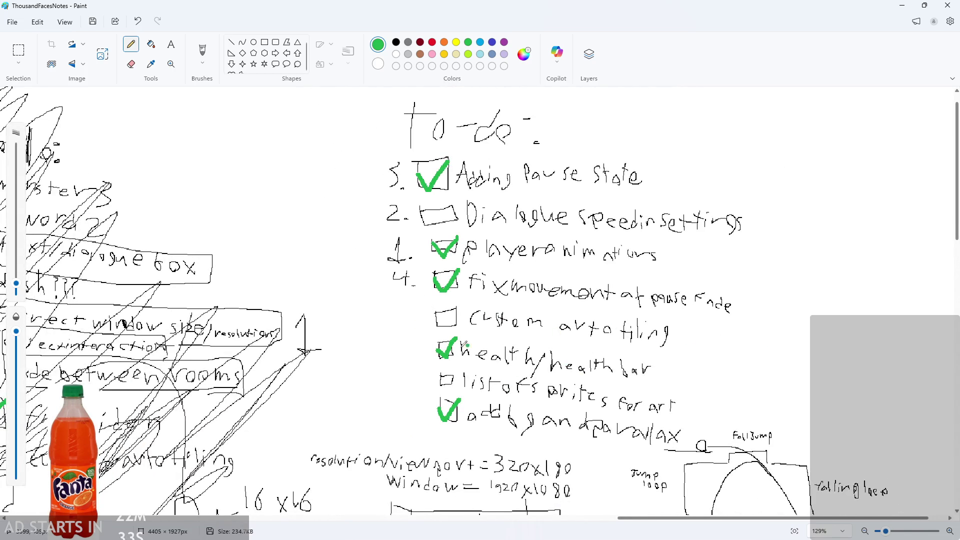
pyautogui.moveTo(455, 339); pyautogui.dragTo(752, 343)
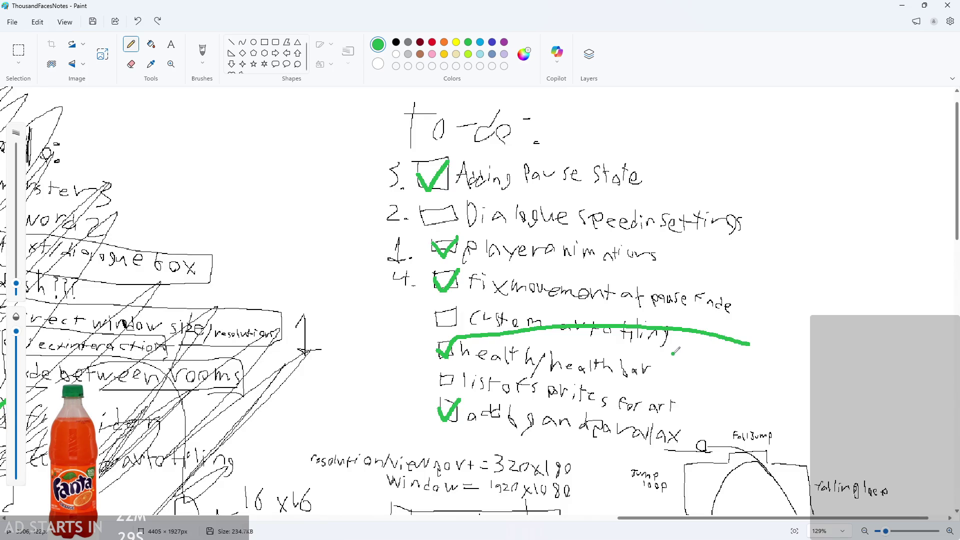
pyautogui.hotkey('ctrl', 'z')
pyautogui.moveTo(683, 355)
pyautogui.mouseDown()
pyautogui.moveTo(400, 323)
pyautogui.moveTo(797, 380)
pyautogui.mouseUp()
pyautogui.hotkey('ctrl', 'z')
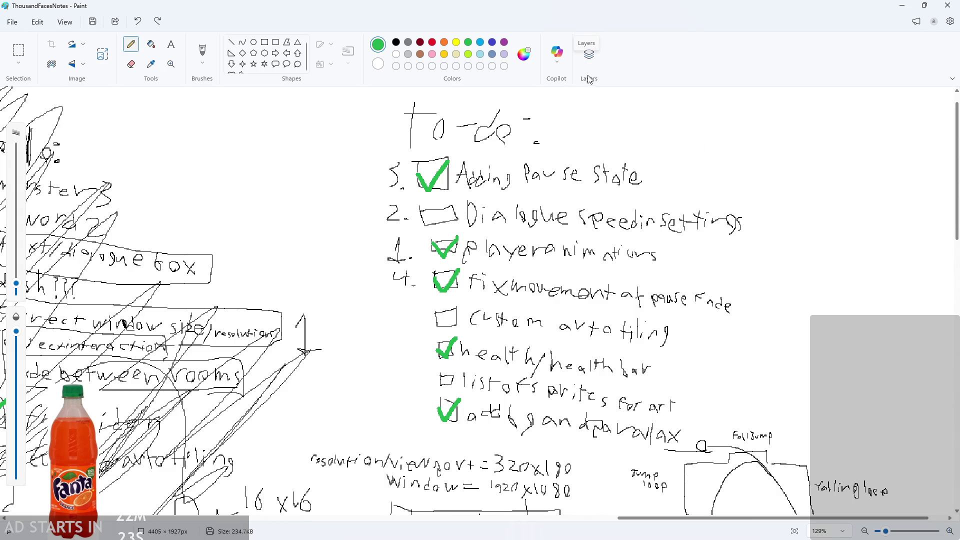
pyautogui.scroll(-1, 649, 288)
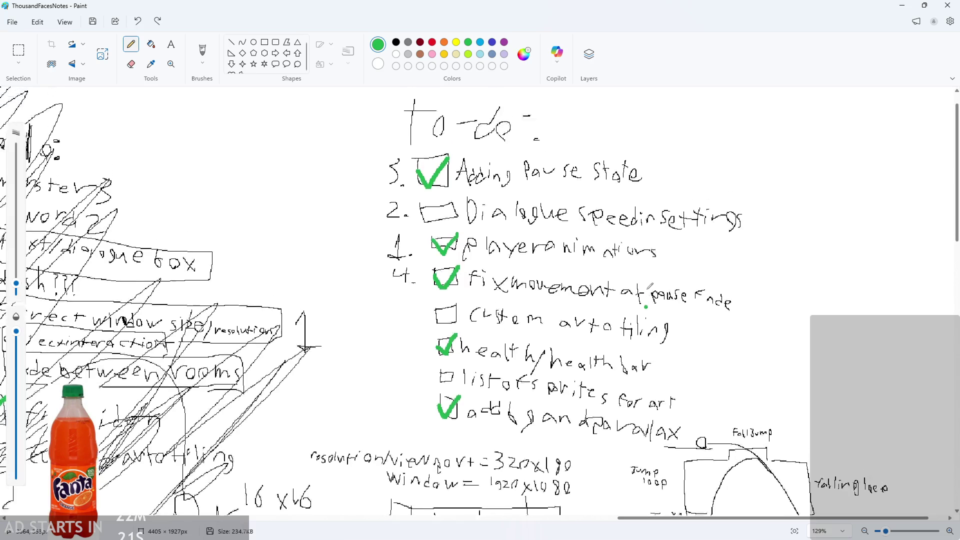
pyautogui.scroll(2, 649, 288)
pyautogui.hotkey('alt', 'Tab')
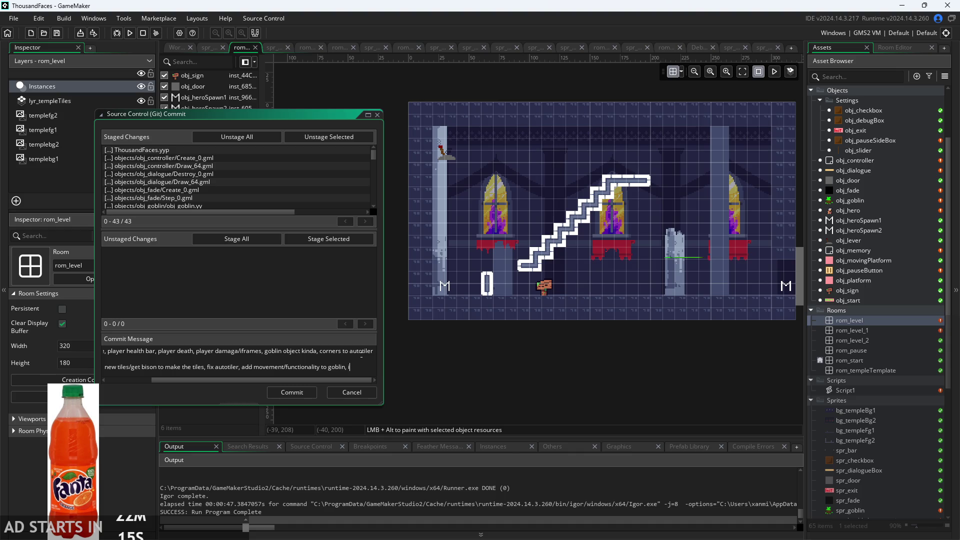
# Append 'more sprites, add hero death animation (use alarms),' to the commit message.
pyautogui.write('more')
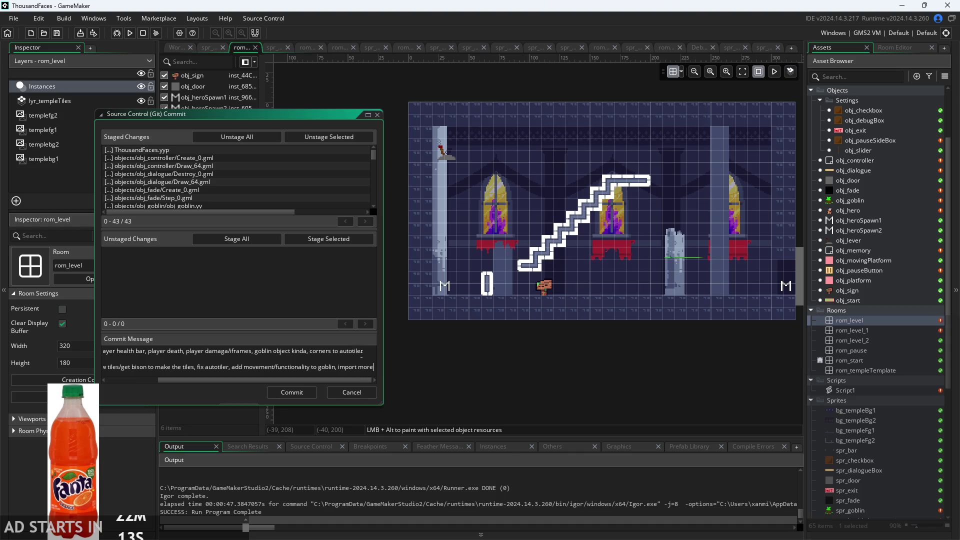
pyautogui.write(' sprites, ')
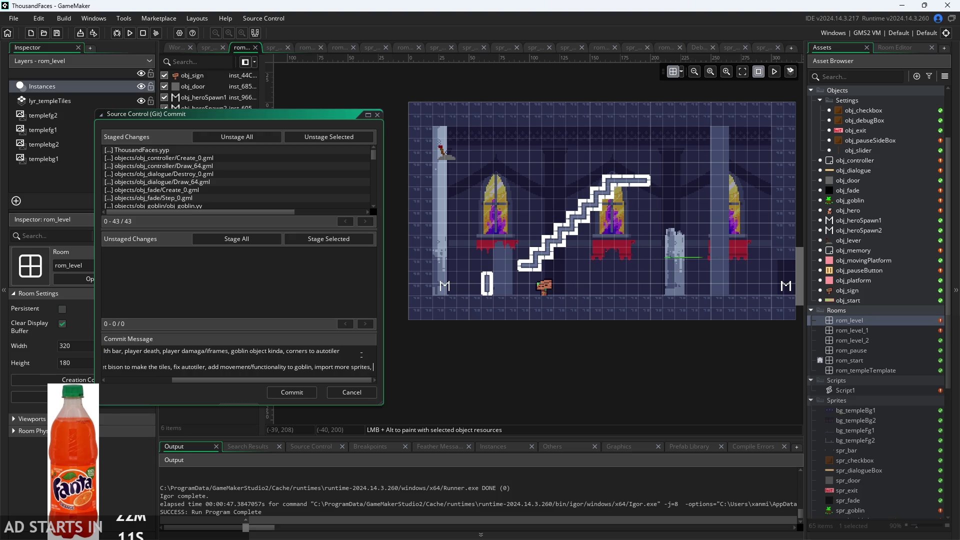
pyautogui.write('add ')
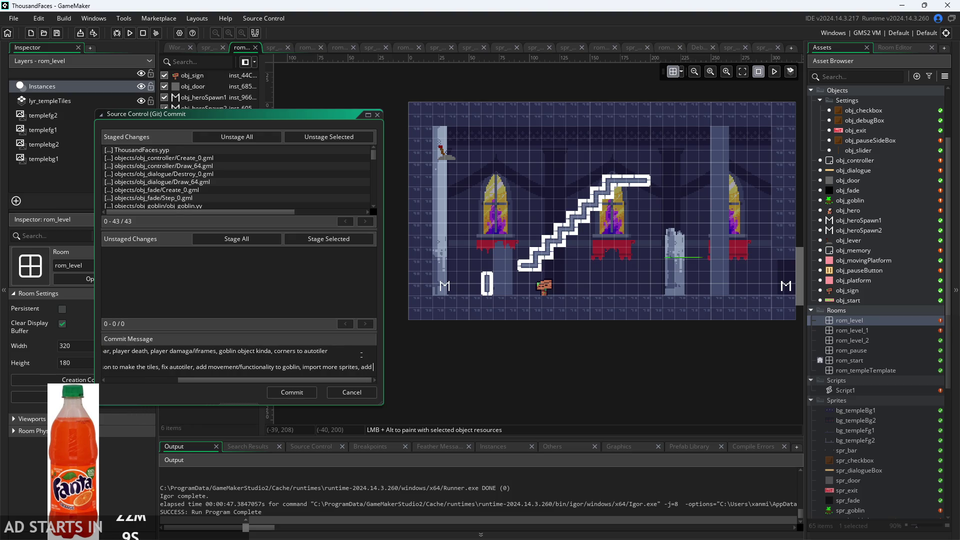
pyautogui.write('hero deatc')
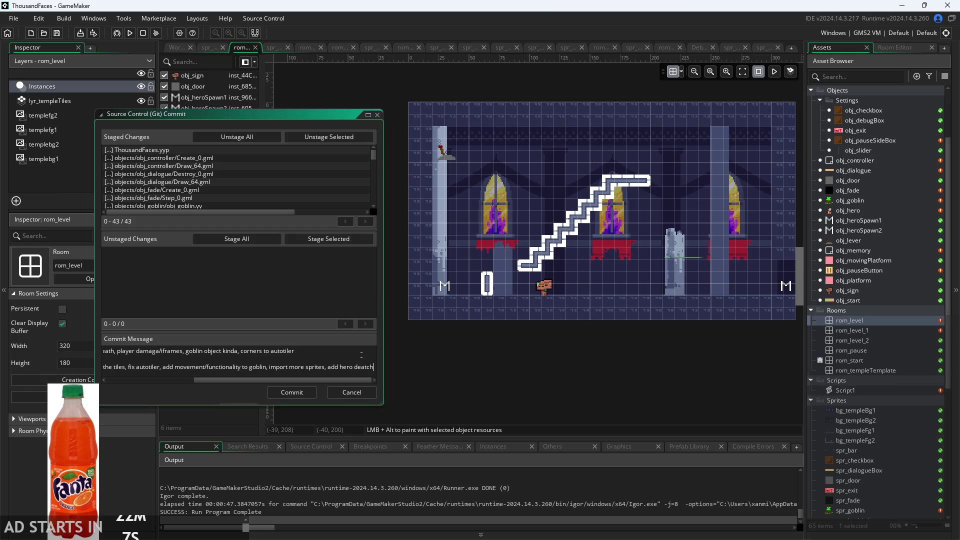
pyautogui.write('h animation')
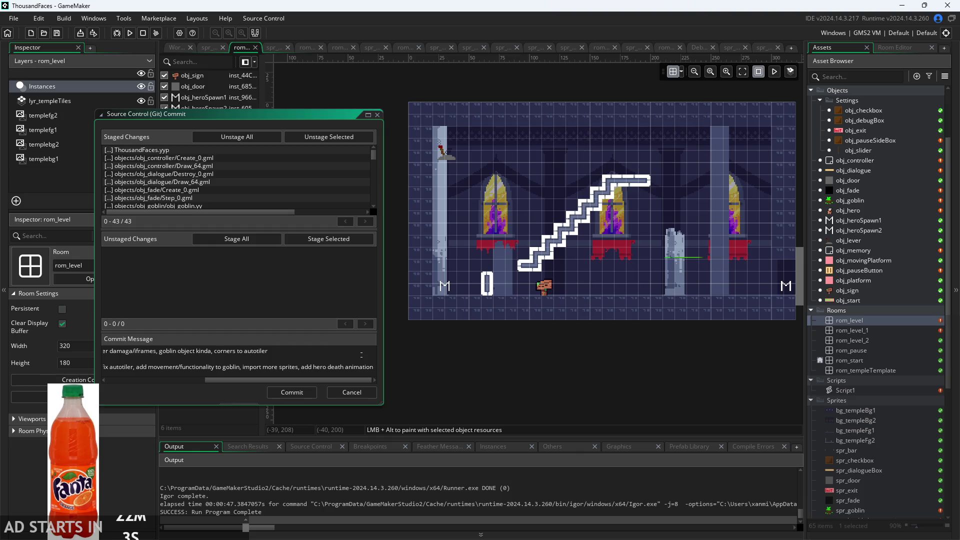
pyautogui.write(',')
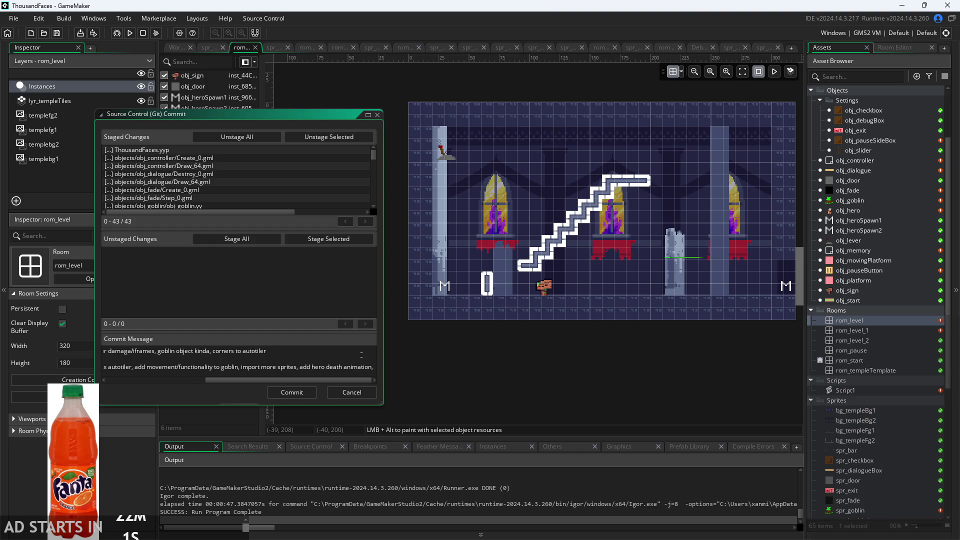
pyautogui.write(' (use')
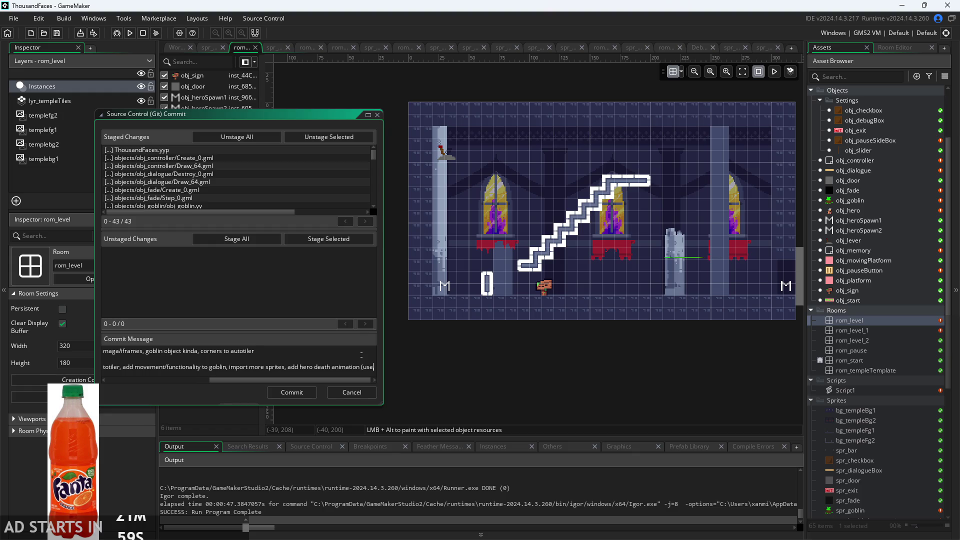
pyautogui.write(' alarms),')
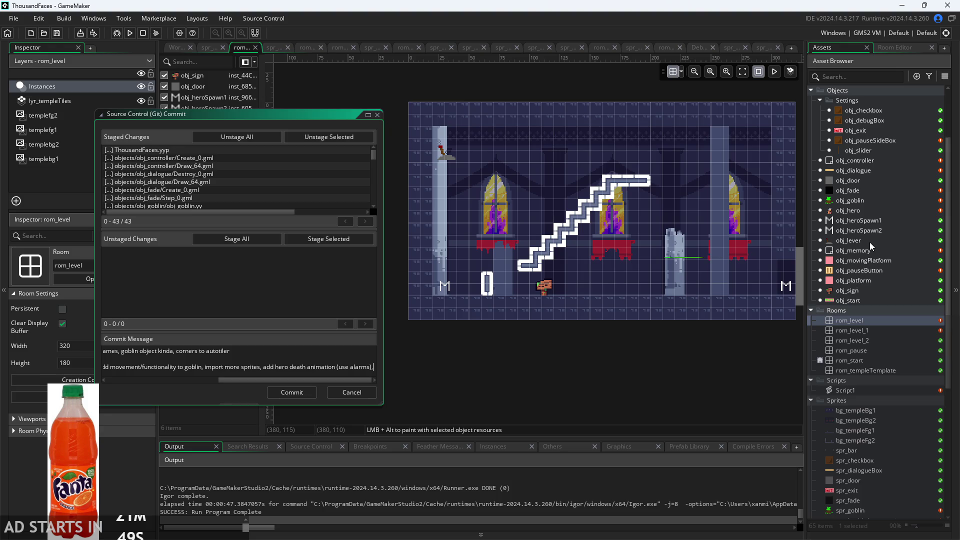
# Inspect the obj_heroSpawn1, obj_pauseButton and obj_movingPlatform objects in the asset list.
pyautogui.click(865, 221)
pyautogui.click(864, 271)
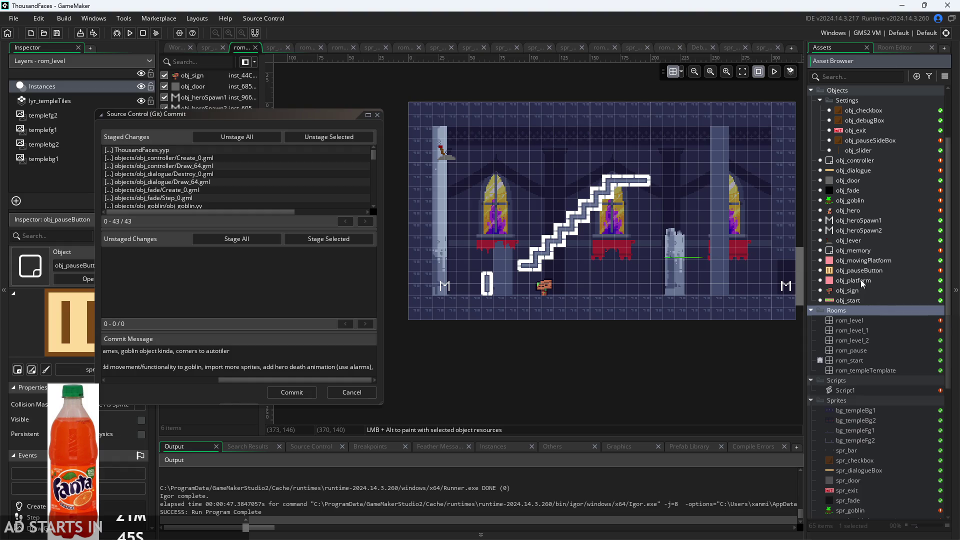
pyautogui.click(859, 261)
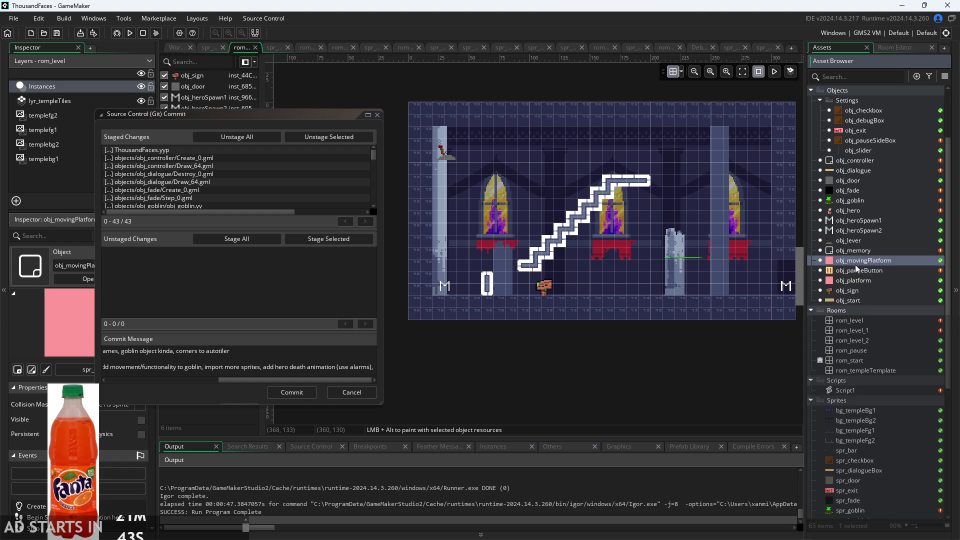
# Append 'fix background parallax edges,' to the commit message, replacing the mistyped 'looping'.
pyautogui.click(387, 379)
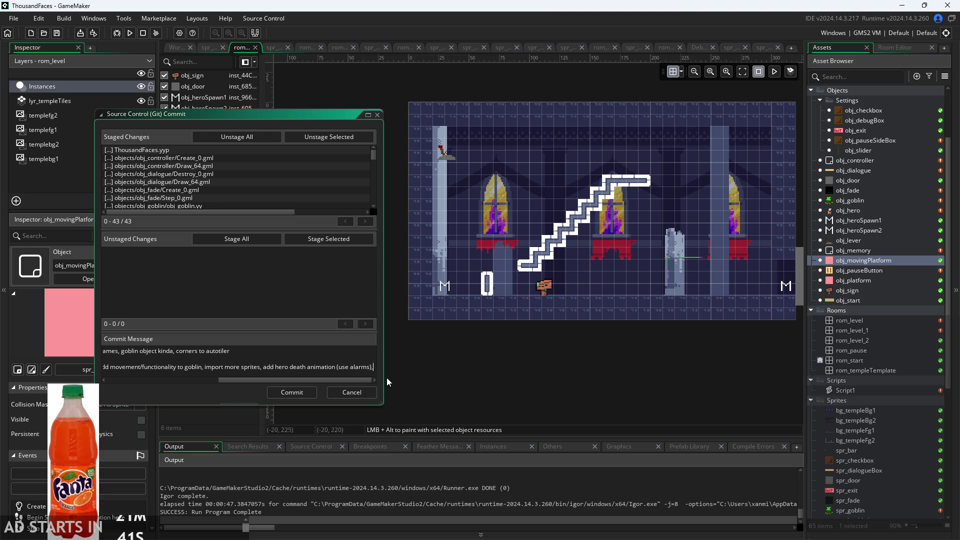
pyautogui.write('fix ')
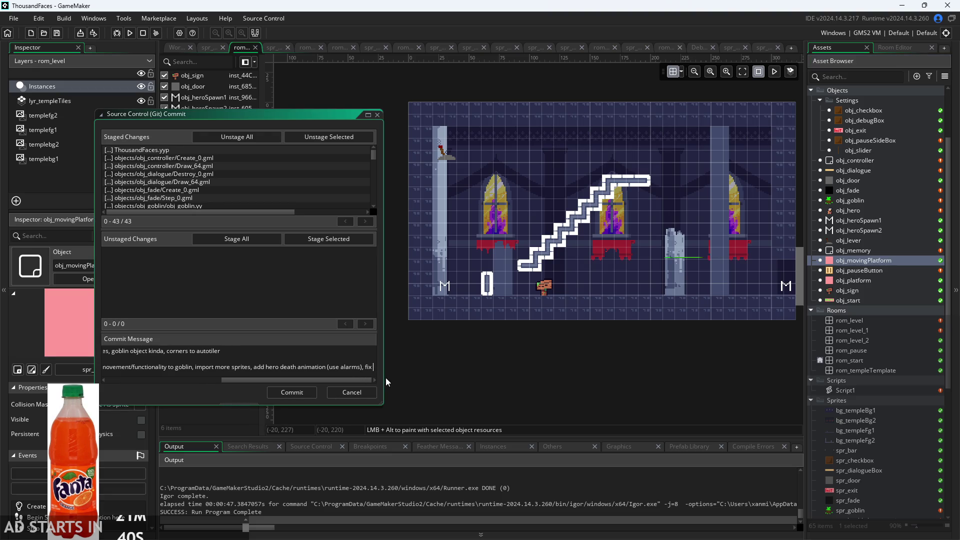
pyautogui.write('background')
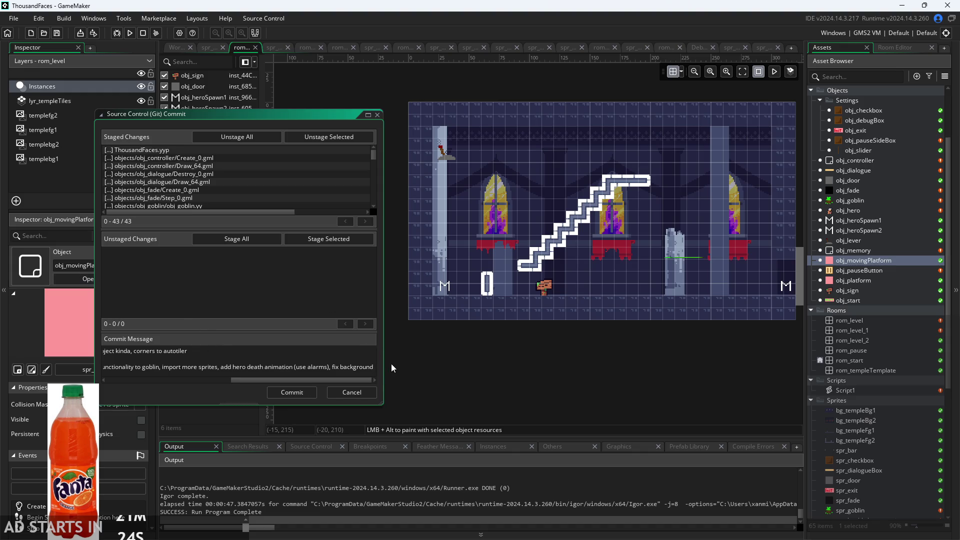
pyautogui.write('looping i')
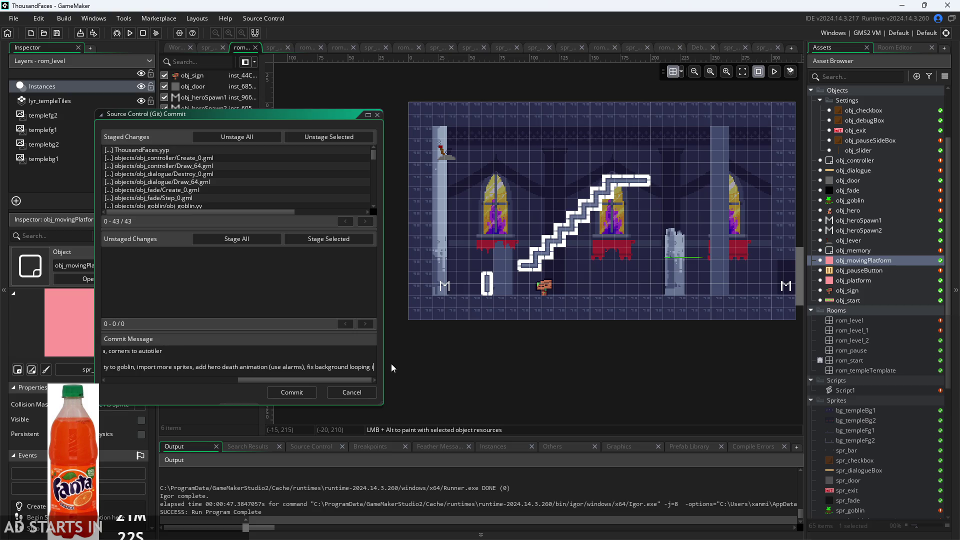
pyautogui.press('BackSpace')
pyautogui.press('BackSpace')
pyautogui.press('BackSpace')
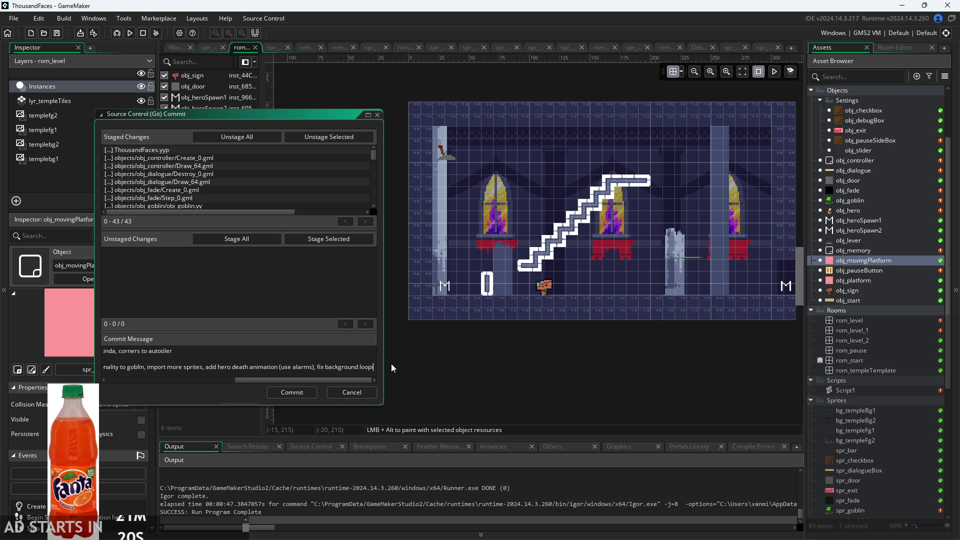
pyautogui.press('BackSpace')
pyautogui.press('BackSpace')
pyautogui.press('BackSpace')
pyautogui.write('par')
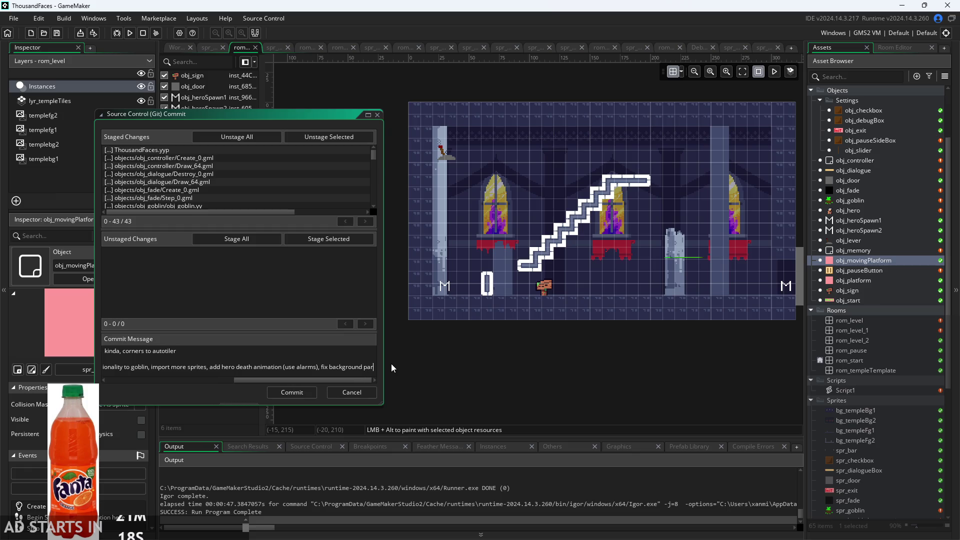
pyautogui.write('allax e')
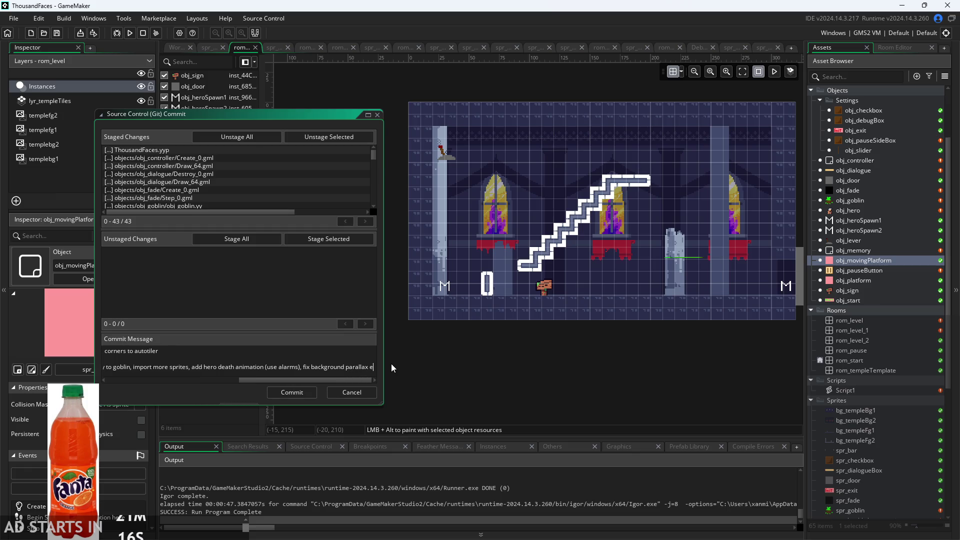
pyautogui.write('dges')
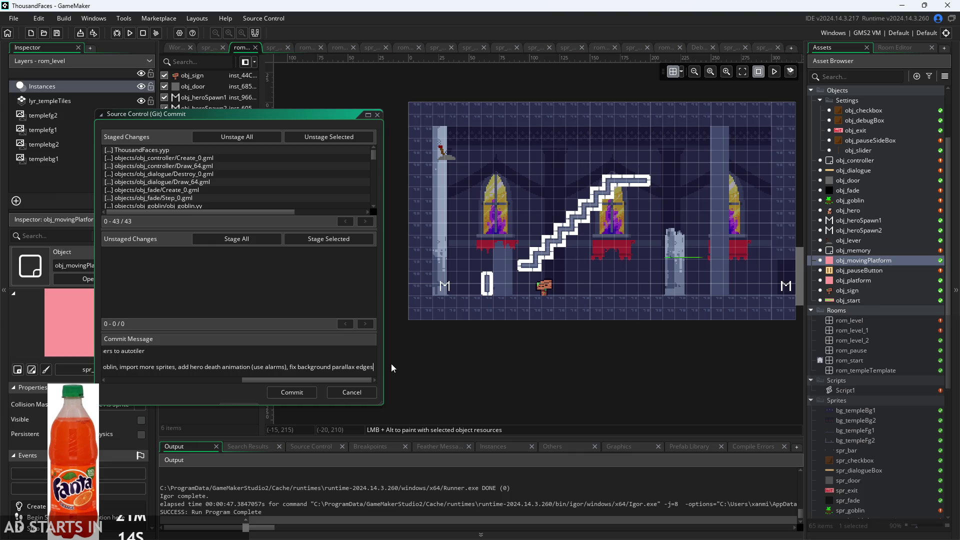
pyautogui.write(',')
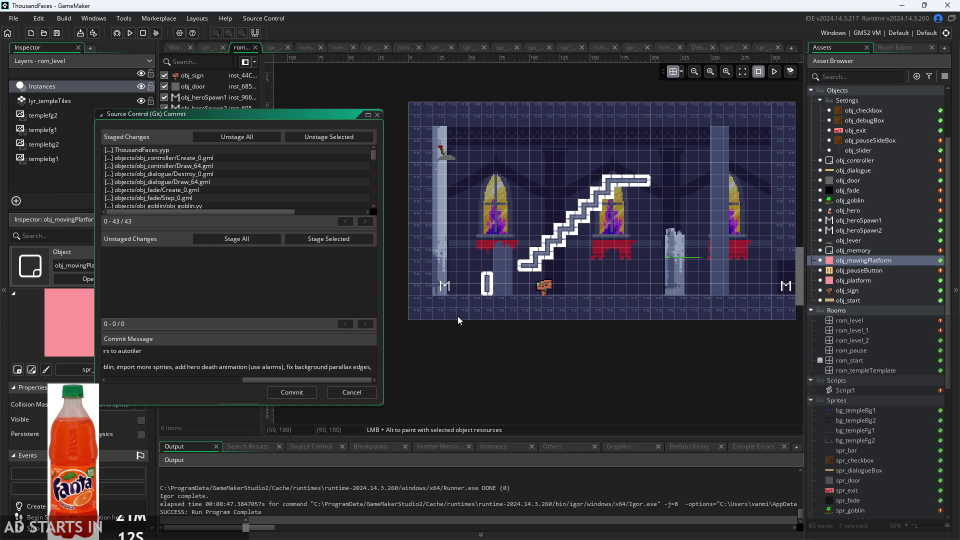
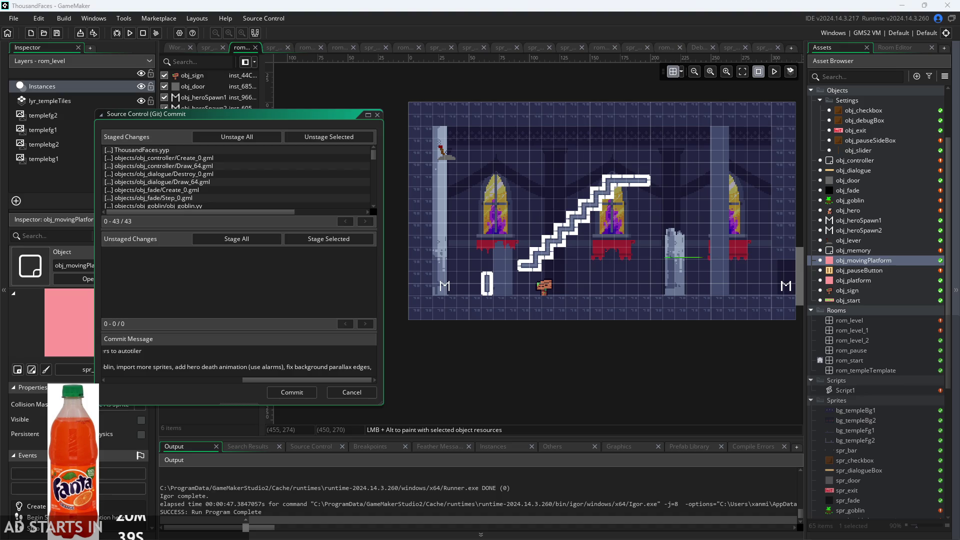
# Leave the Git commit dialog open and bring the Paint to-do notes to the front.
pyautogui.hotkey('alt', 'Tab')
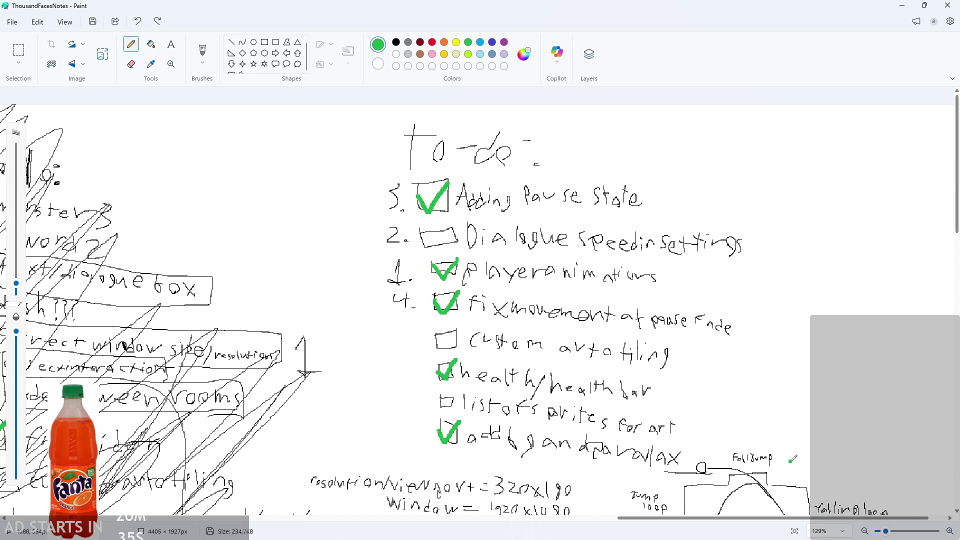
# Review the Pause and autotiling notes on the Paint canvas, then return to the GameMaker commit window.
pyautogui.scroll(-6, 622, 350)
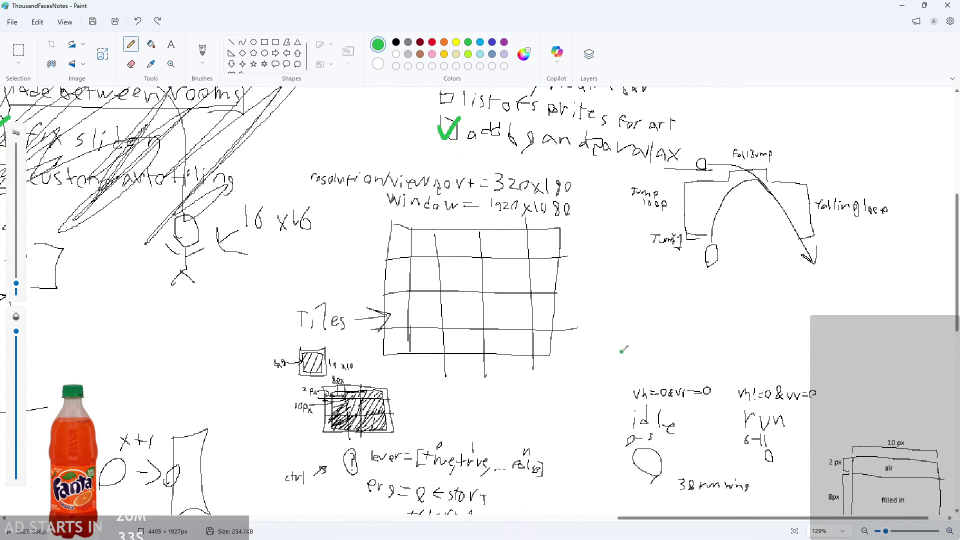
pyautogui.keyDown('ctrl'); pyautogui.scroll(-5, 623, 367); pyautogui.keyUp('ctrl')
pyautogui.keyDown('ctrl'); pyautogui.scroll(4, 603, 433); pyautogui.keyUp('ctrl')
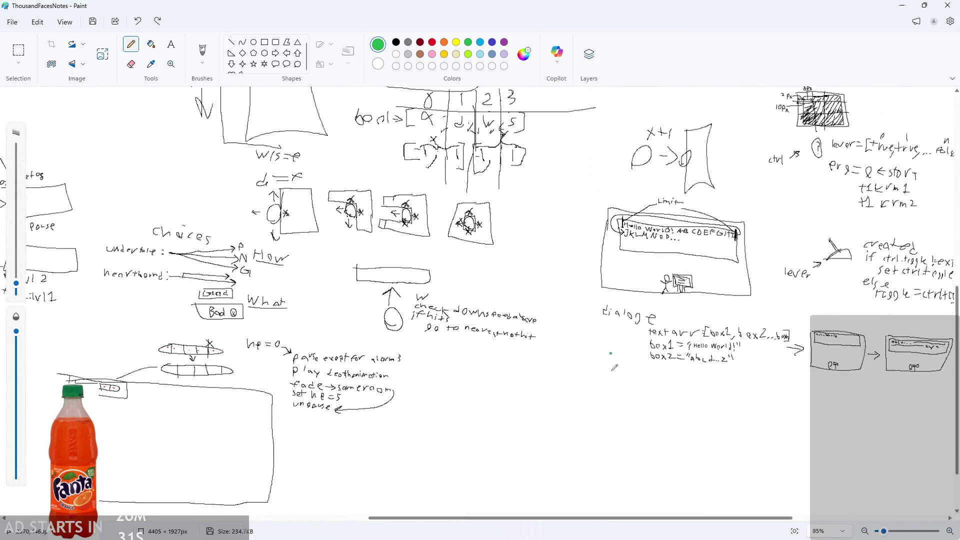
pyautogui.keyDown('ctrl'); pyautogui.scroll(-1, 615, 368); pyautogui.keyUp('ctrl')
pyautogui.hscroll(-15, 615, 369)
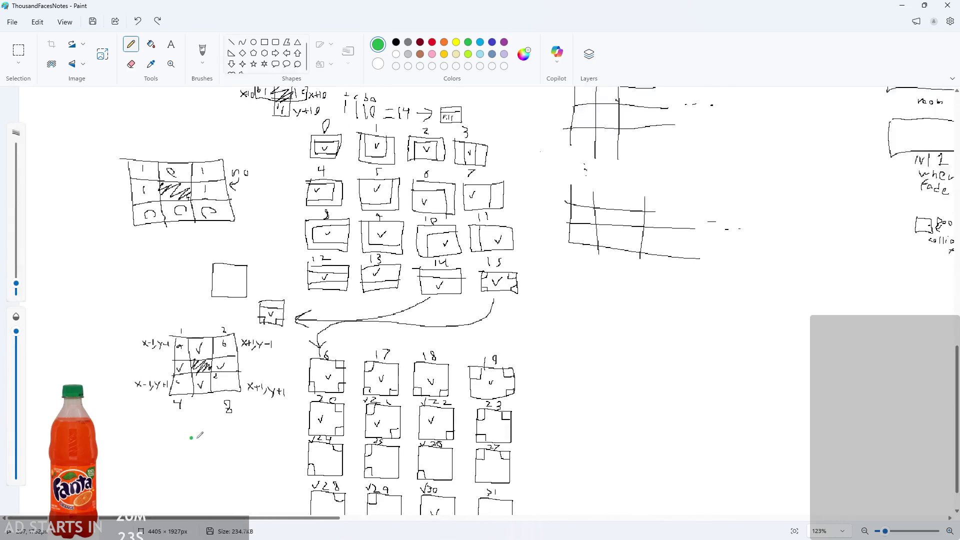
pyautogui.keyDown('ctrl'); pyautogui.scroll(3, 142, 420); pyautogui.keyUp('ctrl')
pyautogui.keyDown('ctrl'); pyautogui.scroll(-2, 143, 417); pyautogui.keyUp('ctrl')
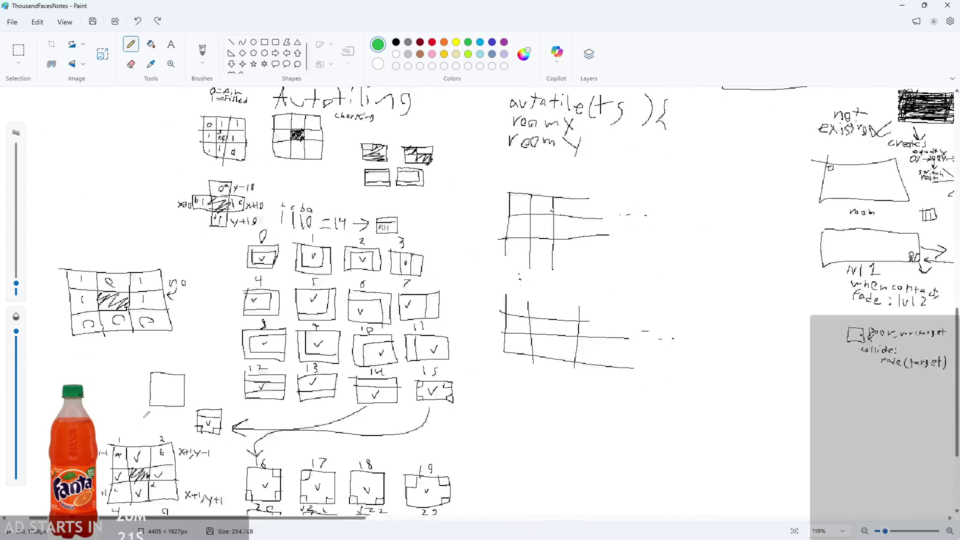
pyautogui.scroll(6, 145, 440)
pyautogui.scroll(5, 145, 457)
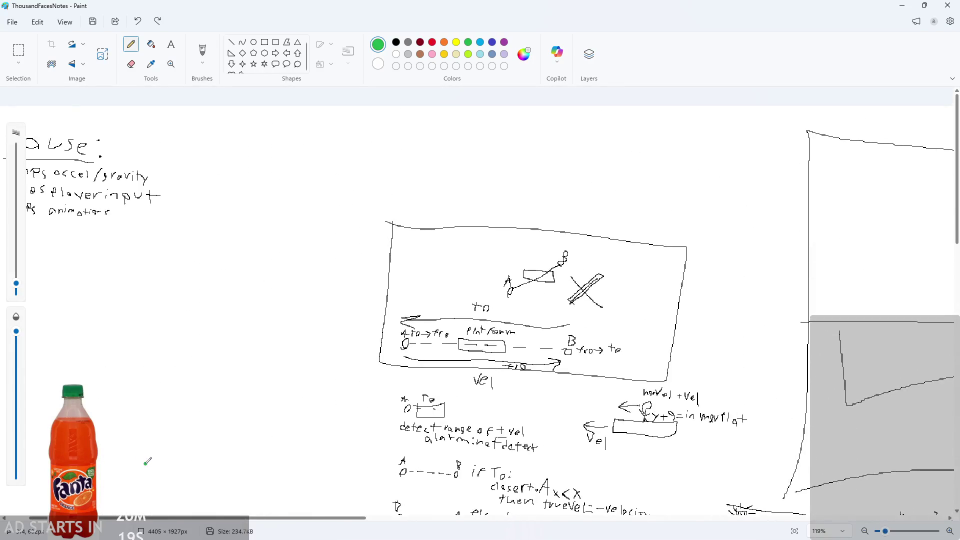
pyautogui.keyDown('ctrl'); pyautogui.scroll(4, 133, 370); pyautogui.keyUp('ctrl')
pyautogui.hscroll(-5, 195, 520)
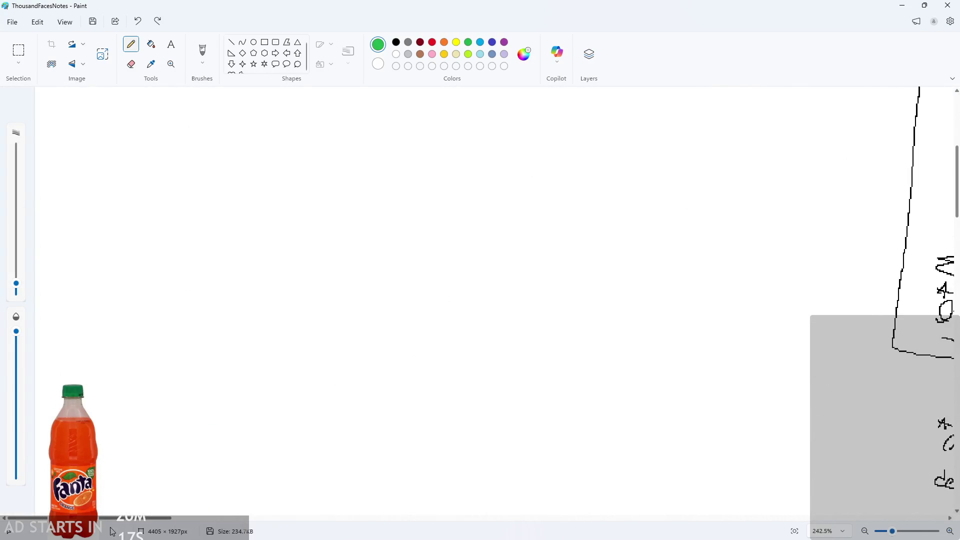
pyautogui.scroll(8, 208, 403)
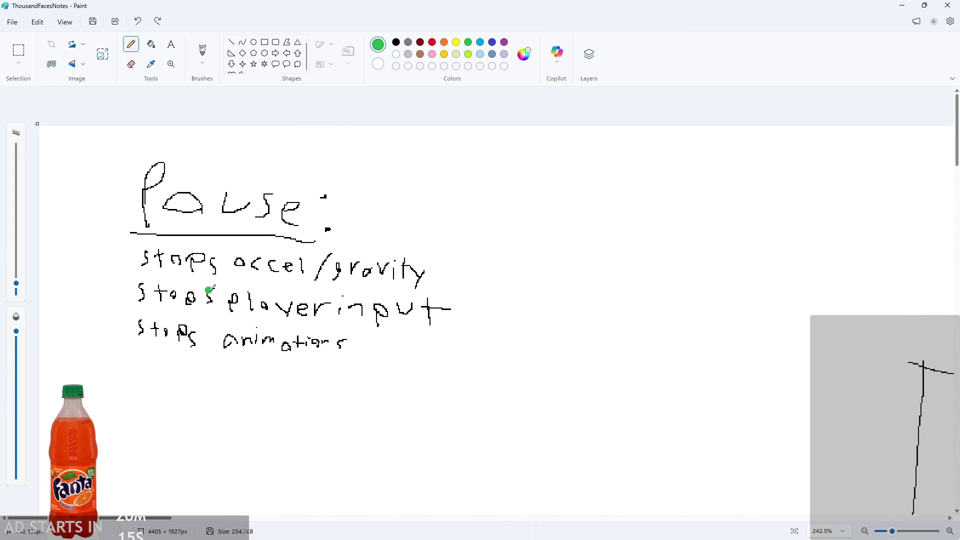
pyautogui.keyDown('ctrl'); pyautogui.scroll(2, 210, 288); pyautogui.keyUp('ctrl')
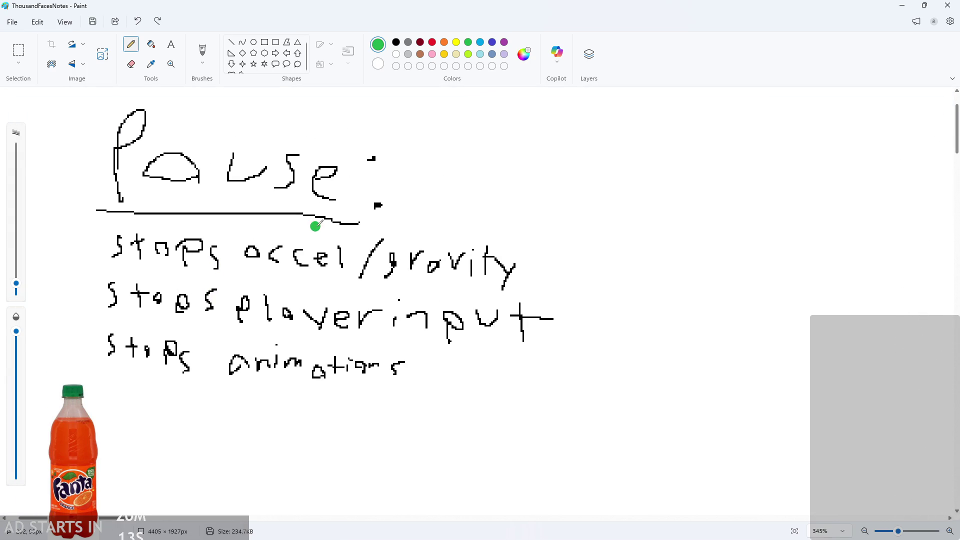
pyautogui.scroll(-2, 400, 229)
pyautogui.keyDown('ctrl'); pyautogui.scroll(-8, 410, 323); pyautogui.keyUp('ctrl')
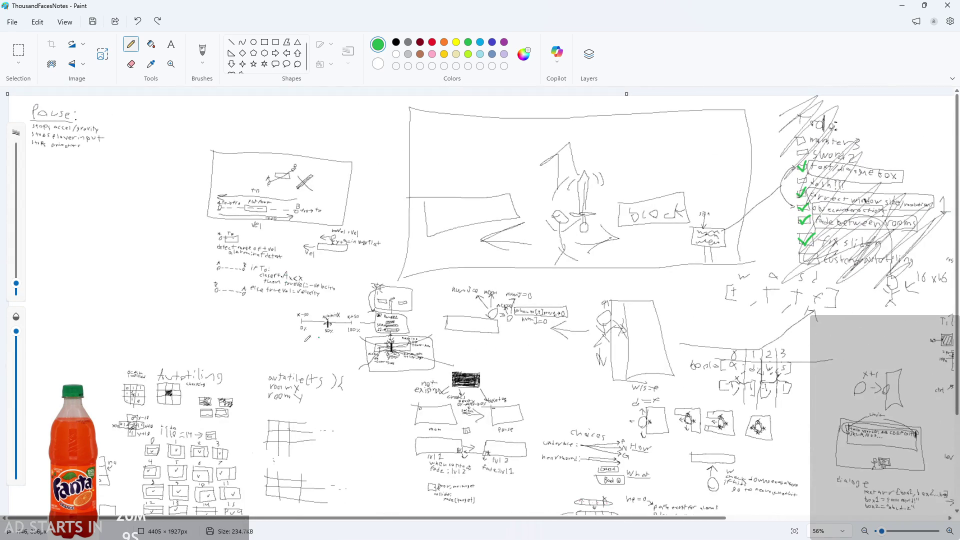
pyautogui.keyDown('ctrl'); pyautogui.scroll(5, 205, 437); pyautogui.keyUp('ctrl')
pyautogui.scroll(-10, 188, 437)
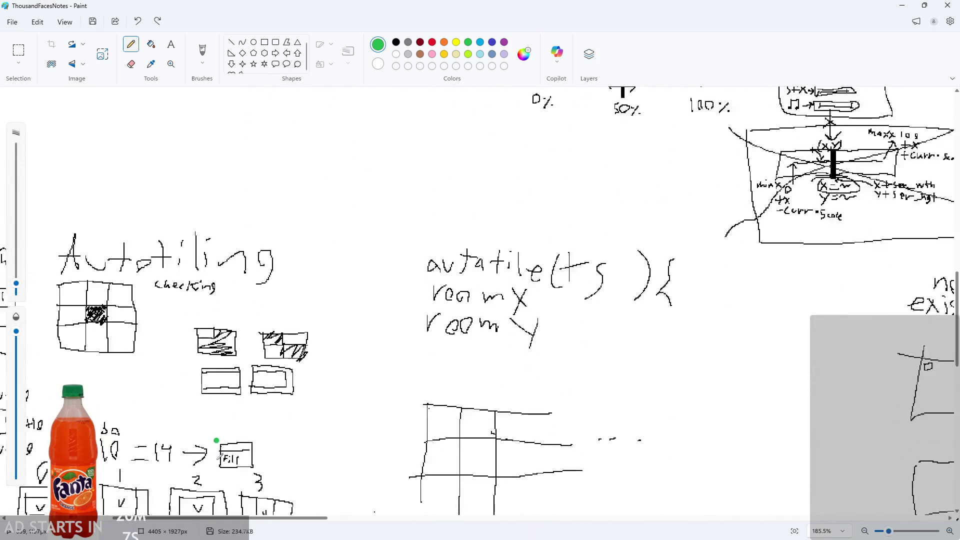
pyautogui.moveTo(244, 517); pyautogui.dragTo(163, 517)
pyautogui.keyDown('ctrl'); pyautogui.scroll(-1, 165, 500); pyautogui.keyUp('ctrl')
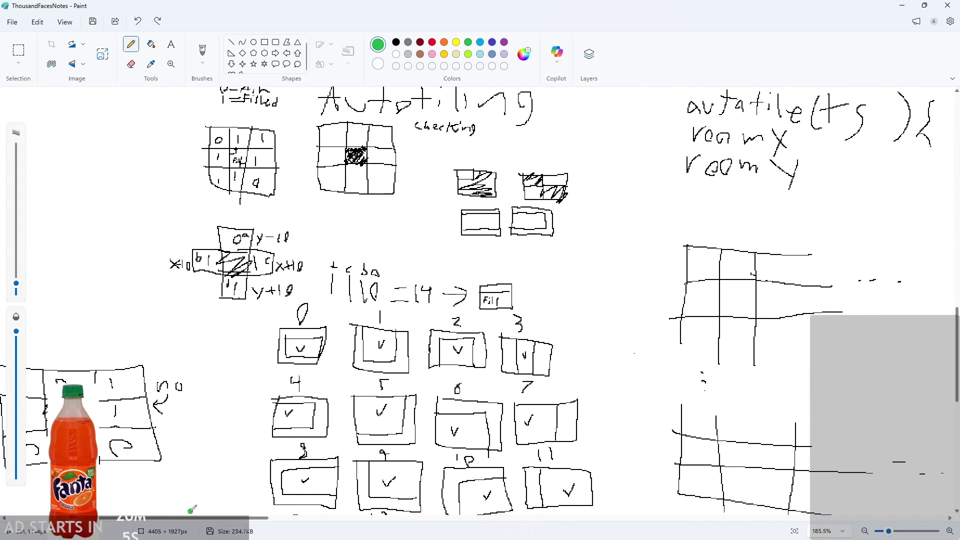
pyautogui.scroll(-6, 187, 406)
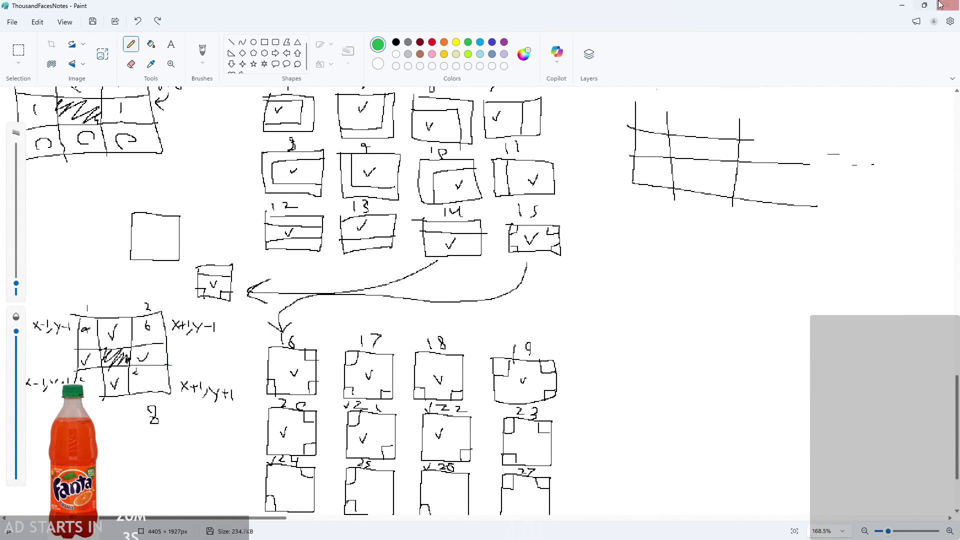
pyautogui.hotkey('alt', 'Tab')
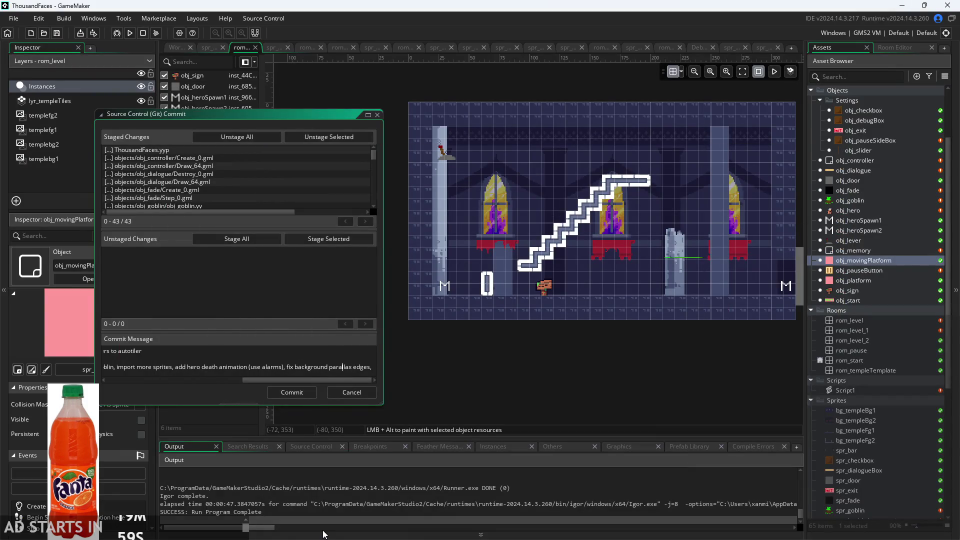
# Select a few objects including obj_fade, then commit the 43 staged changes with the drafted message.
pyautogui.click(858, 150)
pyautogui.click(864, 160)
pyautogui.click(859, 190)
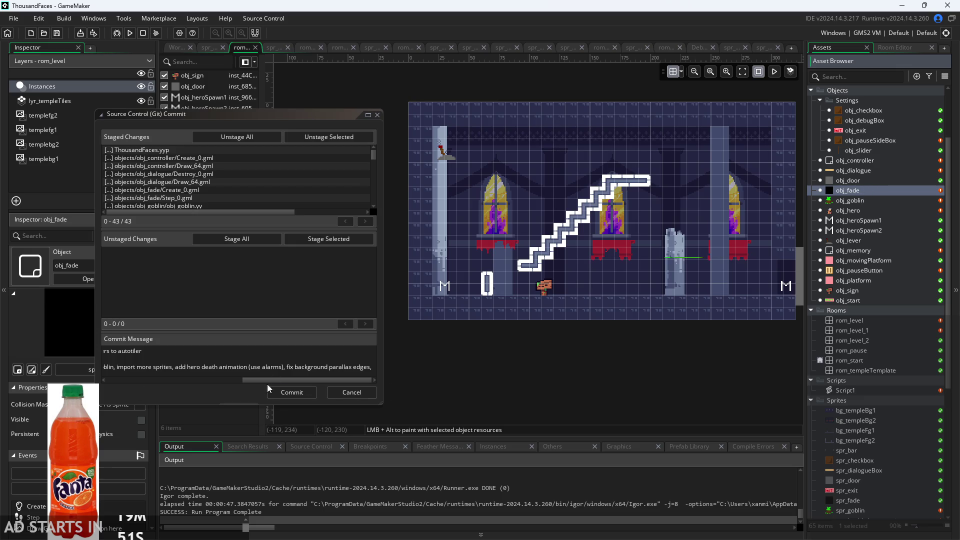
pyautogui.click(319, 366)
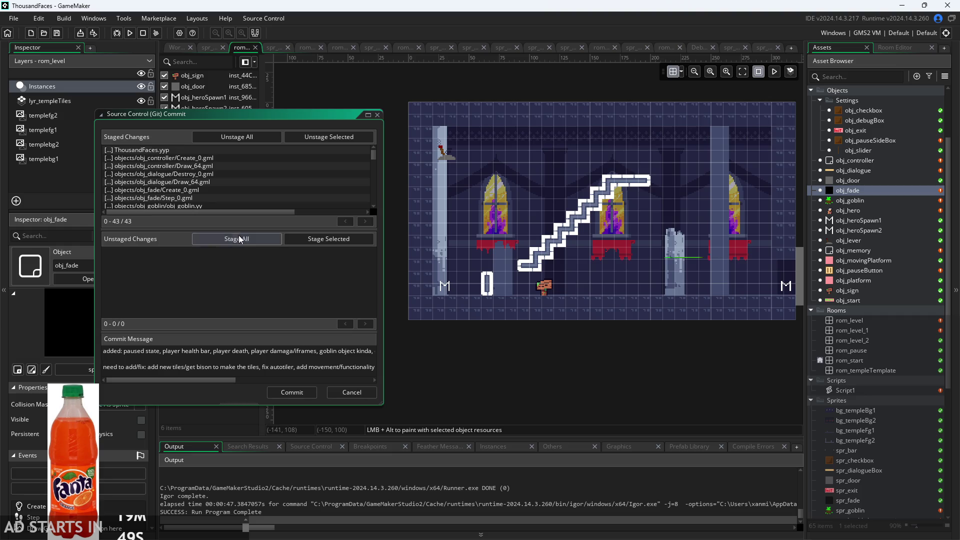
pyautogui.click(282, 393)
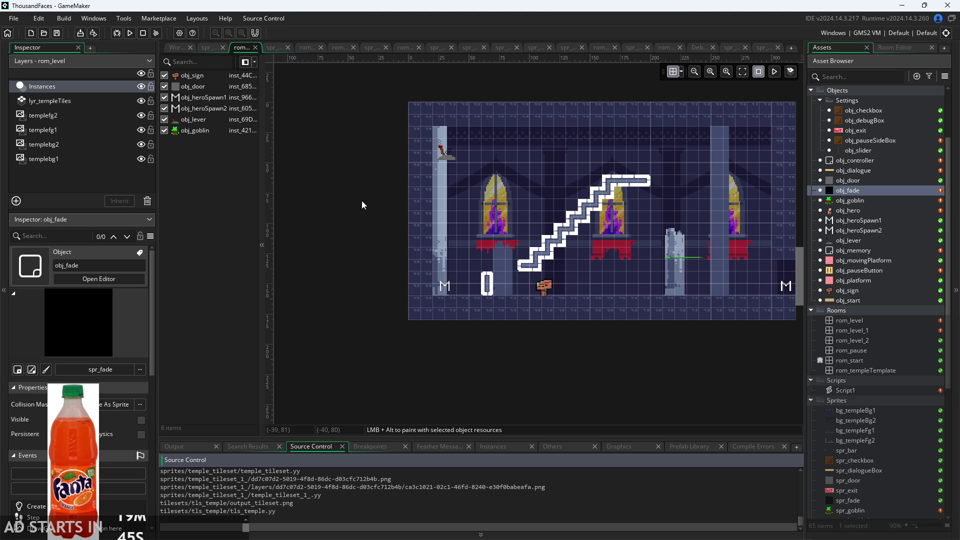
# Push the committed changes to the remote with Source Control's Push Changes.
pyautogui.click(245, 18)
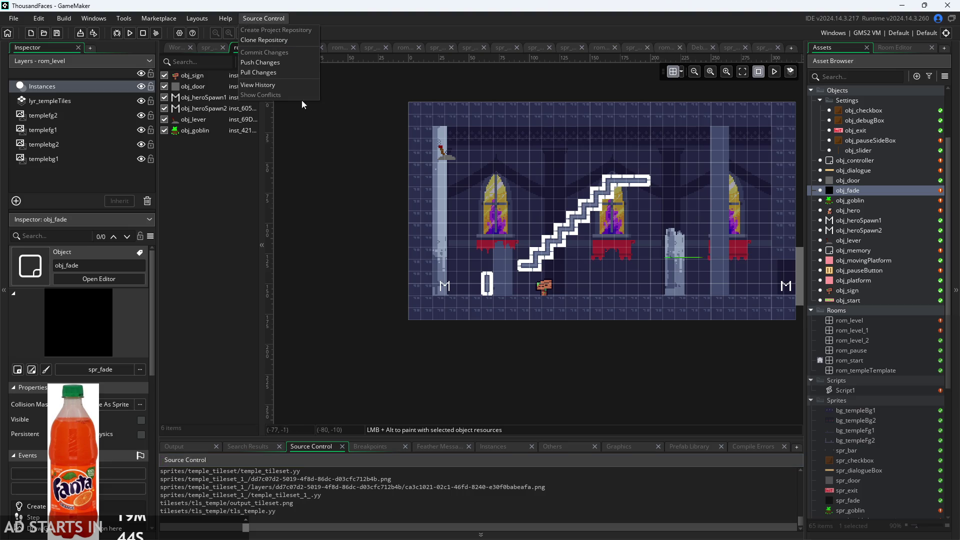
pyautogui.click(265, 64)
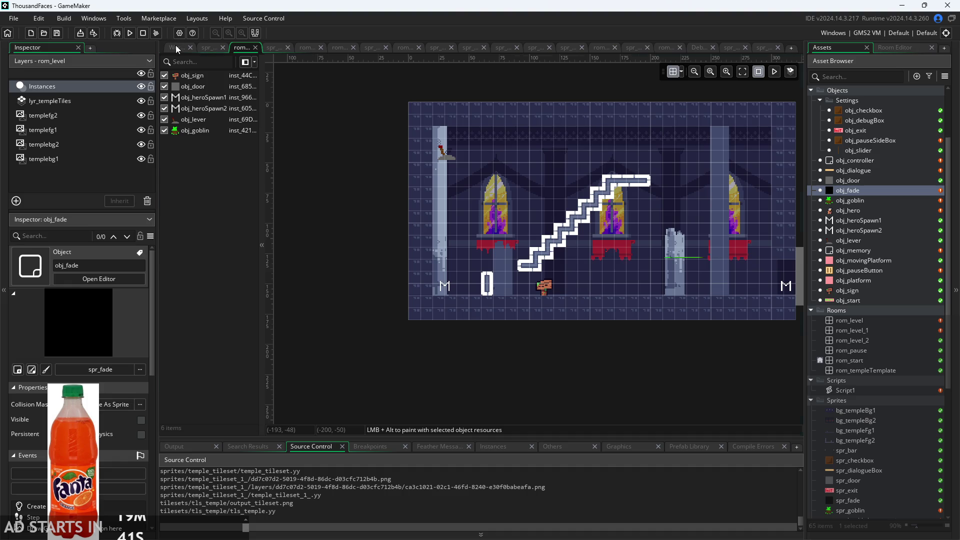
# Show the Workspace view with the obj_heroSpawn1 panels and build and run the game.
pyautogui.click(175, 46)
pyautogui.moveTo(523, 256); pyautogui.dragTo(556, 258)
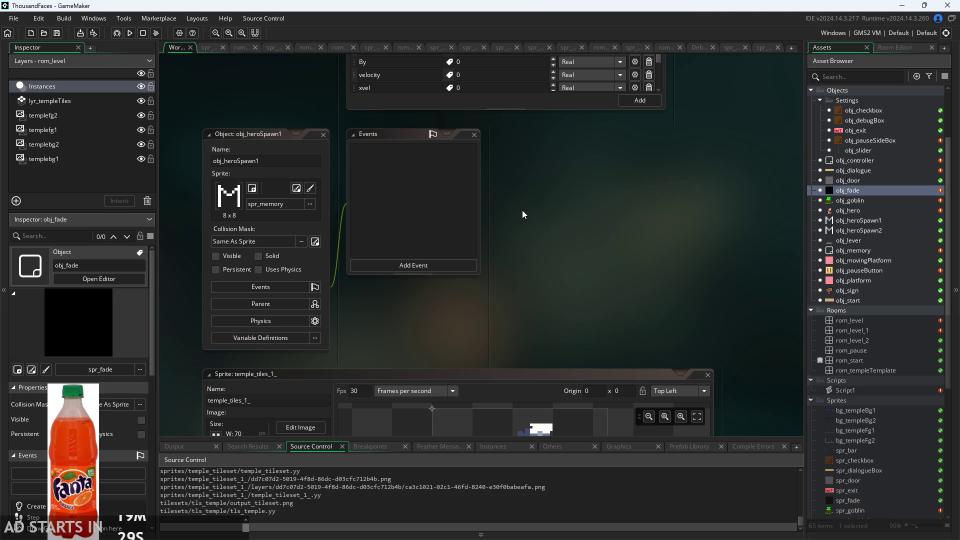
pyautogui.click(130, 33)
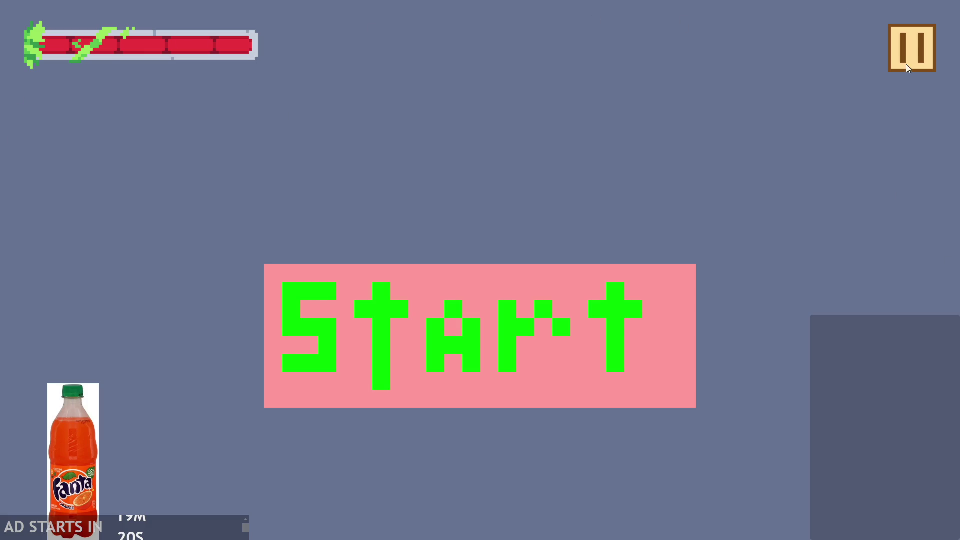
# Pause the game and try the Debug Stats, pause-button side, and slider settings, leaving the button on the right.
pyautogui.click(905, 40)
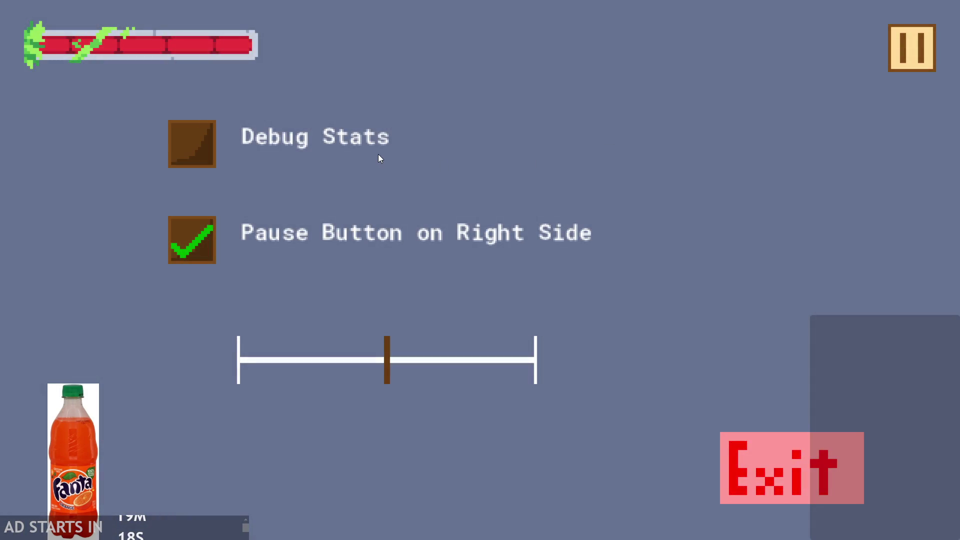
pyautogui.click(184, 142)
pyautogui.click(203, 163)
pyautogui.click(189, 247)
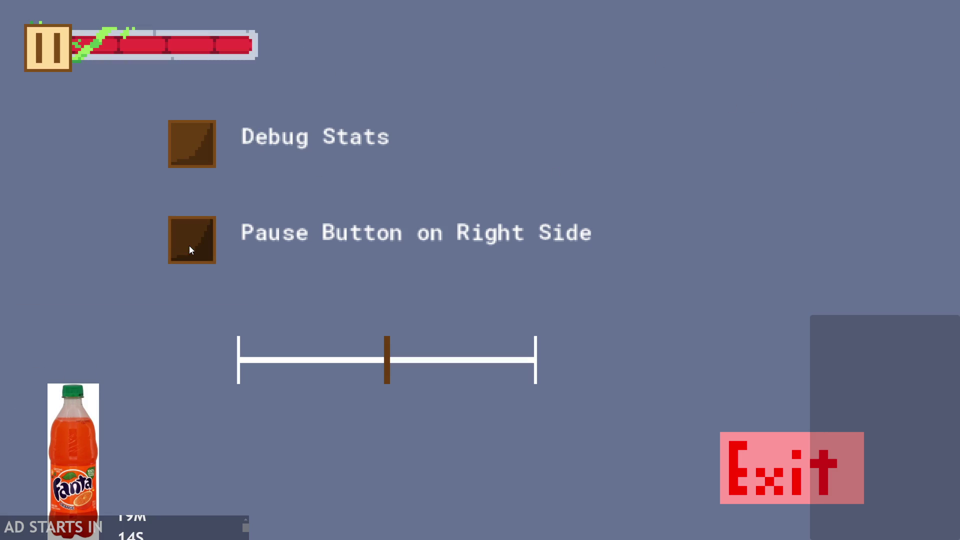
pyautogui.click(189, 245)
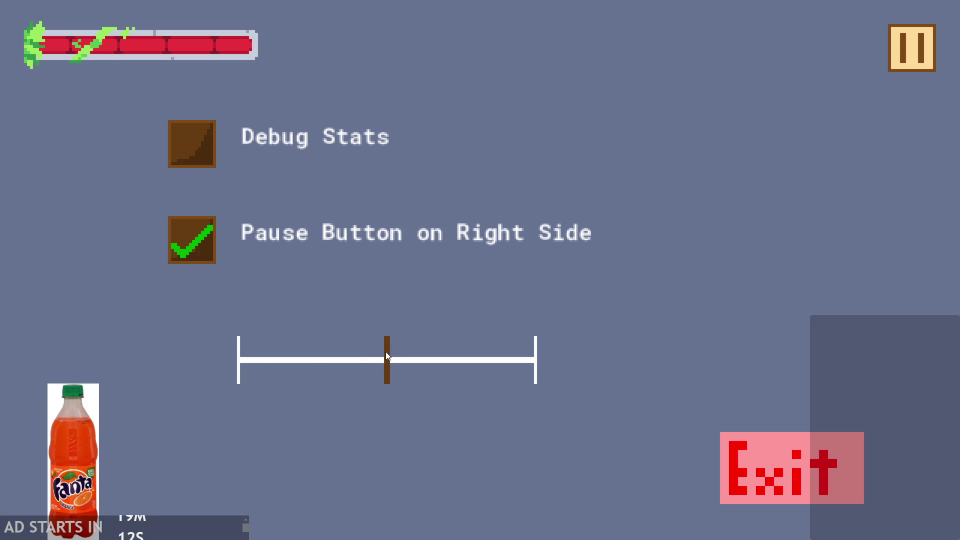
pyautogui.moveTo(384, 380)
pyautogui.mouseDown()
pyautogui.moveTo(261, 379)
pyautogui.moveTo(500, 377)
pyautogui.moveTo(210, 375)
pyautogui.moveTo(111, 401)
pyautogui.moveTo(619, 400)
pyautogui.moveTo(383, 378)
pyautogui.mouseUp()
# Toggle the Debug Stats overlay a few times, leave it off, unpause, and start the game.
pyautogui.click(209, 152)
pyautogui.click(183, 155)
pyautogui.click(184, 157)
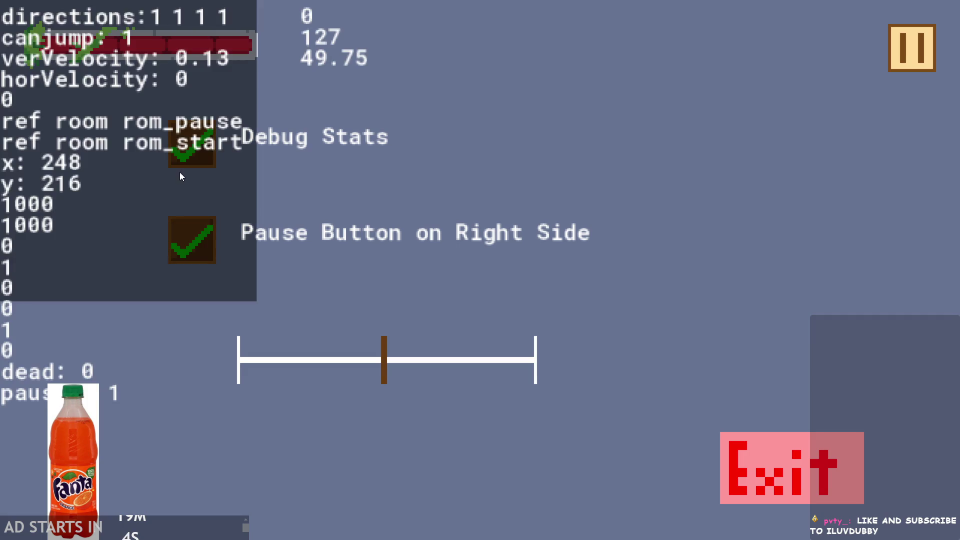
pyautogui.click(181, 150)
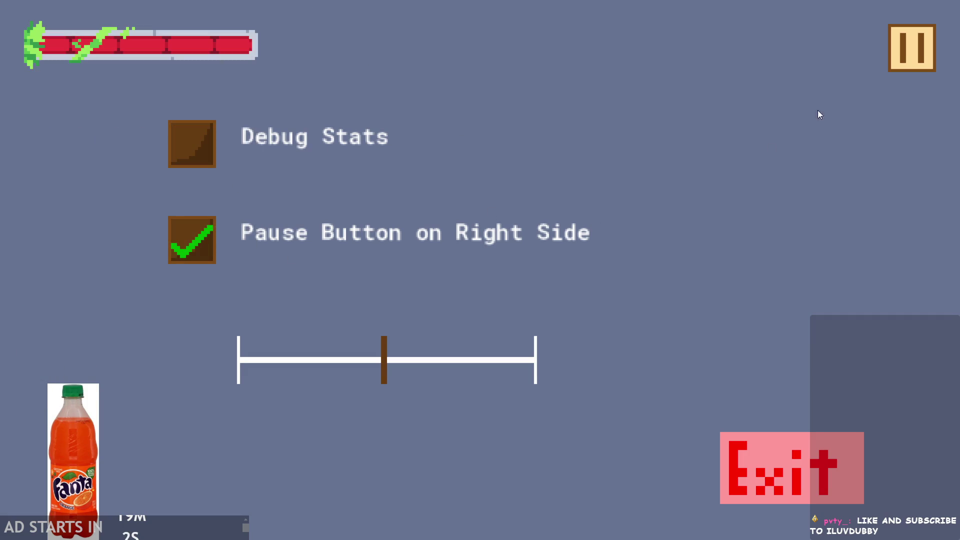
pyautogui.click(899, 51)
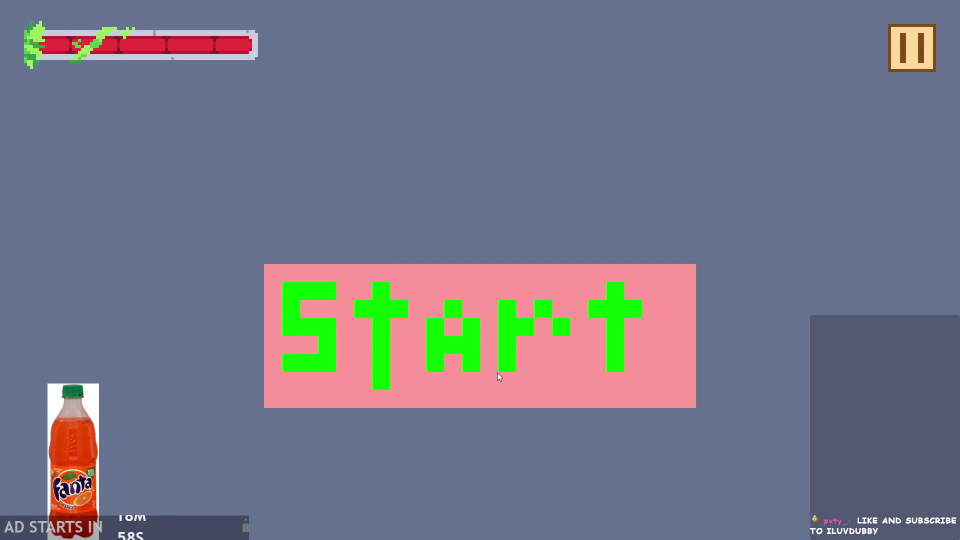
pyautogui.click(497, 373)
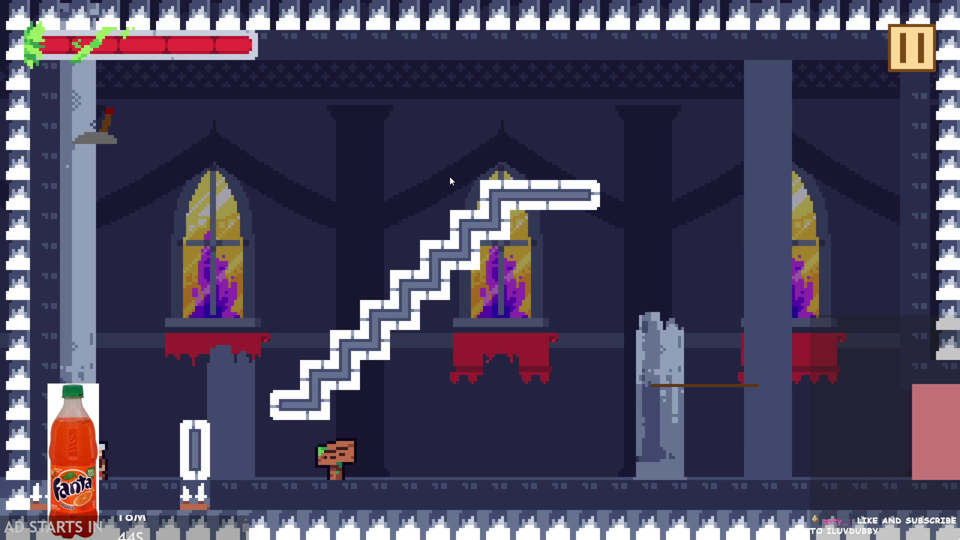
# Jump and dash around the castle floor, then move the player onto the staircase.
pyautogui.press('Right')
pyautogui.press('Up')
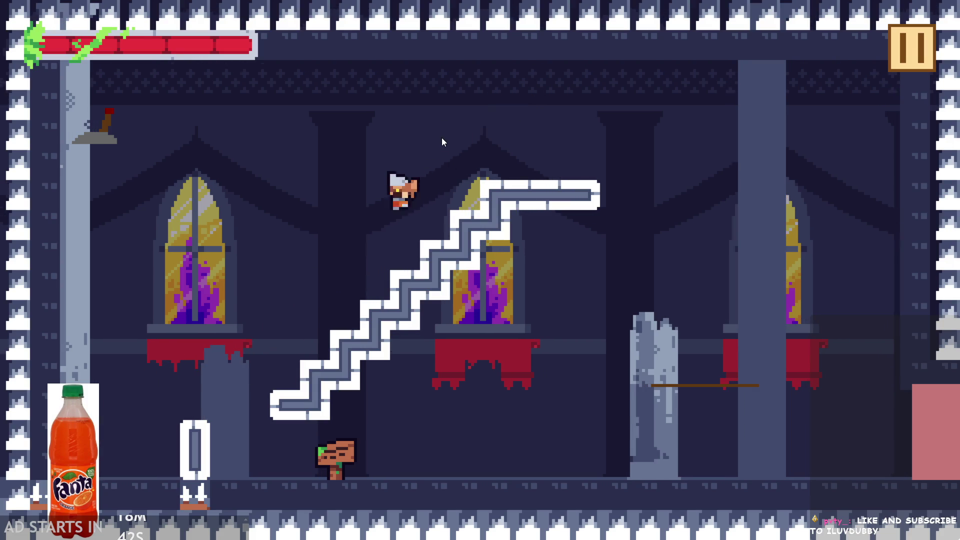
pyautogui.press('Left')
pyautogui.press('Right')
pyautogui.press('Up')
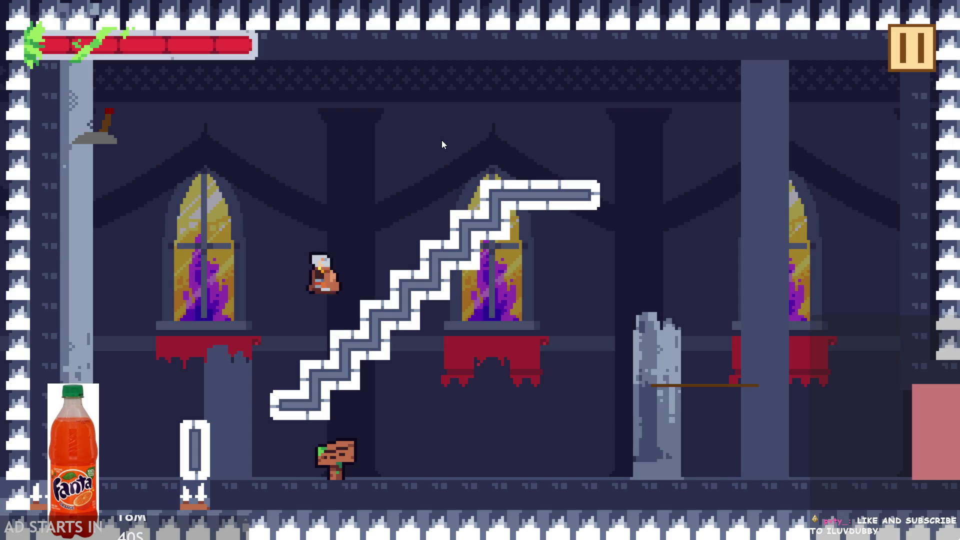
pyautogui.press('Left')
pyautogui.press('Right')
pyautogui.press('Up')
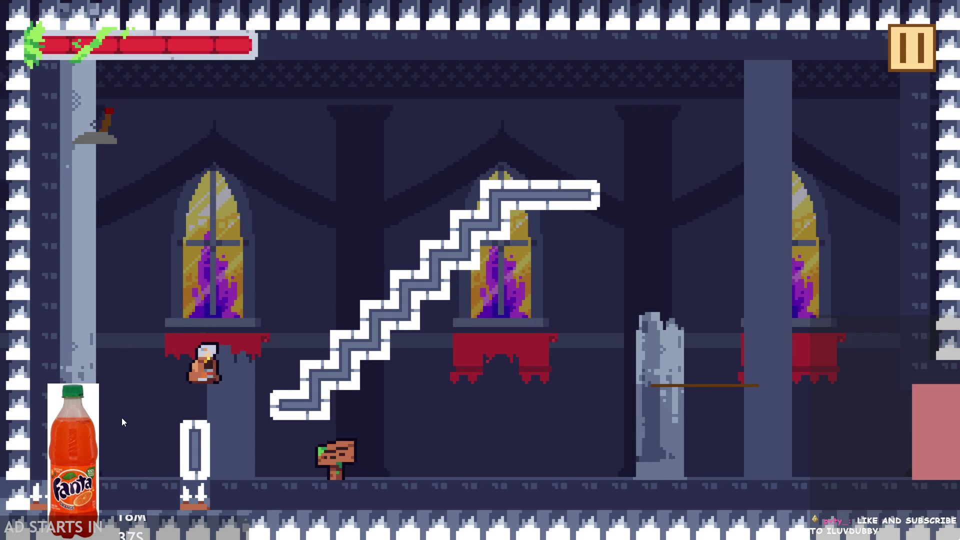
pyautogui.press('Right')
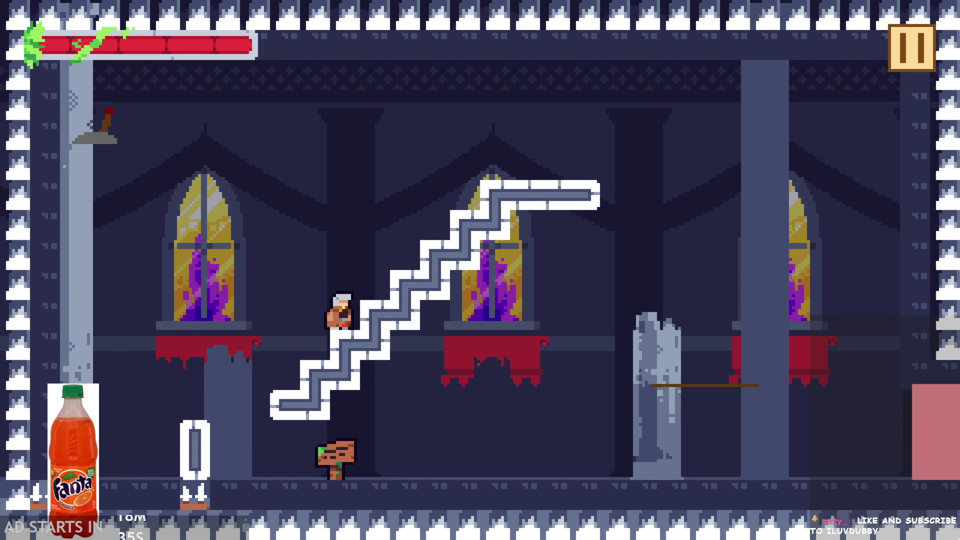
# Jump above the staircase top, bounce off the far-left wall, and land on the stairs.
pyautogui.press('Up')
pyautogui.press('Right')
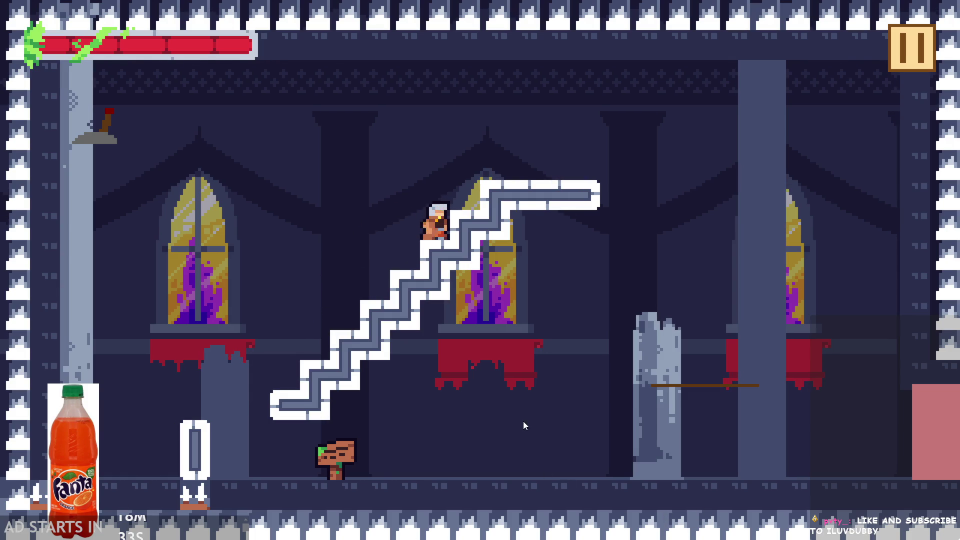
pyautogui.press('Left')
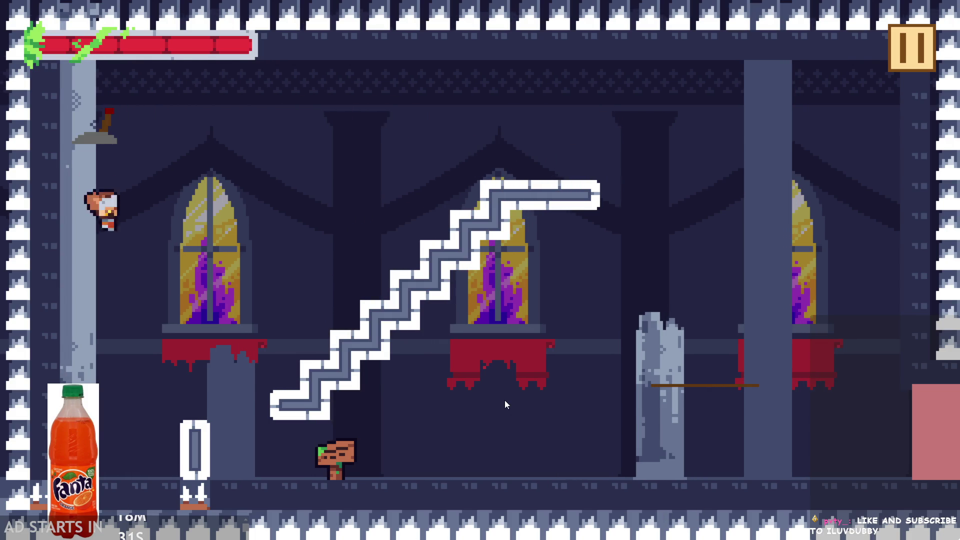
pyautogui.press('Right')
pyautogui.press('Up')
pyautogui.press('Right')
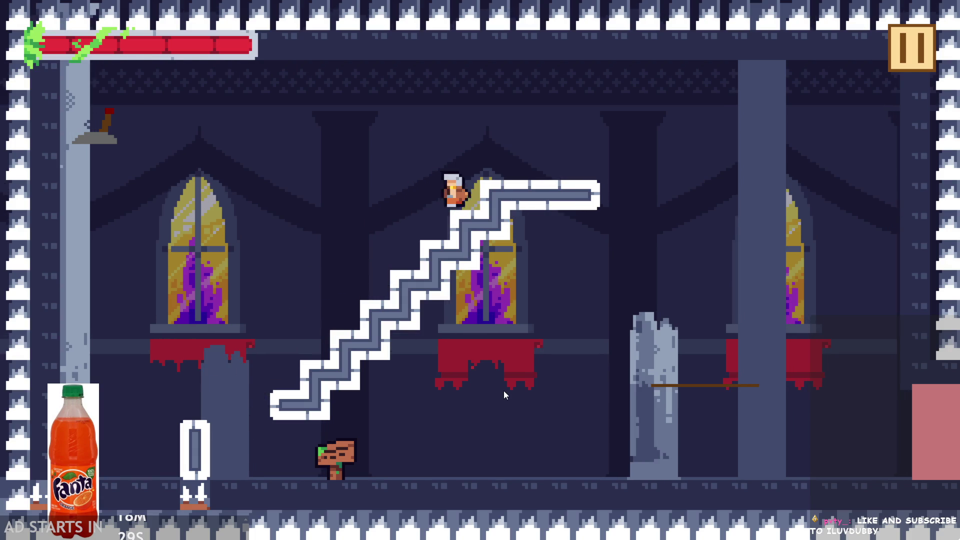
pyautogui.press('Left')
pyautogui.press('Right')
pyautogui.press('Up')
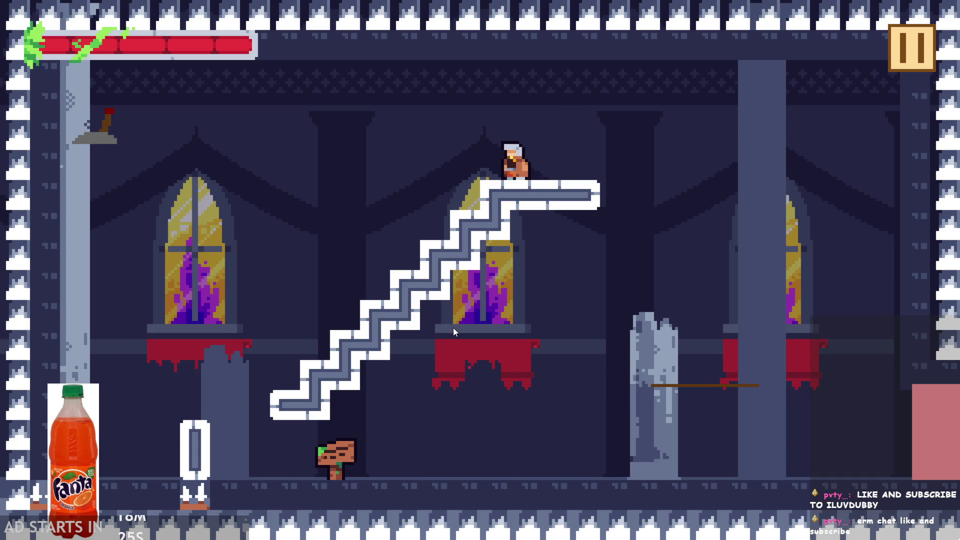
# Jump to the left wall and back, then leap over the stairs up to the lever.
pyautogui.press('Up')
pyautogui.press('Left')
pyautogui.press('Right')
pyautogui.press('Up')
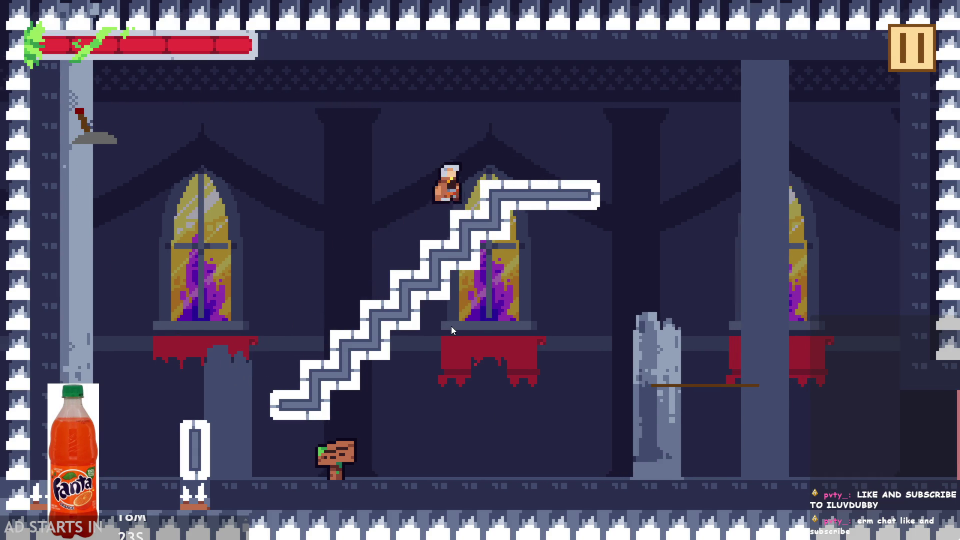
pyautogui.press('Left')
pyautogui.press('Right')
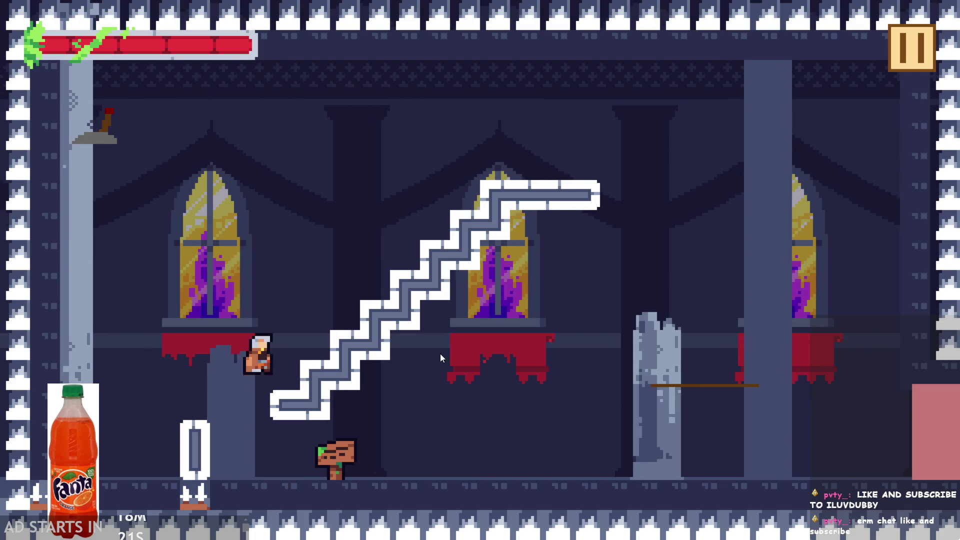
pyautogui.press('Up')
pyautogui.press('Right')
pyautogui.press('Left')
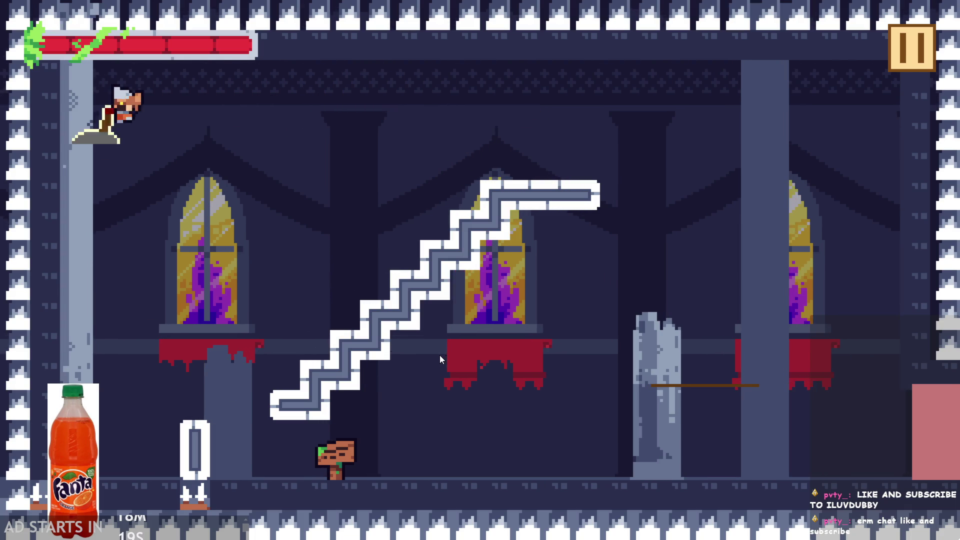
# Flip the lever, run along the floor, and land on the top stair platform.
pyautogui.press('Right')
pyautogui.press('Left')
pyautogui.press('Up')
pyautogui.press('Right')
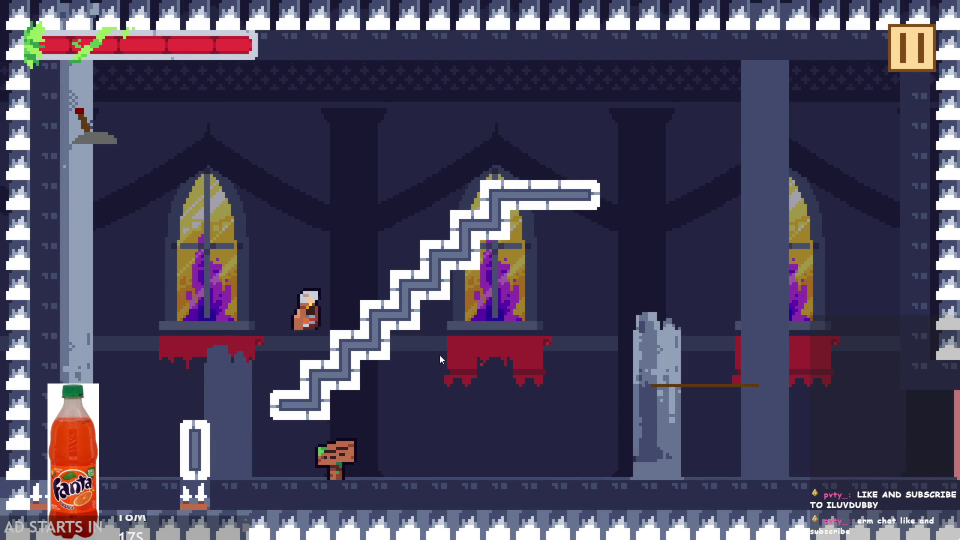
pyautogui.press('Up')
pyautogui.press('Left')
pyautogui.press('Right')
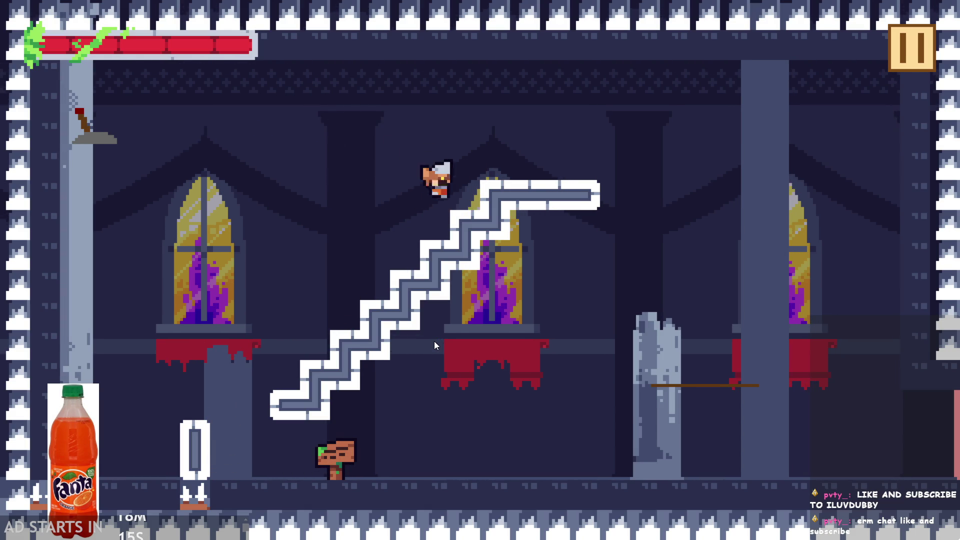
pyautogui.press('Up')
pyautogui.press('Right')
pyautogui.press('Left')
pyautogui.press('Right')
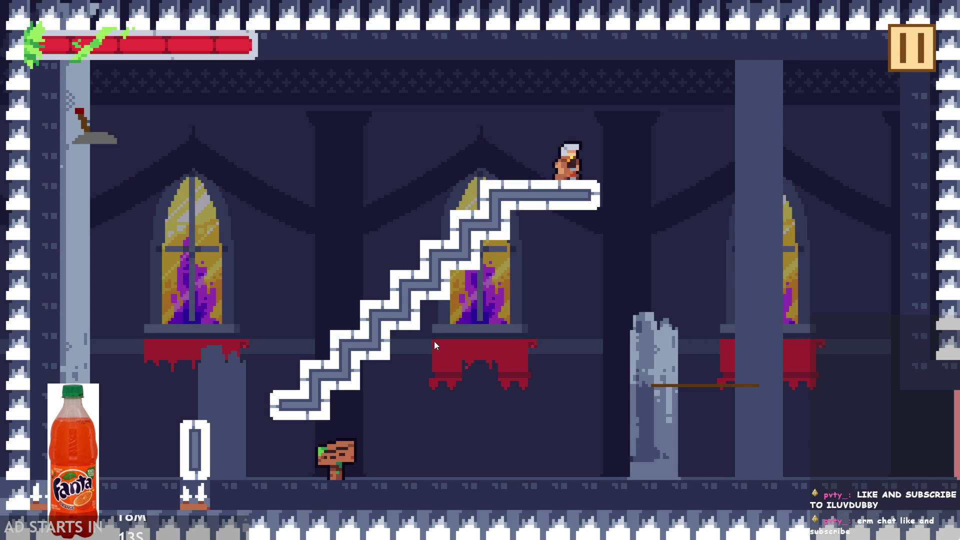
# Leap from the top stair to the rope, retrying after a respawn, then drop back left.
pyautogui.press('Up')
pyautogui.press('Right')
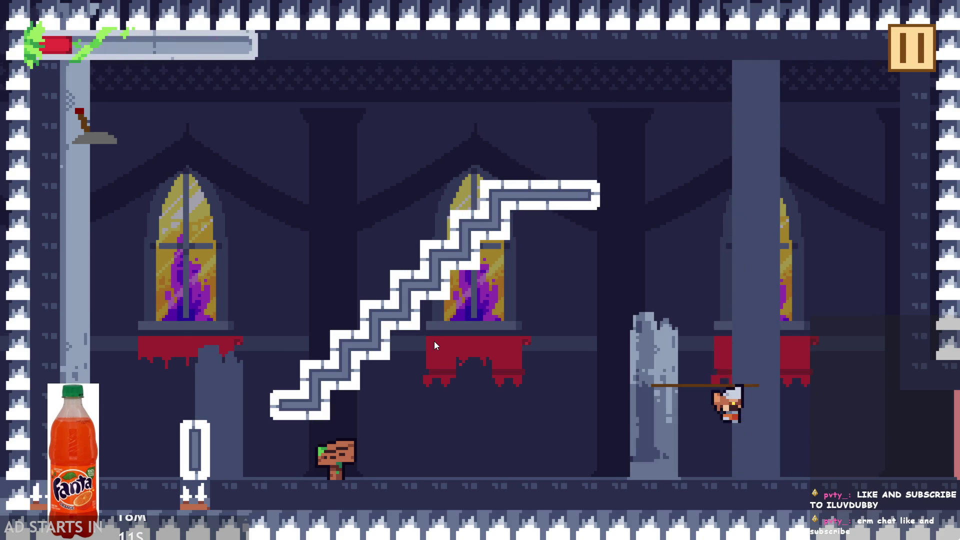
pyautogui.press('Up')
pyautogui.press('Right')
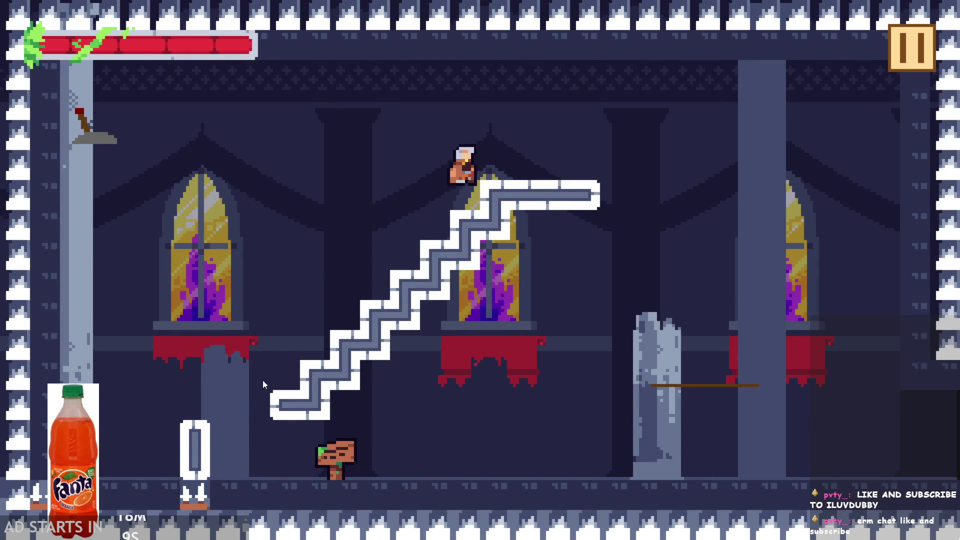
pyautogui.press('Up')
pyautogui.press('Right')
pyautogui.press('Left')
pyautogui.press('Up')
pyautogui.press('Right')
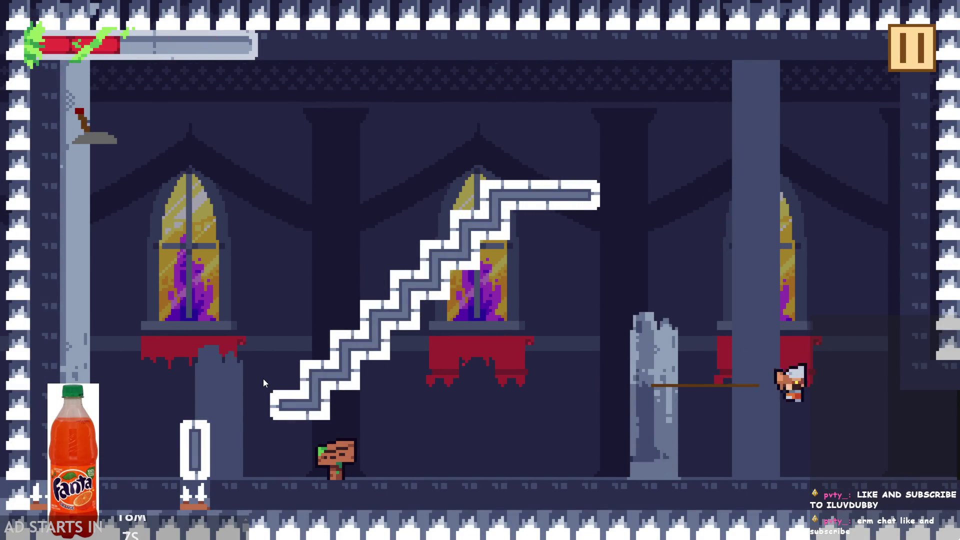
pyautogui.press('Up')
pyautogui.press('Left')
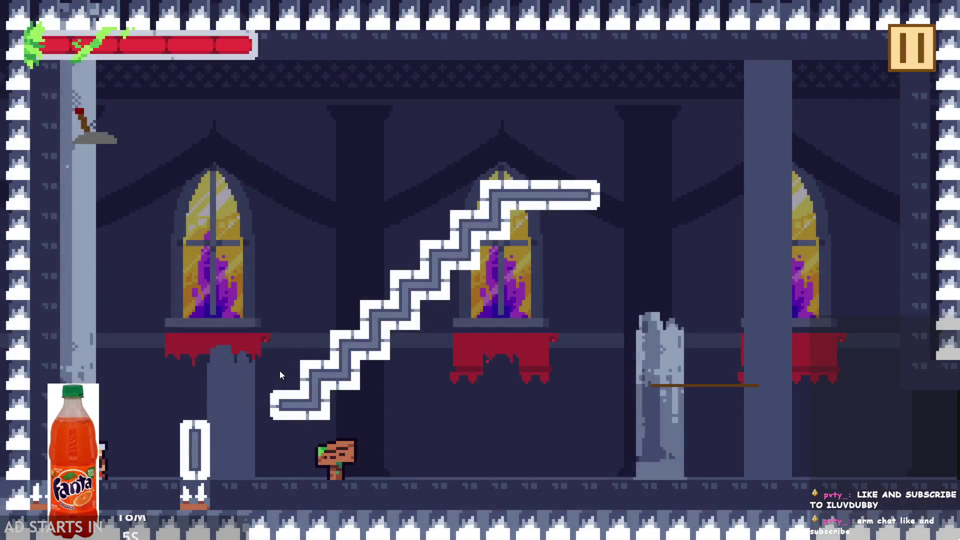
# Jump up-right past the stairs, cling to the upper-left wall, and drop toward the signpost.
pyautogui.press('Up')
pyautogui.press('Up')
pyautogui.press('Right')
pyautogui.press('Up')
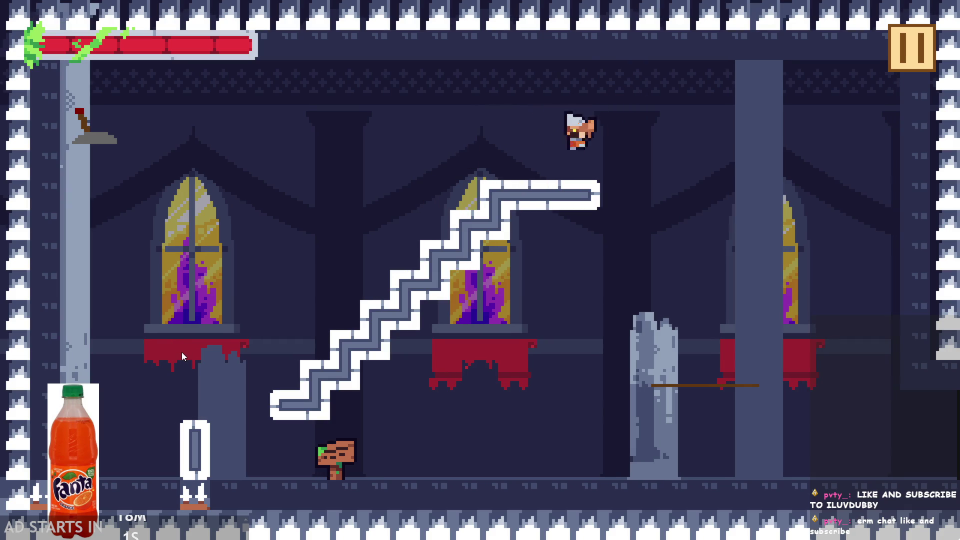
pyautogui.press('Left')
pyautogui.press('Right')
pyautogui.press('Up')
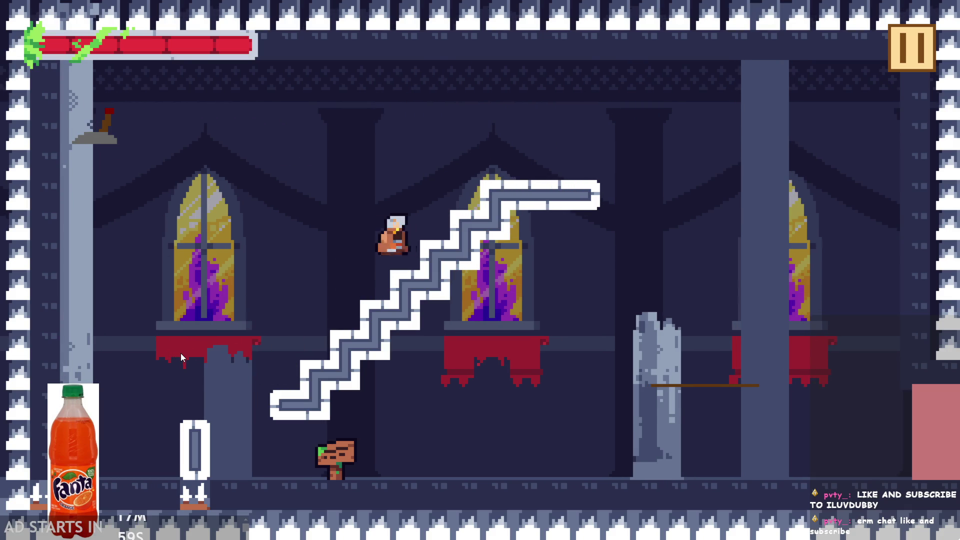
pyautogui.press('Up')
pyautogui.press('Right')
pyautogui.press('Left')
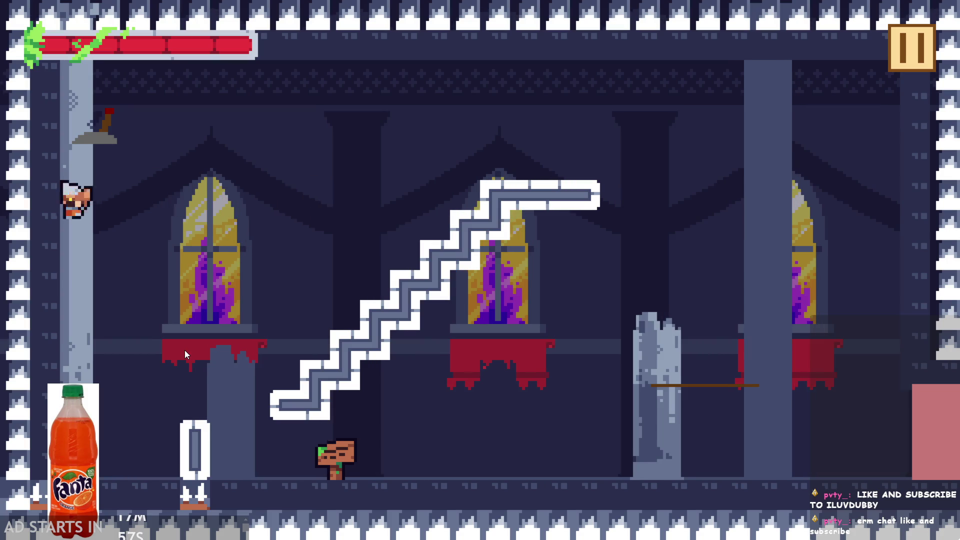
pyautogui.press('Right')
pyautogui.press('Left')
pyautogui.press('Right')
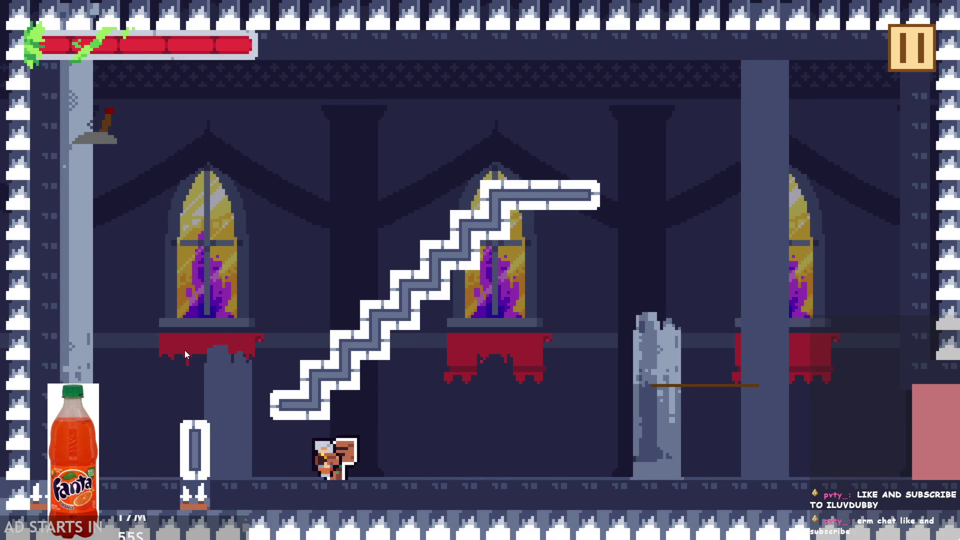
# Jump to the right pillar and swing on the rope, then after respawning reach the lever and stairs.
pyautogui.press('Up')
pyautogui.press('Right')
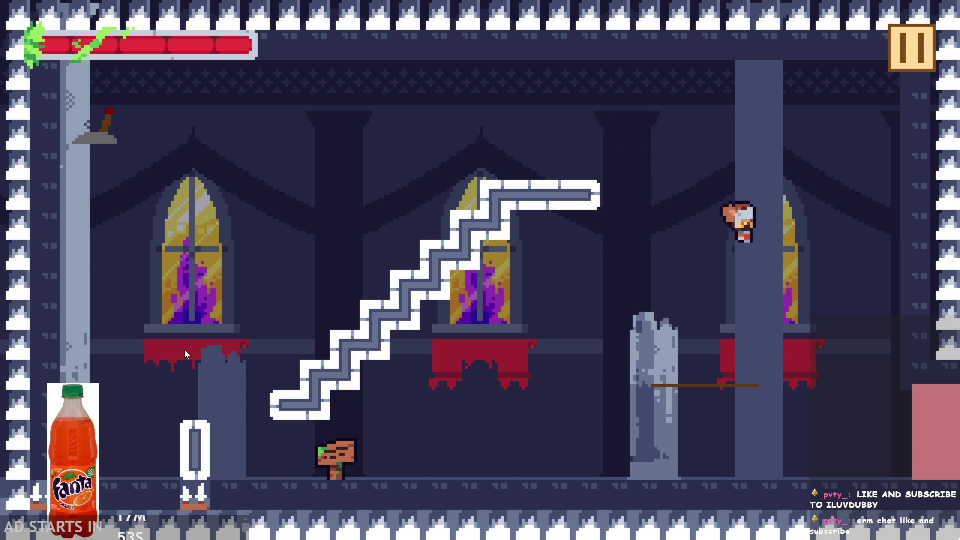
pyautogui.press('Left')
pyautogui.press('Up')
pyautogui.press('Right')
pyautogui.press('Left')
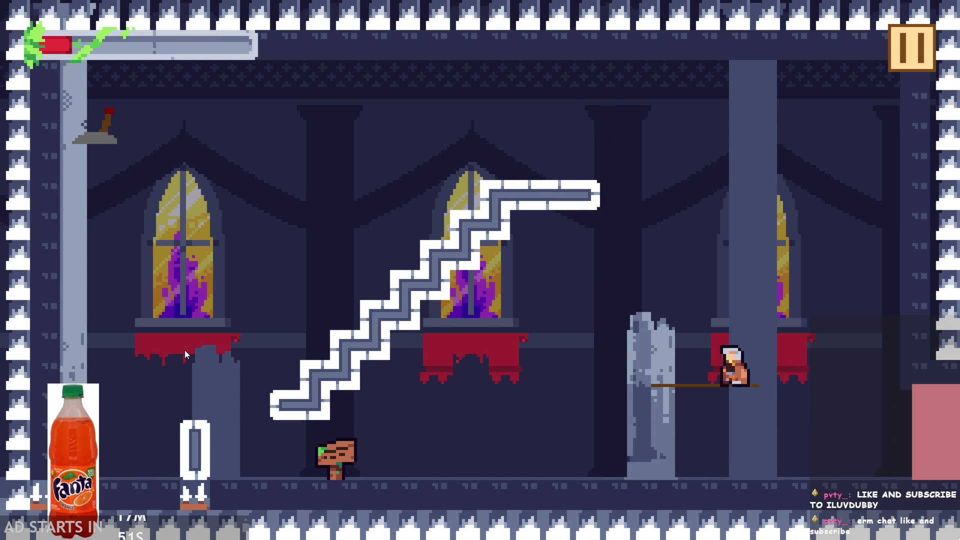
pyautogui.press('Up')
pyautogui.press('Right')
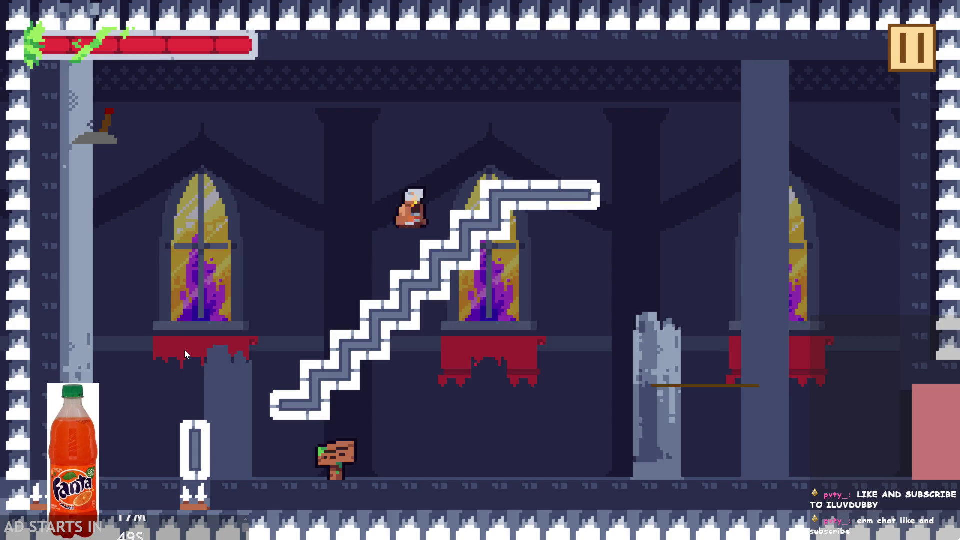
pyautogui.press('Up')
pyautogui.press('Left')
pyautogui.press('Right')
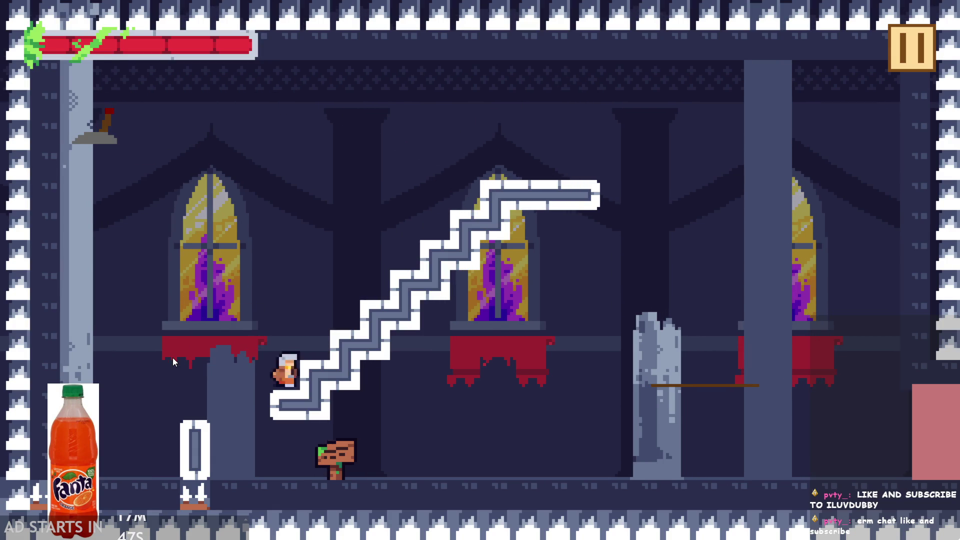
# Jump atop the stairs, climb back to the top, and jump across to the lever.
pyautogui.press('Up')
pyautogui.press('Right')
pyautogui.press('Up')
pyautogui.press('Left')
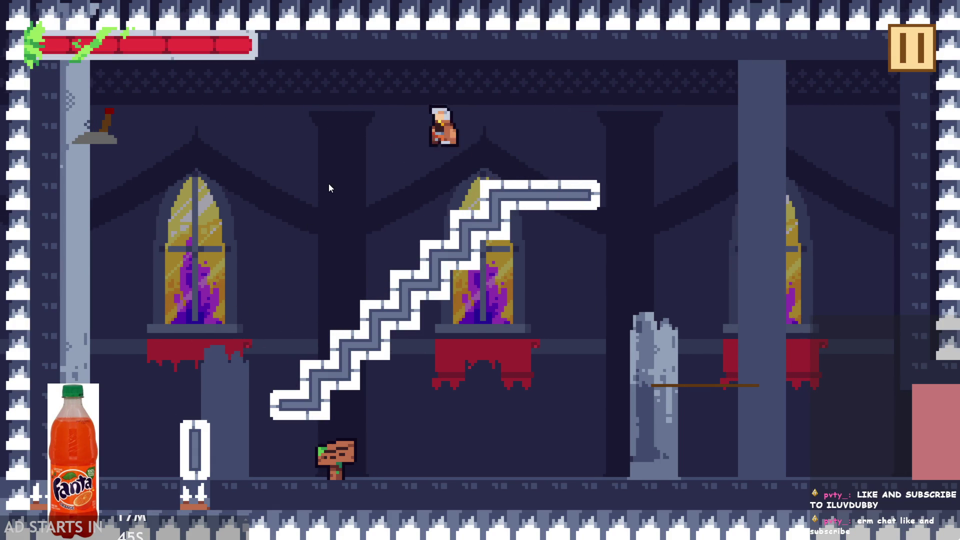
pyautogui.press('Left')
pyautogui.press('Right')
pyautogui.press('Up')
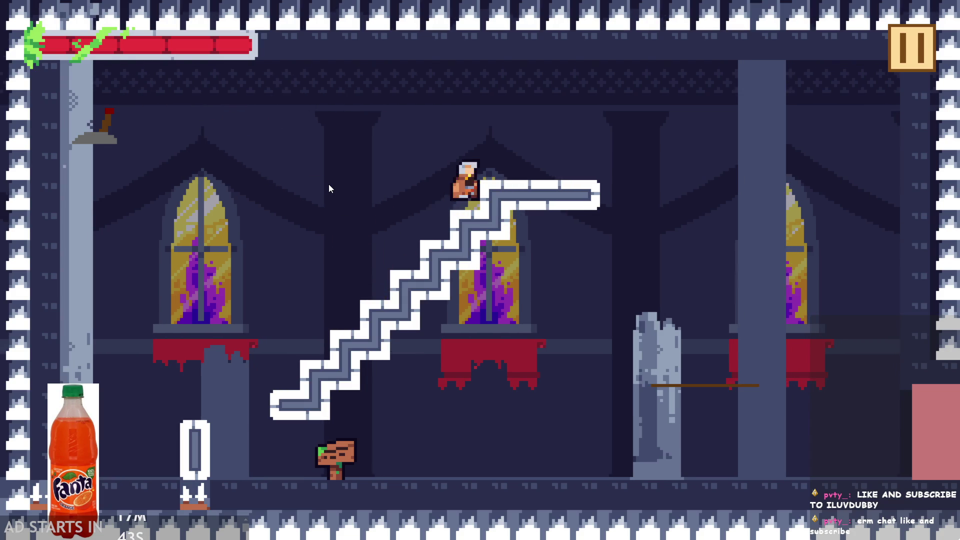
pyautogui.press('Up')
pyautogui.press('Left')
pyautogui.press('Right')
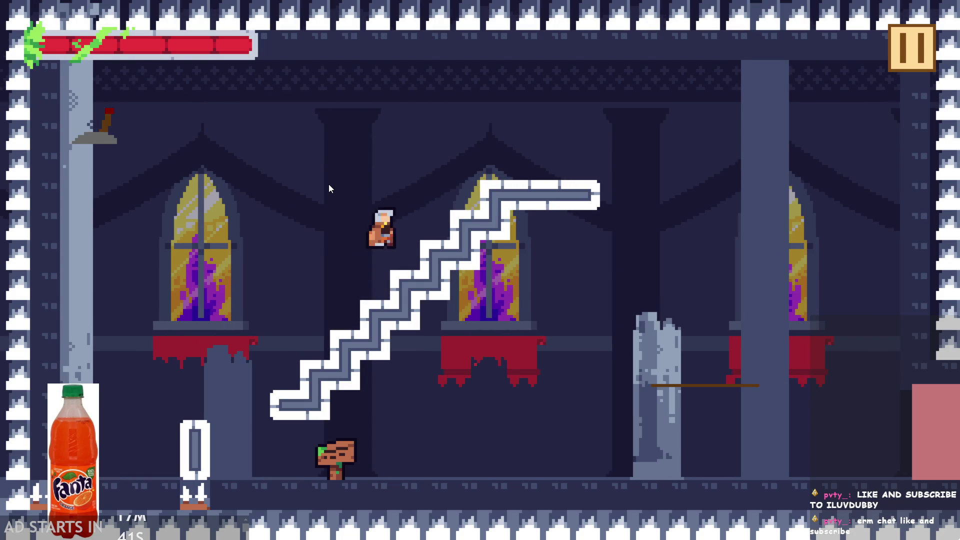
# Jump above the stairs' end, pace the top platform, then drop to the floor.
pyautogui.press('Right')
pyautogui.press('Up')
pyautogui.press('Left')
pyautogui.press('Right')
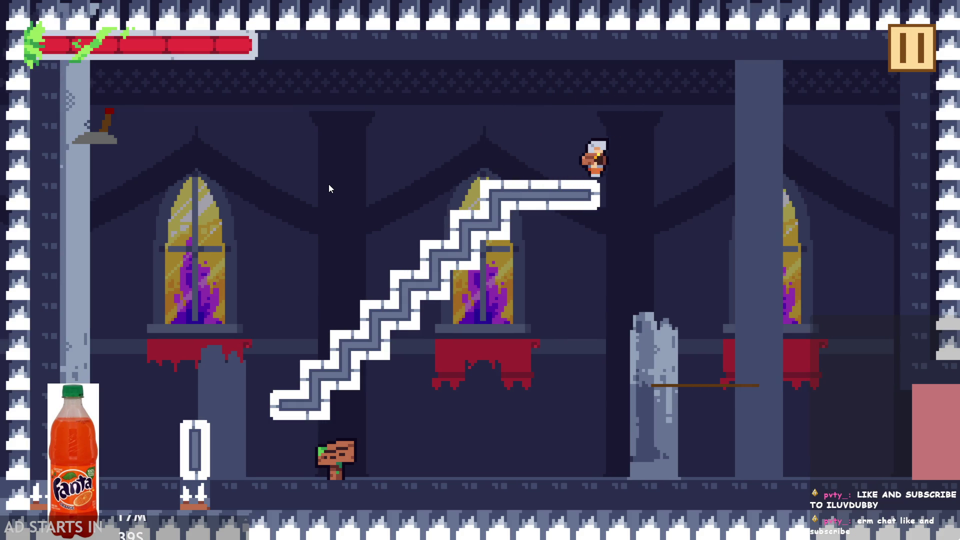
pyautogui.press('Left')
pyautogui.press('Right')
pyautogui.press('Left')
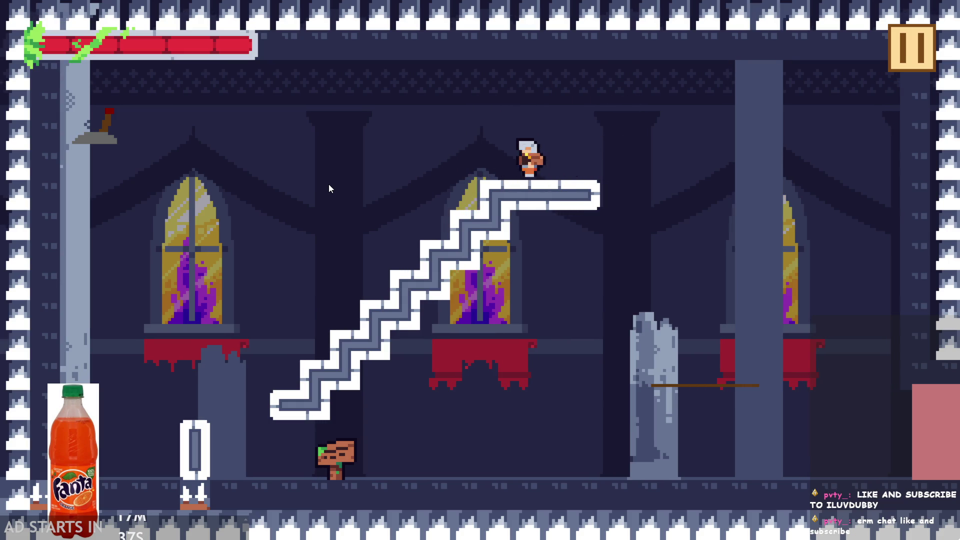
pyautogui.press('Right')
pyautogui.press('Left')
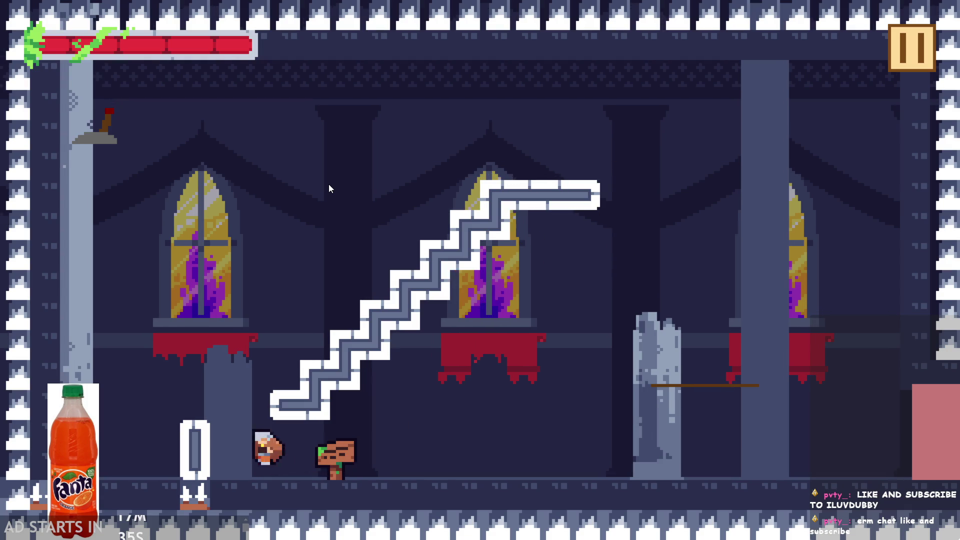
# Hop beside the left pillar and jump repeatedly beside the lower stairs.
pyautogui.press('Up')
pyautogui.press('Left')
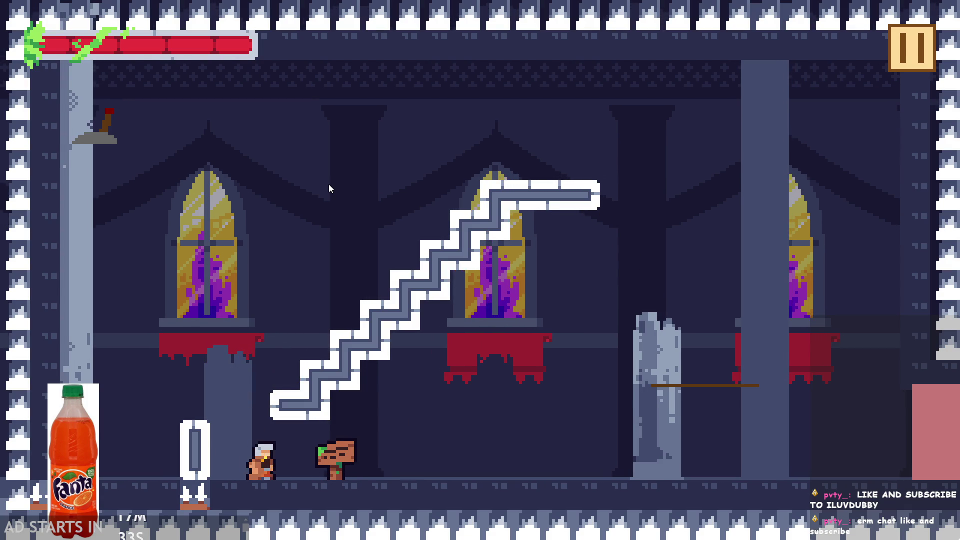
pyautogui.press('Up')
pyautogui.press('Right')
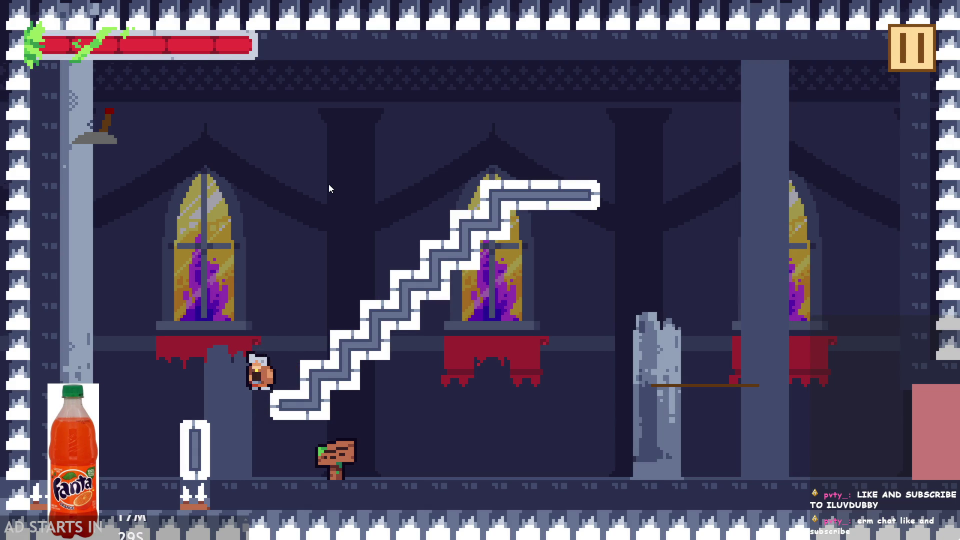
pyautogui.press('Up')
pyautogui.press('Up')
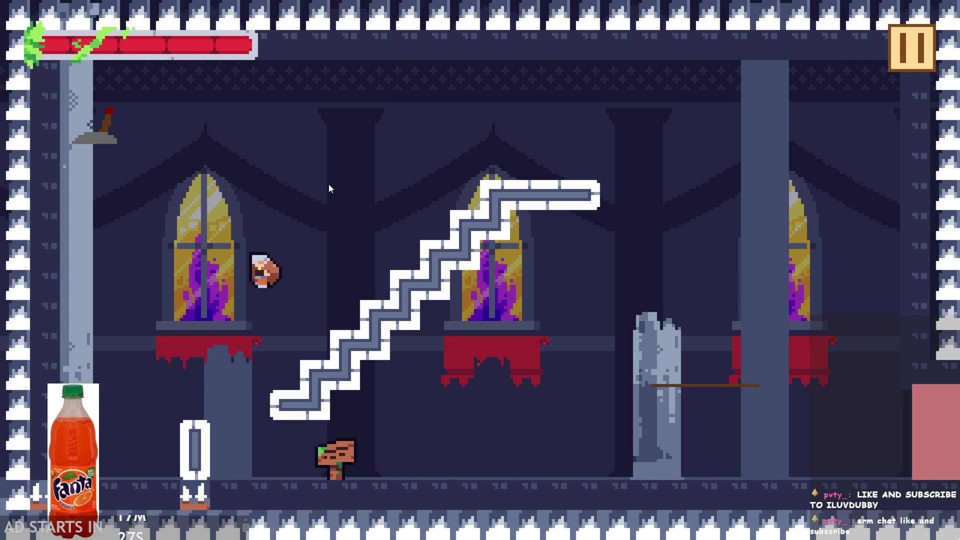
pyautogui.press('Up')
pyautogui.press('Left')
pyautogui.press('Up')
pyautogui.press('Right')
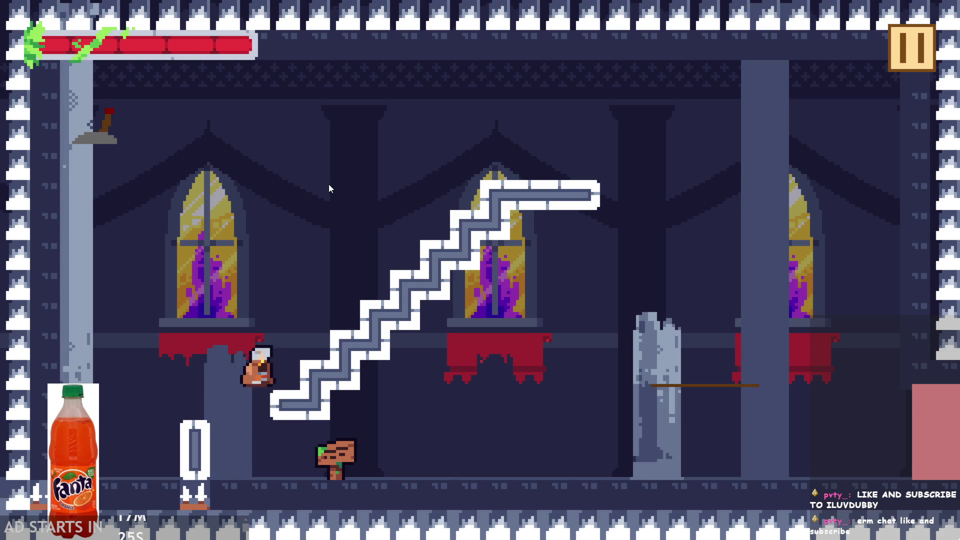
pyautogui.press('Up')
pyautogui.press('Left')
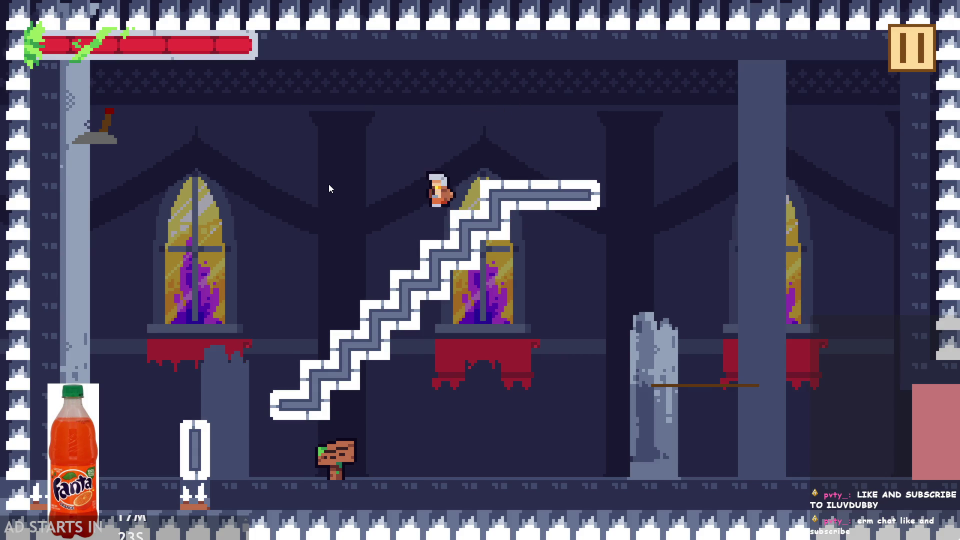
pyautogui.press('Left')
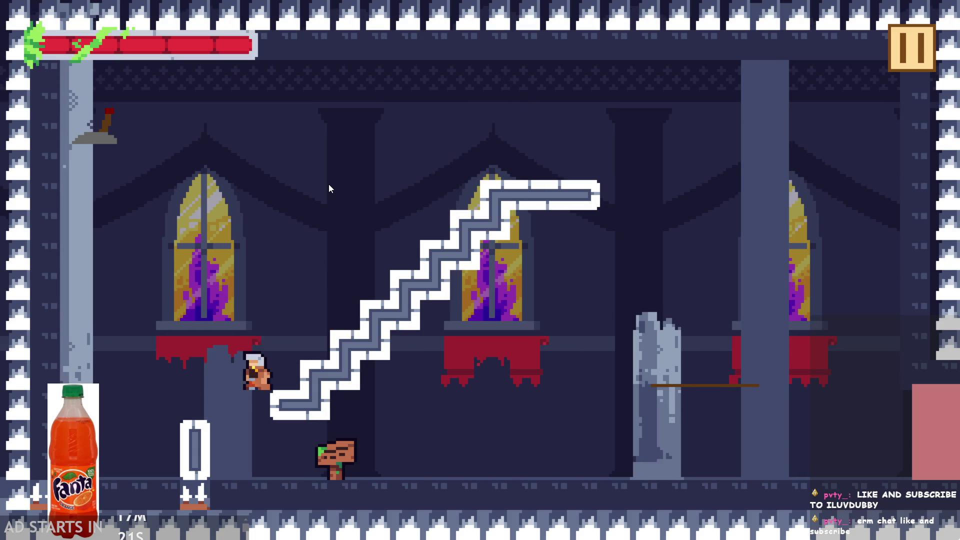
# Leap up to the right pillar, then run left and read the signpost's dialogue.
pyautogui.press('Up')
pyautogui.press('Right')
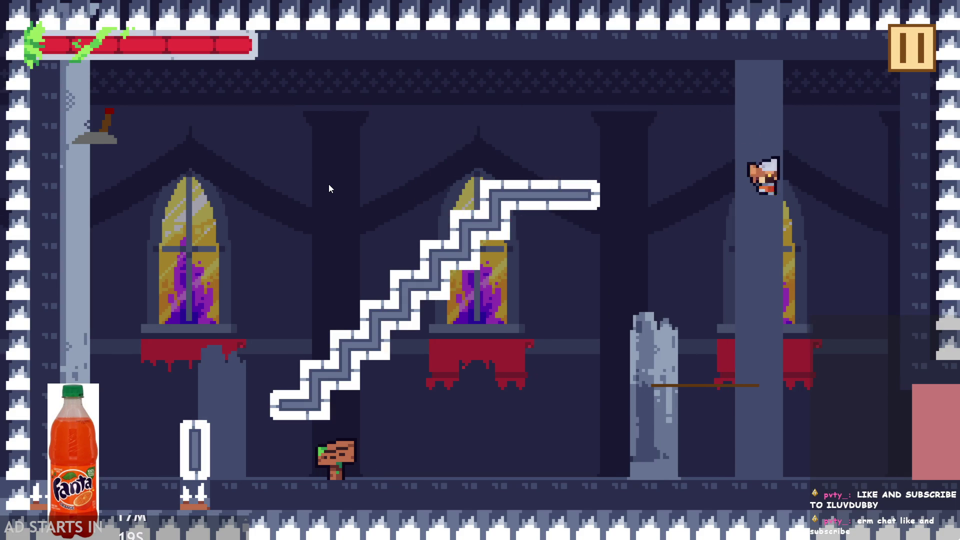
pyautogui.press('Left')
pyautogui.press('Up')
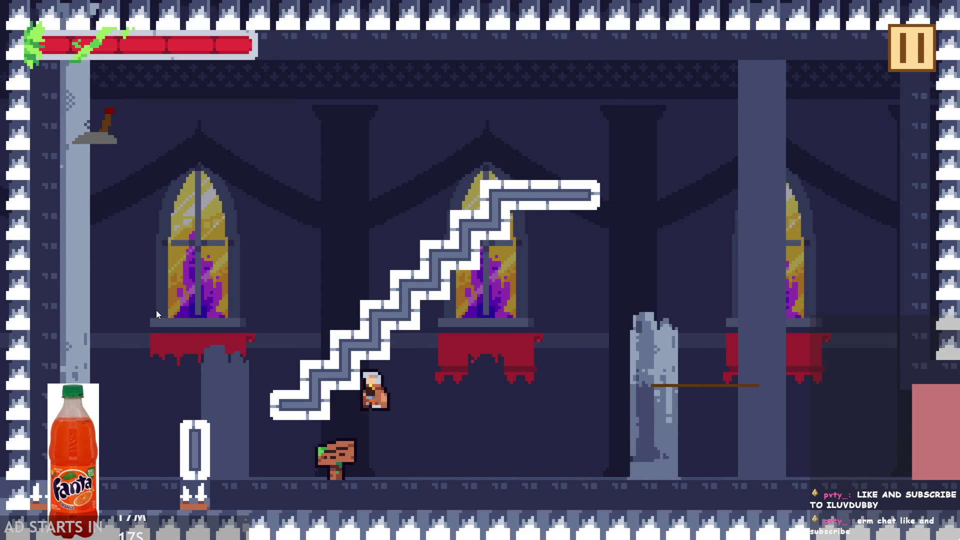
pyautogui.press('Left')
pyautogui.press('Up')
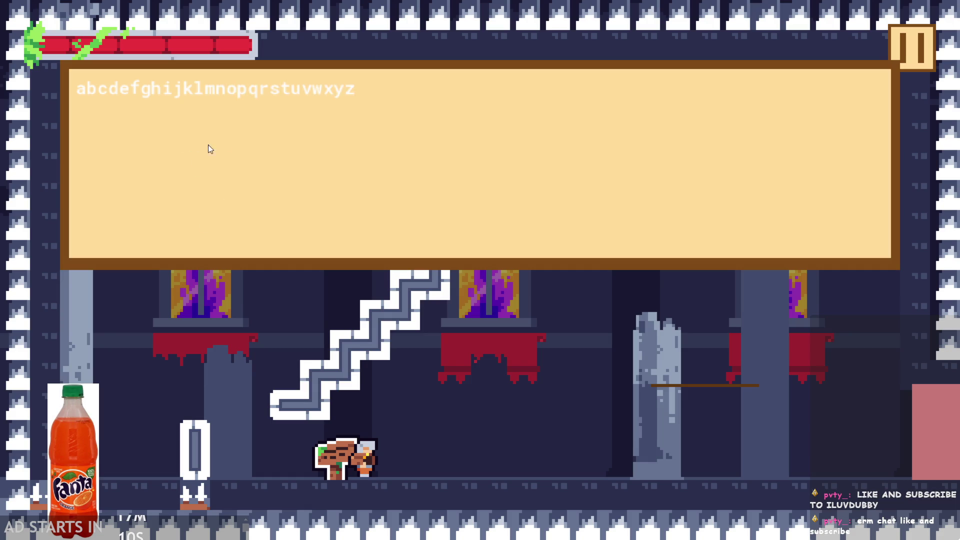
# Close the sign dialogue, run right, then return to reread and close the Hello World text.
pyautogui.press('Up')
pyautogui.press('Left')
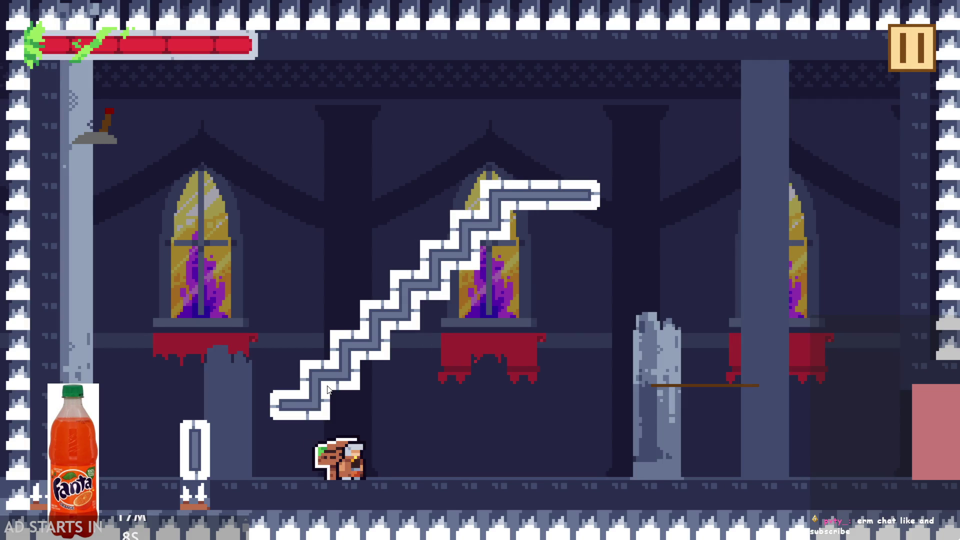
pyautogui.press('Right')
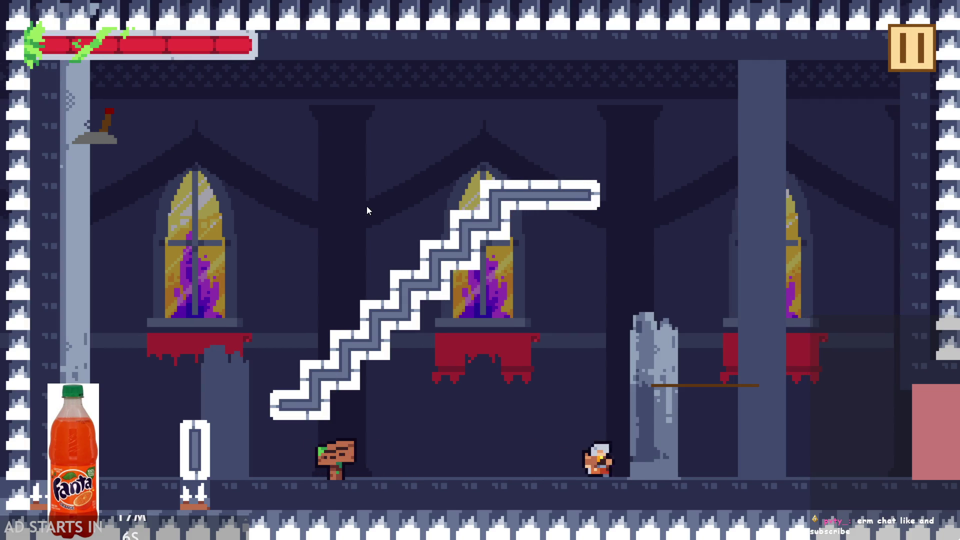
pyautogui.press('Left')
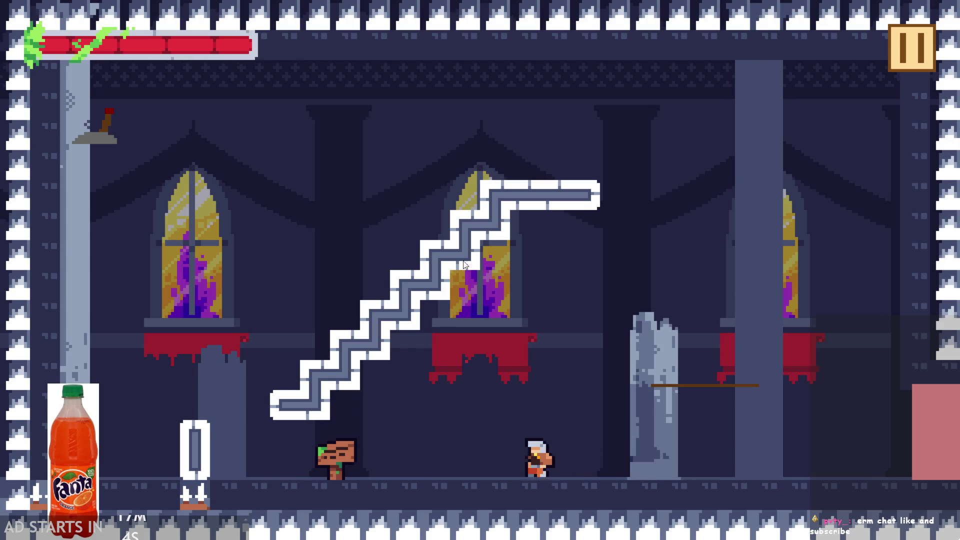
pyautogui.press('Up')
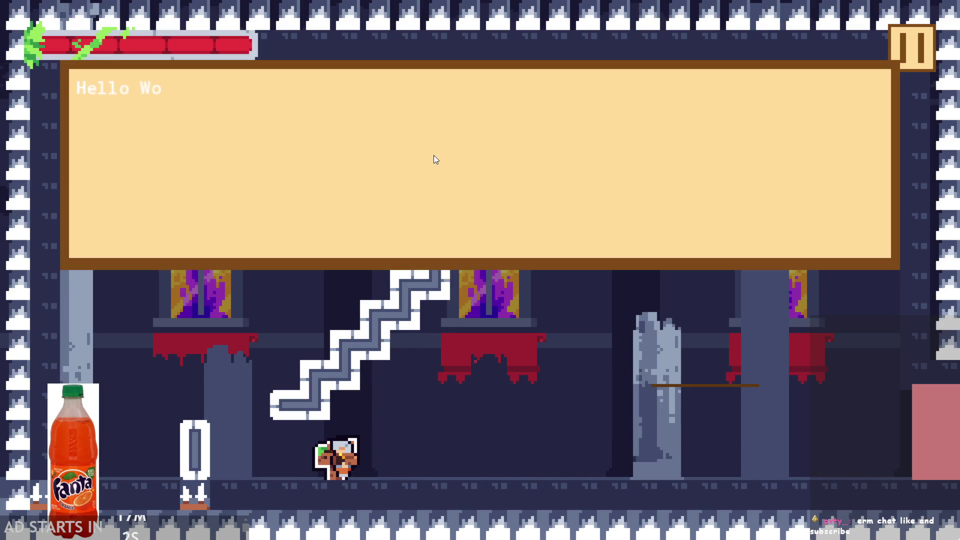
pyautogui.press('Up')
pyautogui.press('Left')
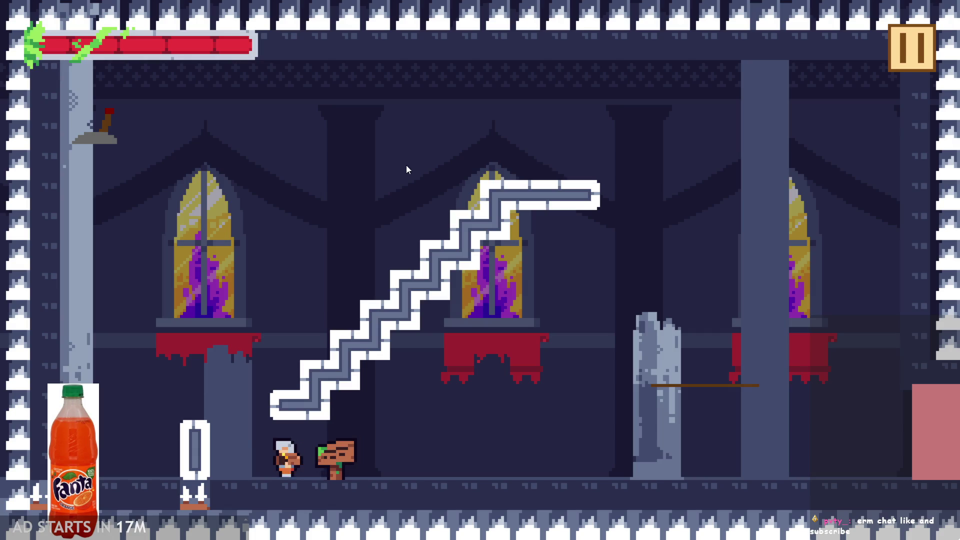
pyautogui.press('Up')
# Run up the stairs, jump to the left wall, and leave through the lower-right exit.
pyautogui.press('Right')
pyautogui.press('Up')
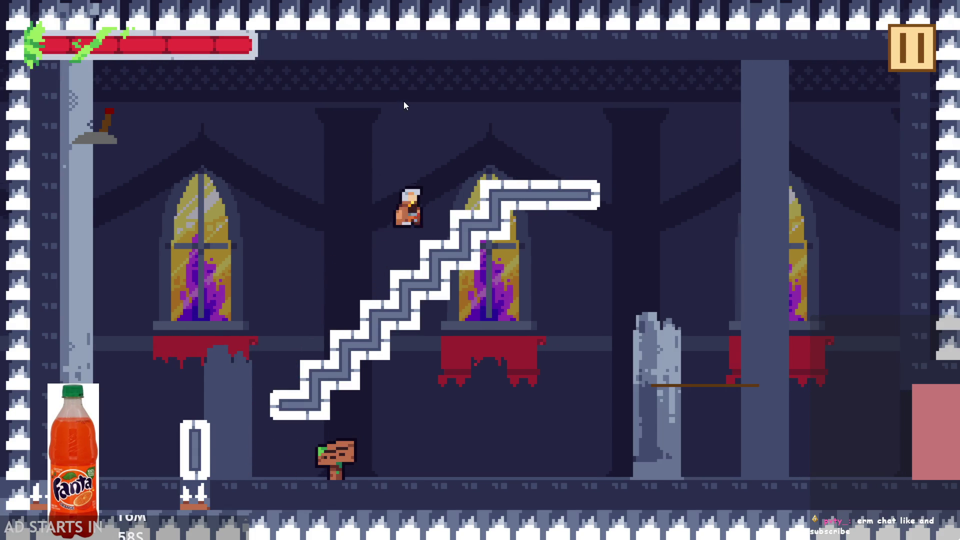
pyautogui.press('Left')
pyautogui.press('Left')
pyautogui.press('Right')
pyautogui.press('Up')
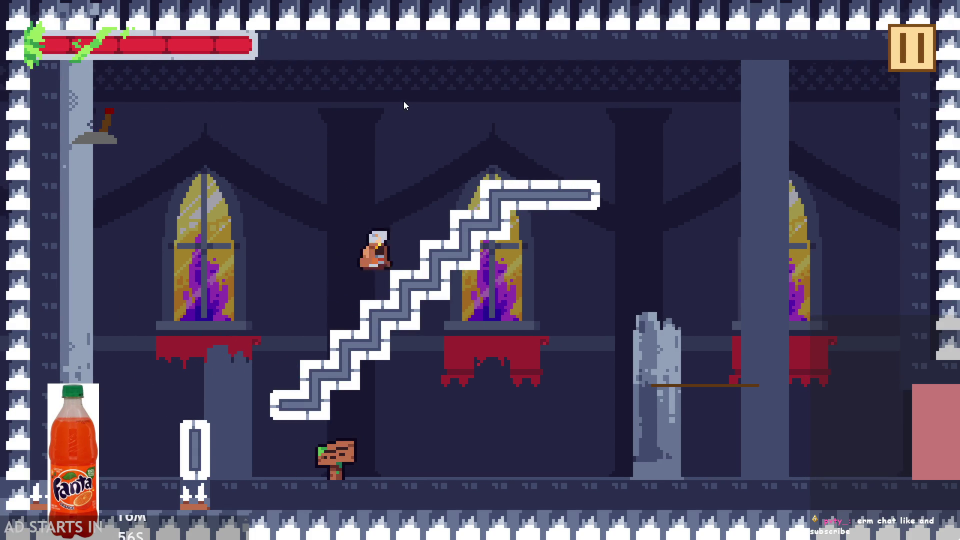
pyautogui.press('Left')
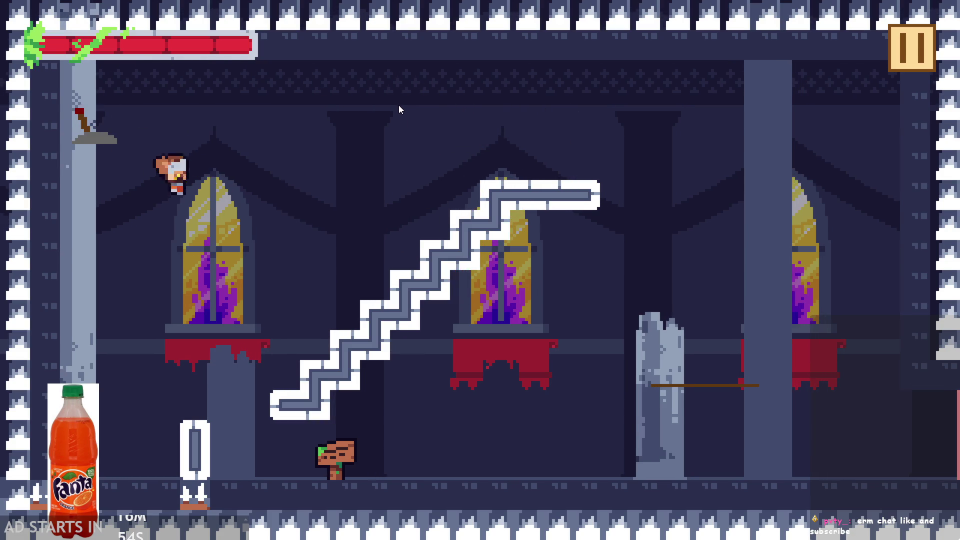
pyautogui.press('Right')
pyautogui.press('Up')
pyautogui.press('Right')
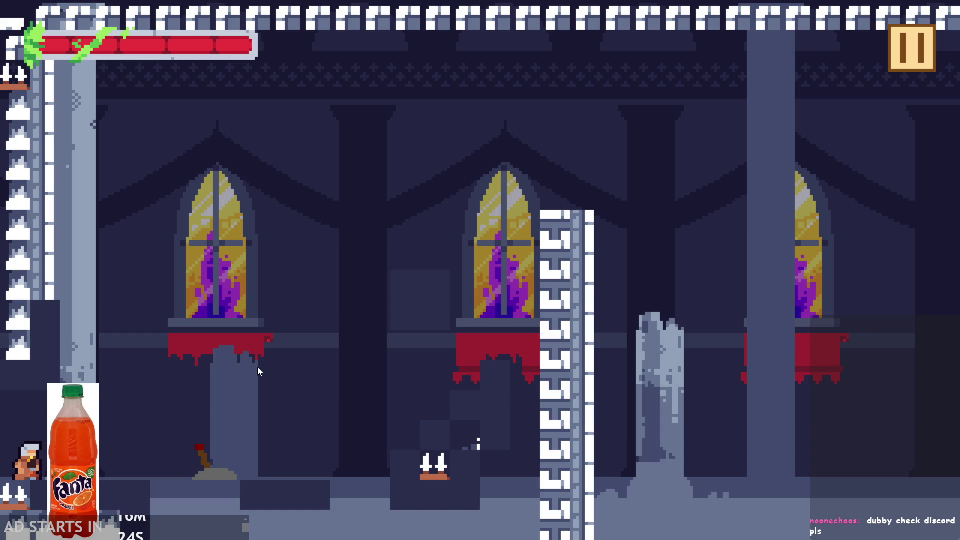
# Jump toward the centre window, dash left, then climb onto the ledge by the left window.
pyautogui.press('Right')
pyautogui.press('space')
pyautogui.press('space')
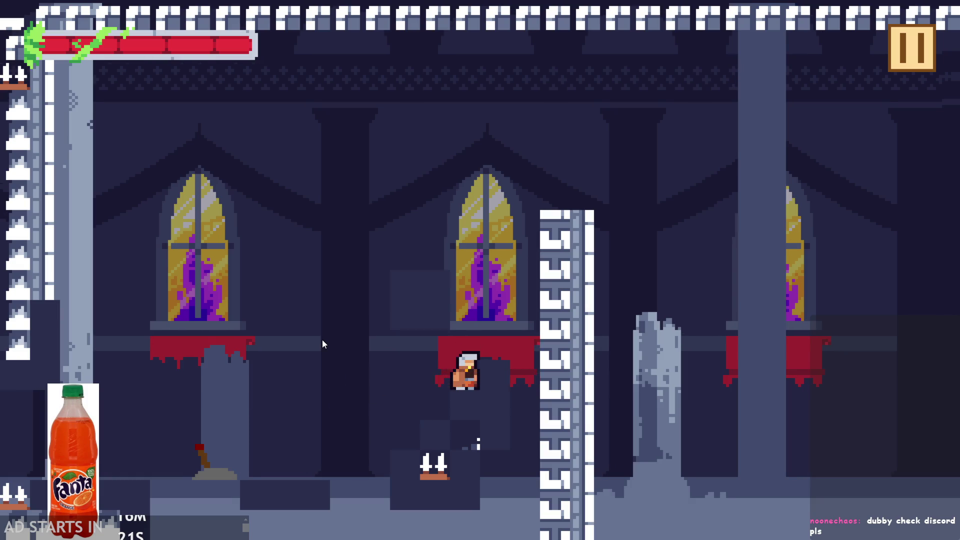
pyautogui.press('Left')
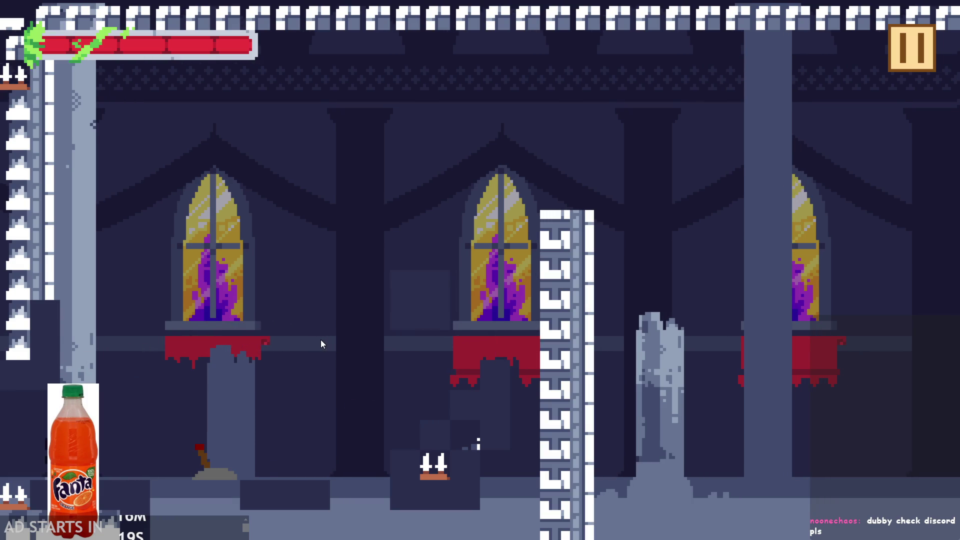
pyautogui.press('Right')
pyautogui.press('Left')
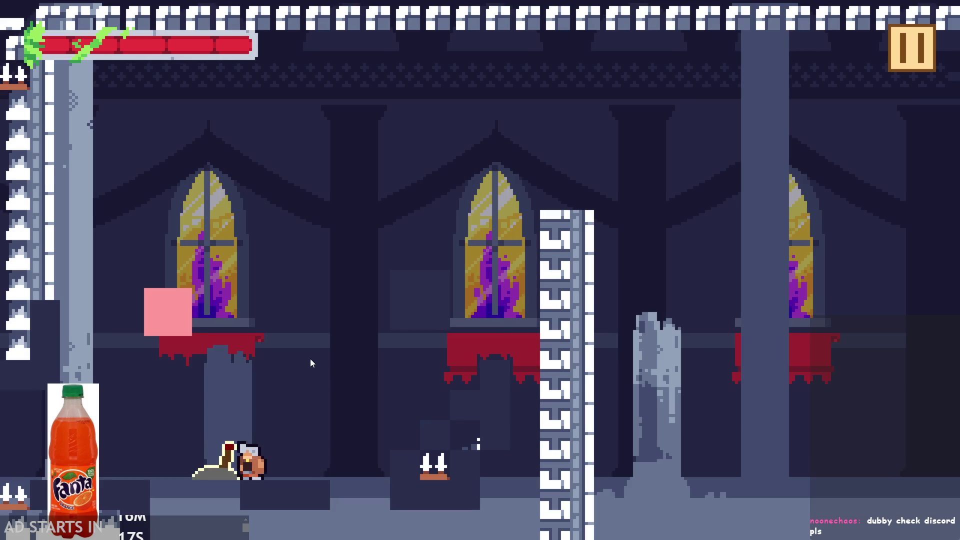
pyautogui.press('Right')
pyautogui.press('space')
pyautogui.press('Left')
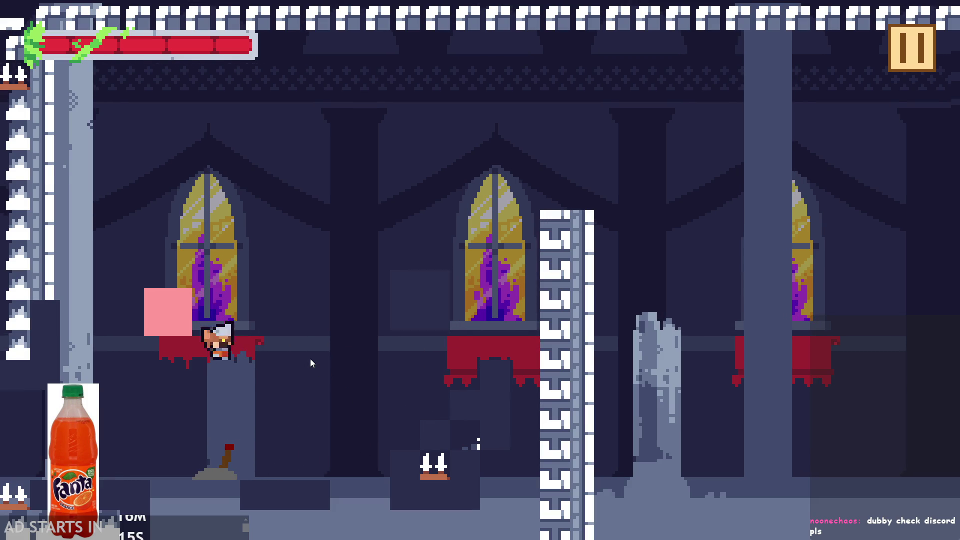
# Land on the pink square, jump onto the white column and continue right.
pyautogui.press('Right')
pyautogui.press('Left')
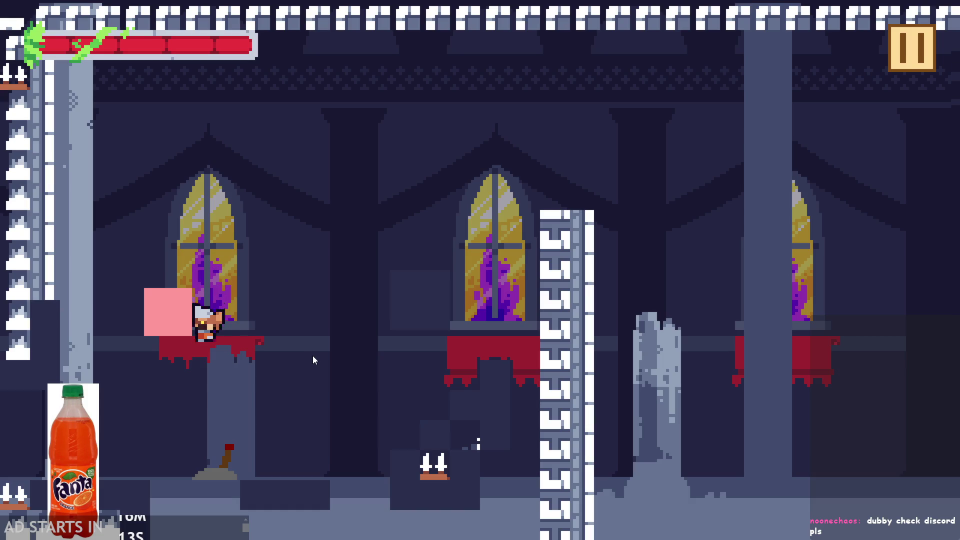
pyautogui.press('Right')
pyautogui.press('Left')
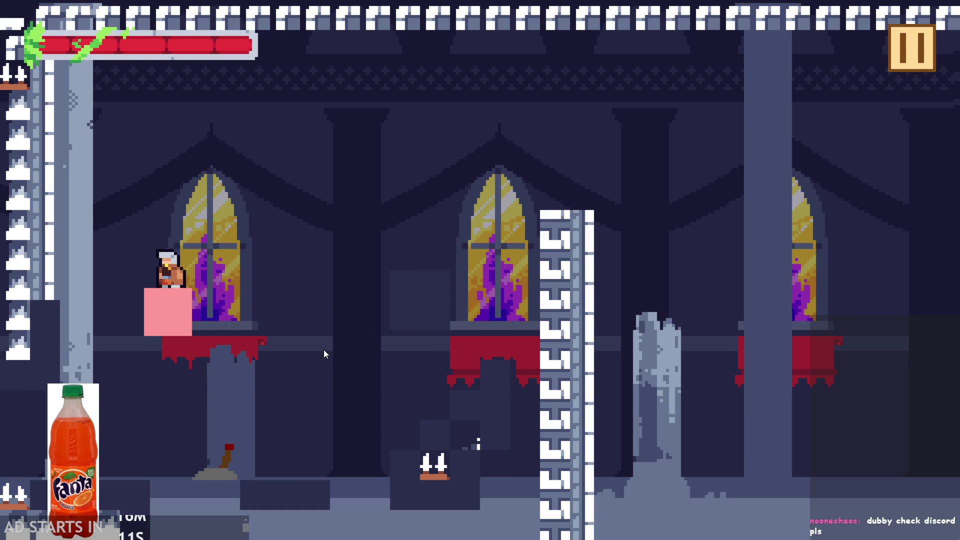
pyautogui.press('Right')
pyautogui.press('space')
pyautogui.press('space')
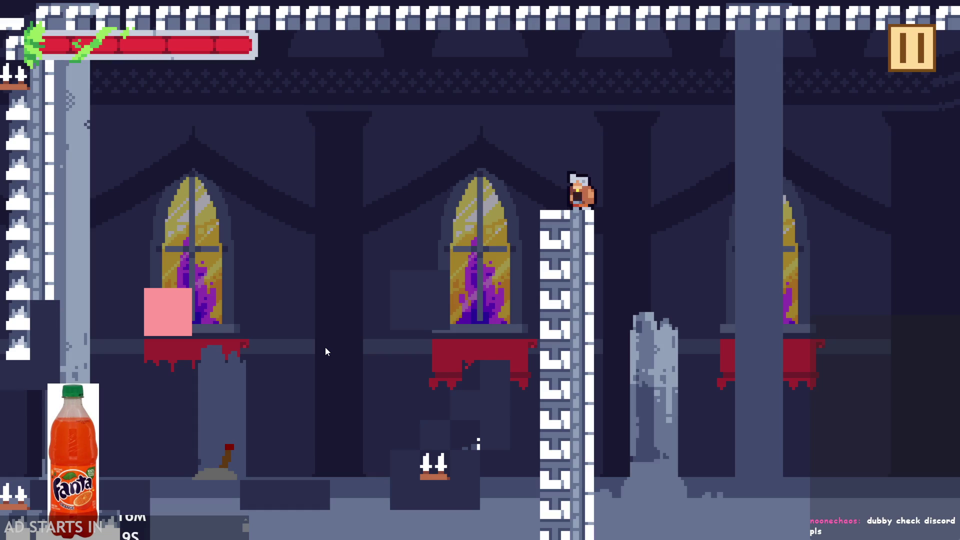
pyautogui.press('Right')
pyautogui.press('space')
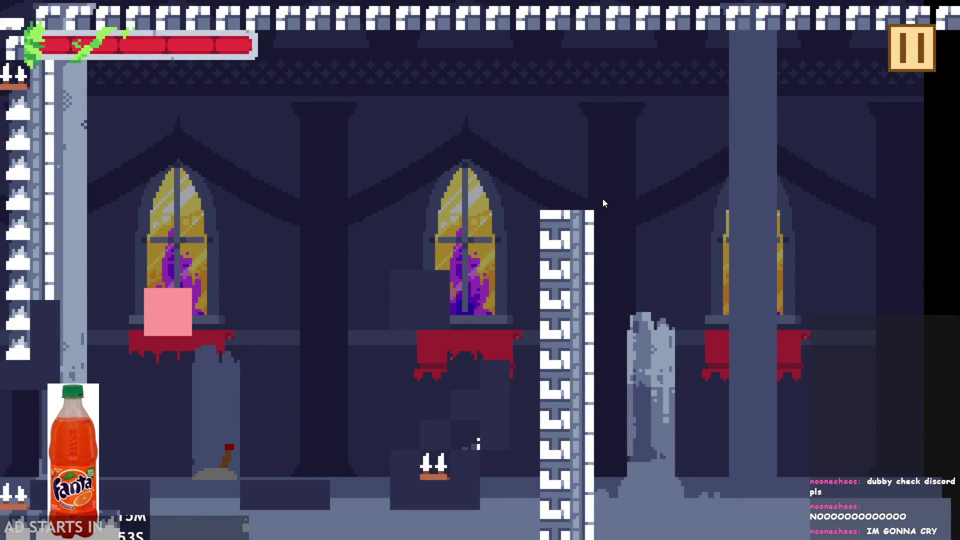
# Turn on the Debug Stats overlay from the pause menu, then walk the character left and right.
pyautogui.click(910, 57)
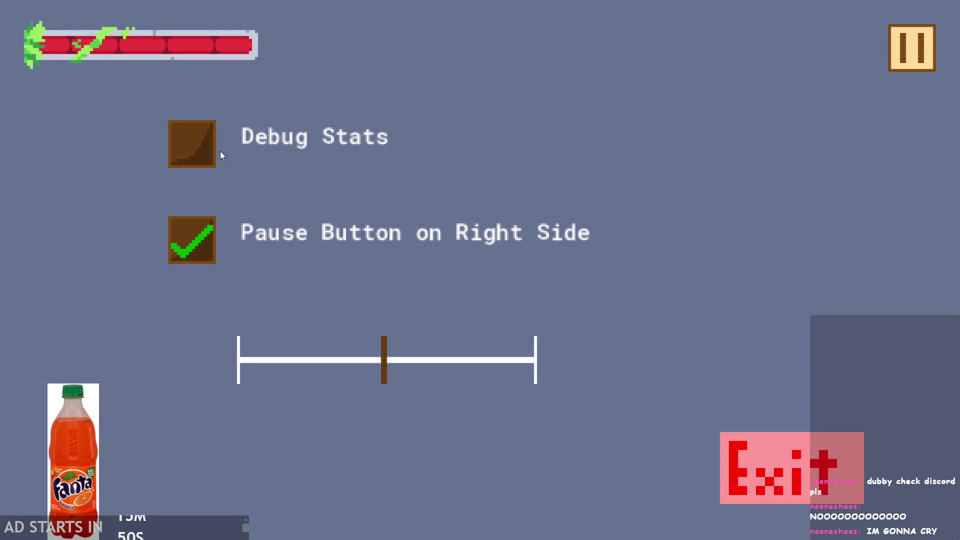
pyautogui.click(224, 147)
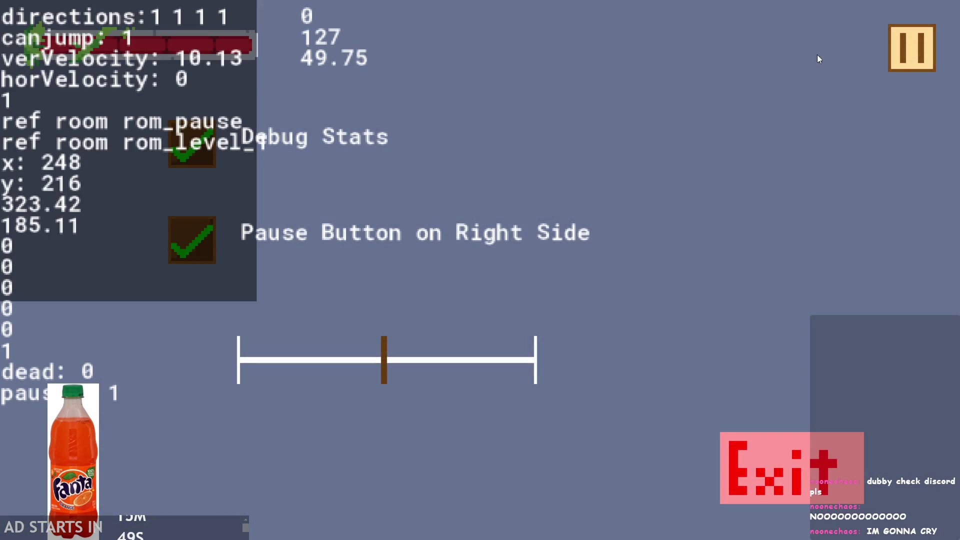
pyautogui.click(928, 69)
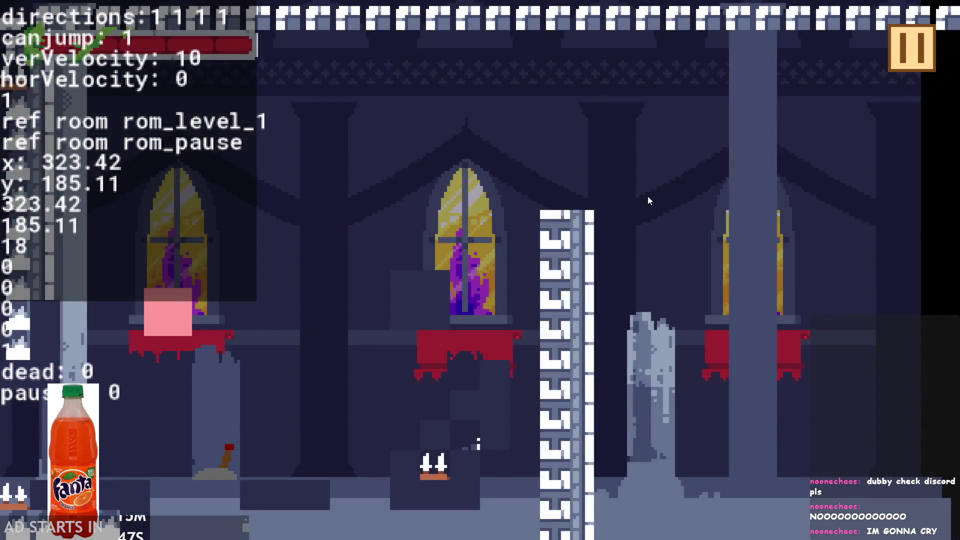
pyautogui.press('Left')
pyautogui.press('Right')
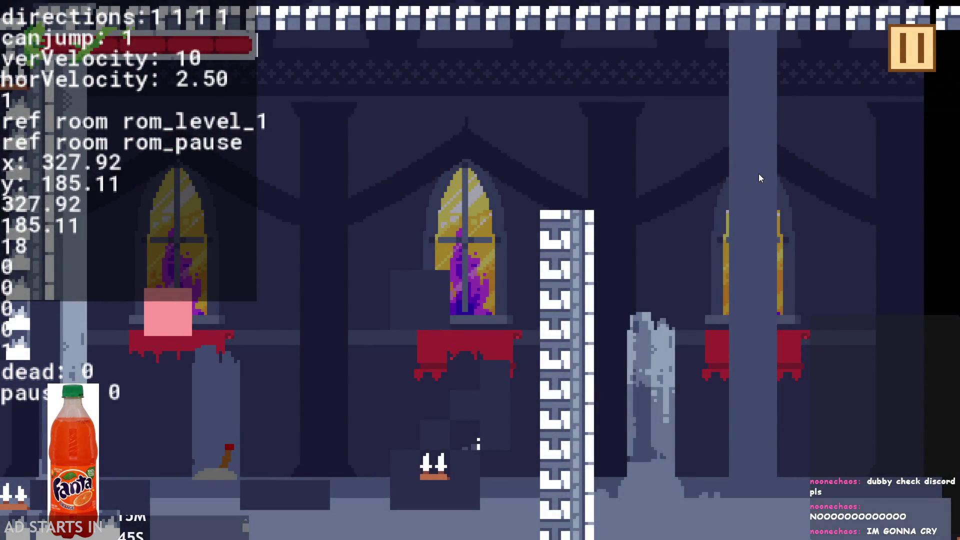
pyautogui.press('Left')
pyautogui.press('Right')
pyautogui.press('Left')
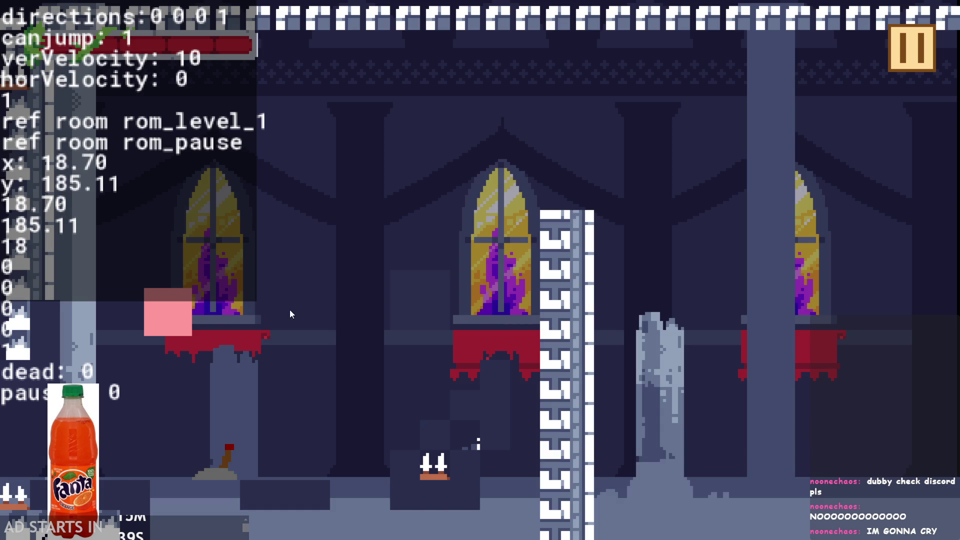
# Pause again, drag the text-size slider to maximum then fully left, and exit to the IDE.
pyautogui.click(898, 61)
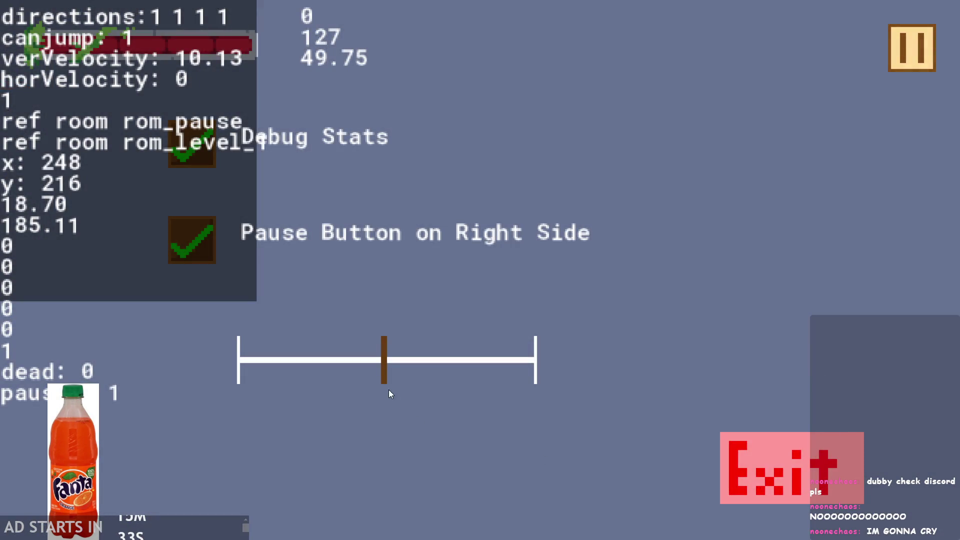
pyautogui.moveTo(388, 389)
pyautogui.mouseDown()
pyautogui.moveTo(465, 364)
pyautogui.moveTo(1, 340)
pyautogui.moveTo(600, 293)
pyautogui.mouseUp()
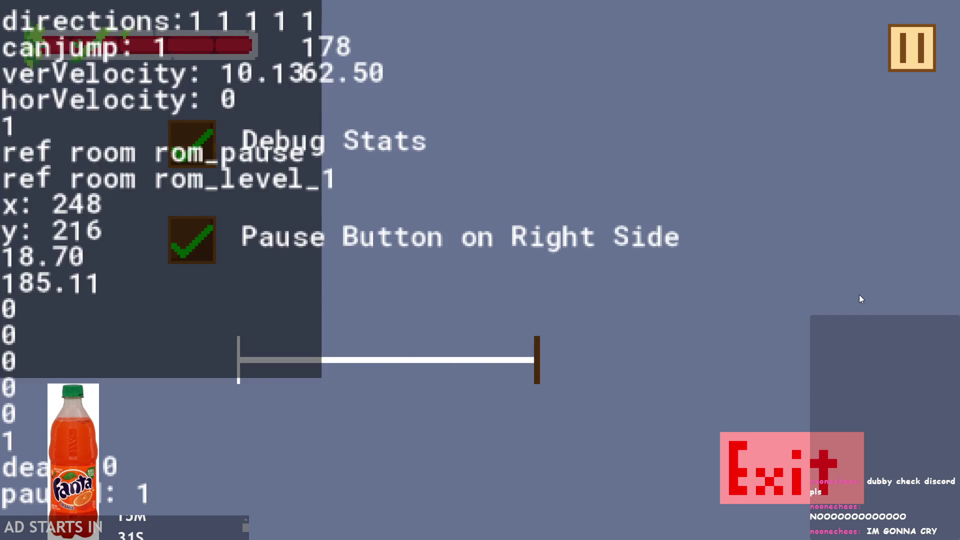
pyautogui.moveTo(731, 292); pyautogui.dragTo(237, 360)
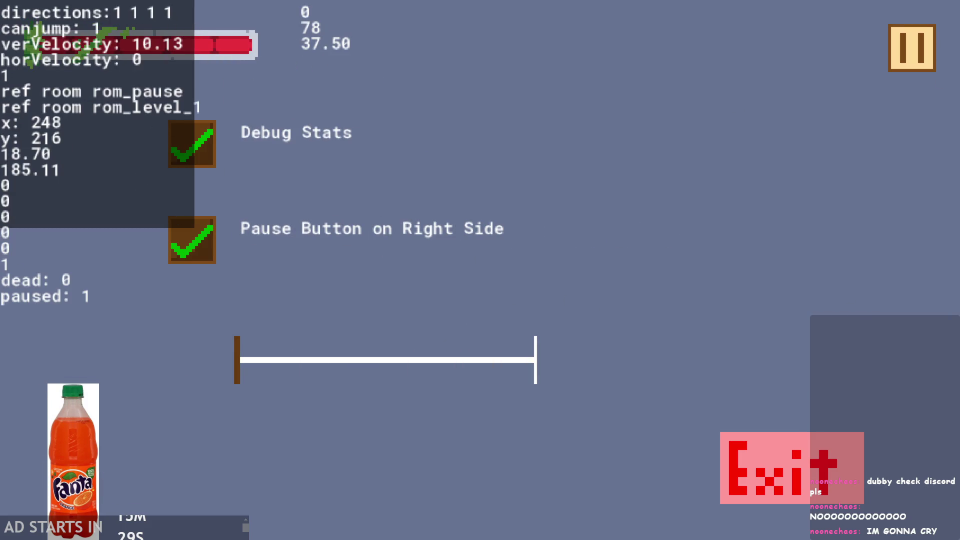
pyautogui.click(805, 440)
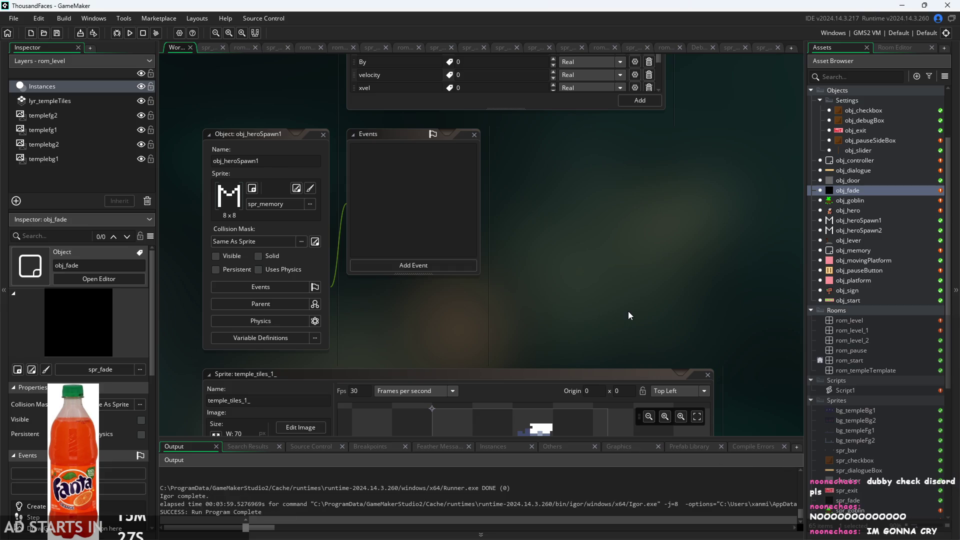